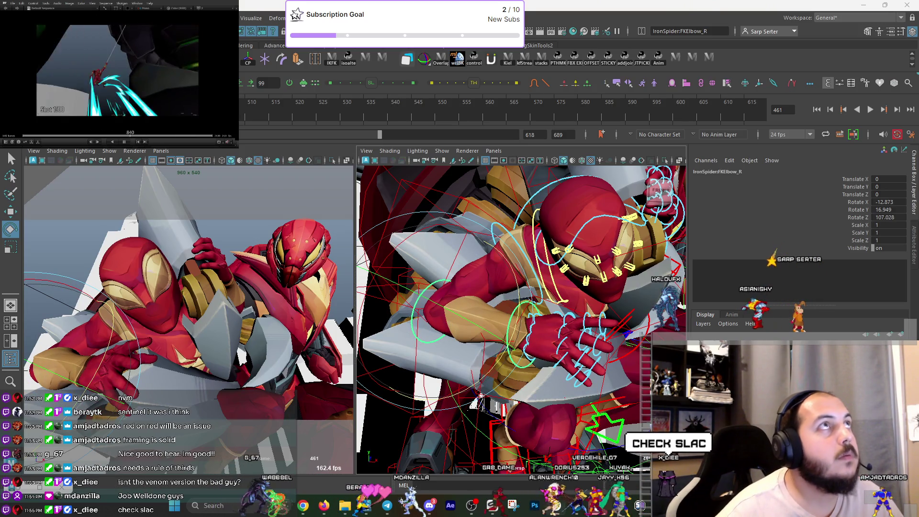
# Show batking_lookdev_044.png in a large viewer and capture the render as a screen snip.
pyautogui.hotkey('alt', 'Tab')
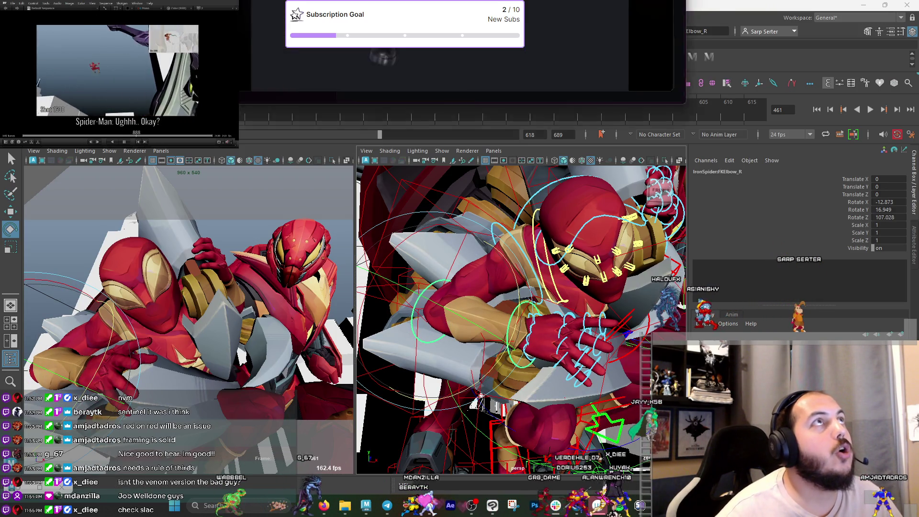
pyautogui.moveTo(538, 82); pyautogui.dragTo(520, 70)
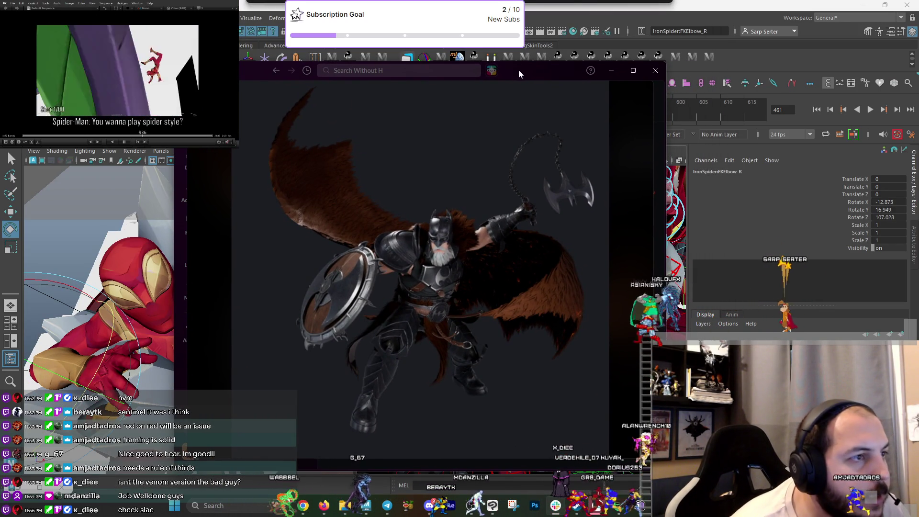
pyautogui.moveTo(518, 97)
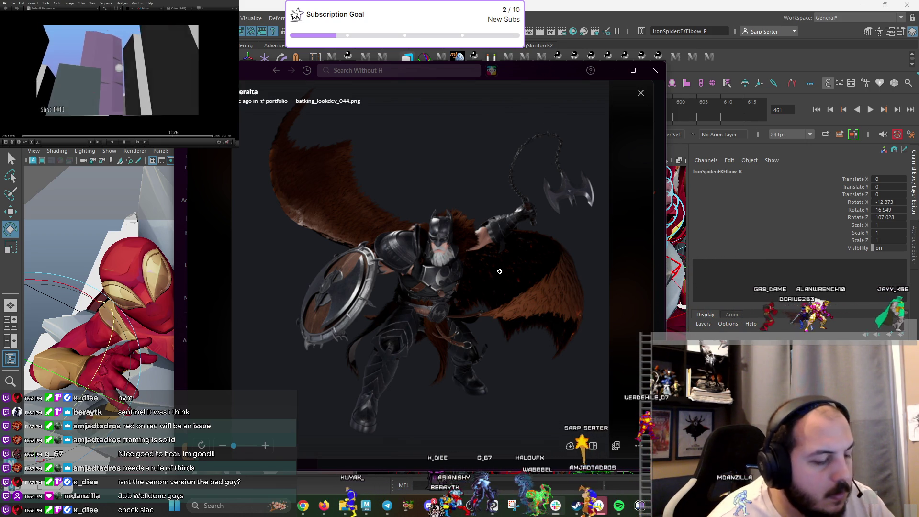
pyautogui.press('super+shift+s')
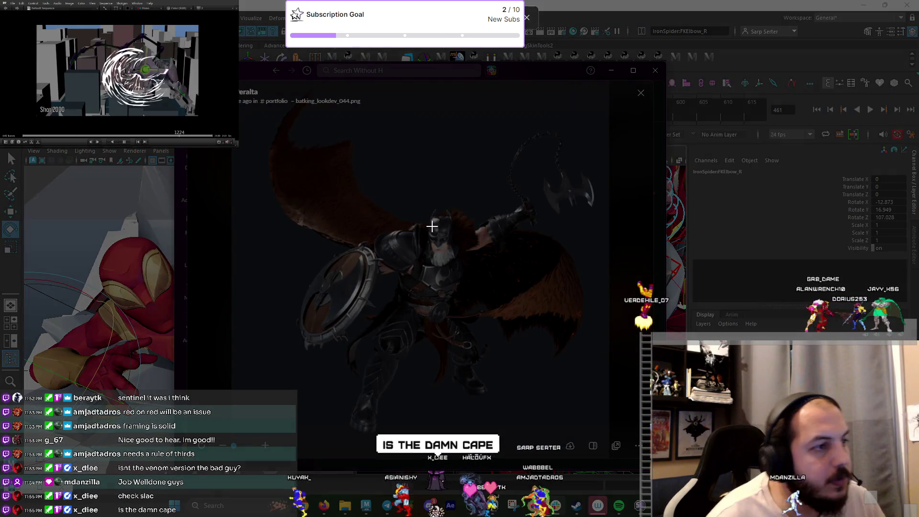
pyautogui.moveTo(243, 108)
pyautogui.mouseDown()
pyautogui.moveTo(586, 442)
pyautogui.moveTo(607, 443)
pyautogui.mouseUp()
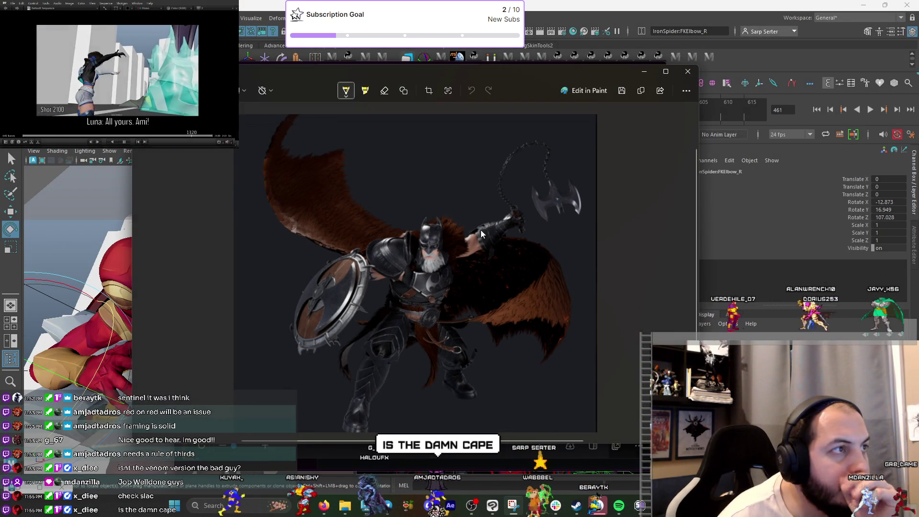
# Scribble yellow marks over the lower cape, helmet, chest, belt, armour and legs.
pyautogui.moveTo(500, 329); pyautogui.dragTo(560, 338)
pyautogui.moveTo(466, 274); pyautogui.dragTo(469, 276)
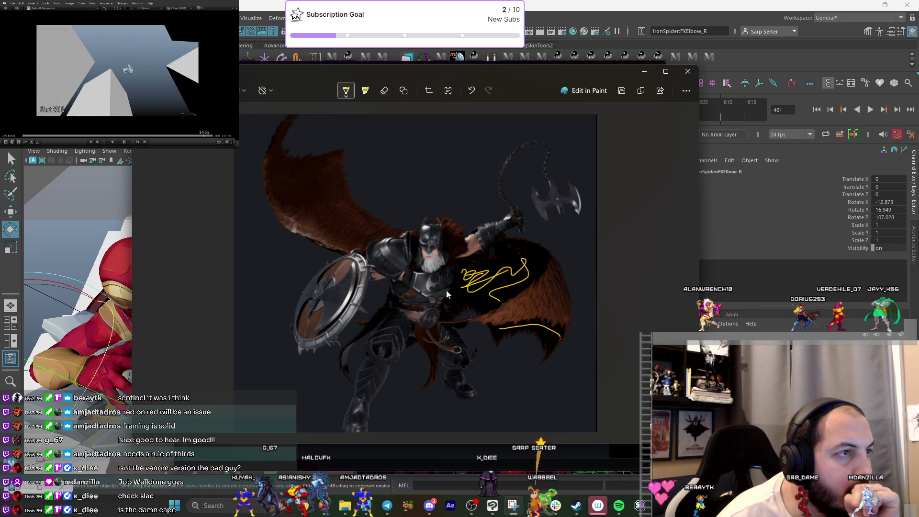
pyautogui.moveTo(425, 239)
pyautogui.mouseDown()
pyautogui.moveTo(434, 234)
pyautogui.moveTo(407, 251)
pyautogui.mouseUp()
pyautogui.moveTo(432, 283); pyautogui.dragTo(435, 288)
pyautogui.moveTo(420, 294); pyautogui.dragTo(397, 321)
pyautogui.moveTo(391, 336); pyautogui.dragTo(373, 365)
pyautogui.moveTo(366, 391); pyautogui.dragTo(363, 400)
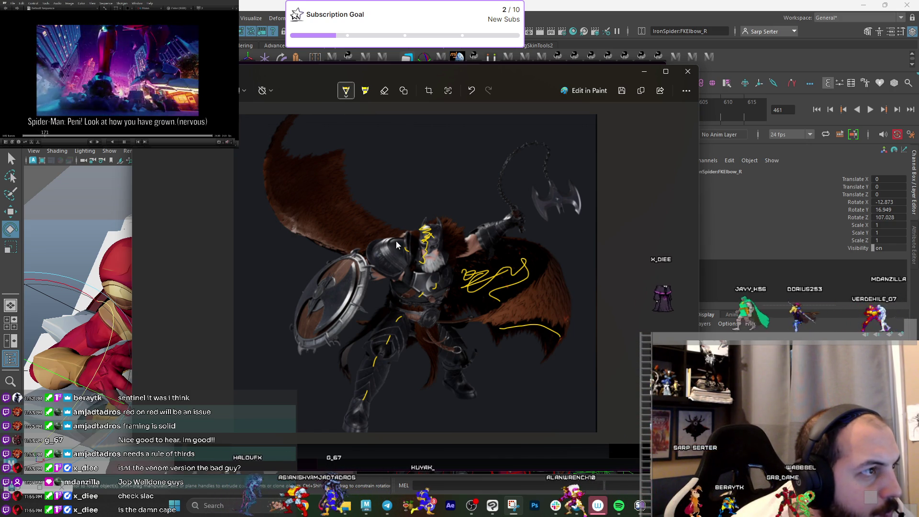
pyautogui.moveTo(397, 245); pyautogui.dragTo(376, 254)
pyautogui.moveTo(417, 274)
pyautogui.mouseDown()
pyautogui.moveTo(412, 295)
pyautogui.moveTo(342, 332)
pyautogui.moveTo(318, 377)
pyautogui.moveTo(359, 332)
pyautogui.moveTo(387, 415)
pyautogui.mouseUp()
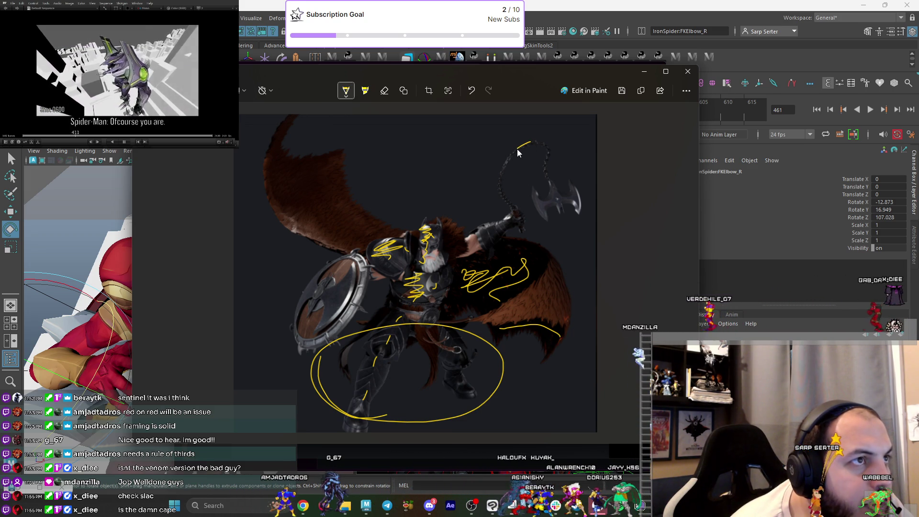
# Mark beside the axe chain, circle the cape scribble and edge, then close the snip.
pyautogui.moveTo(533, 190); pyautogui.dragTo(545, 218)
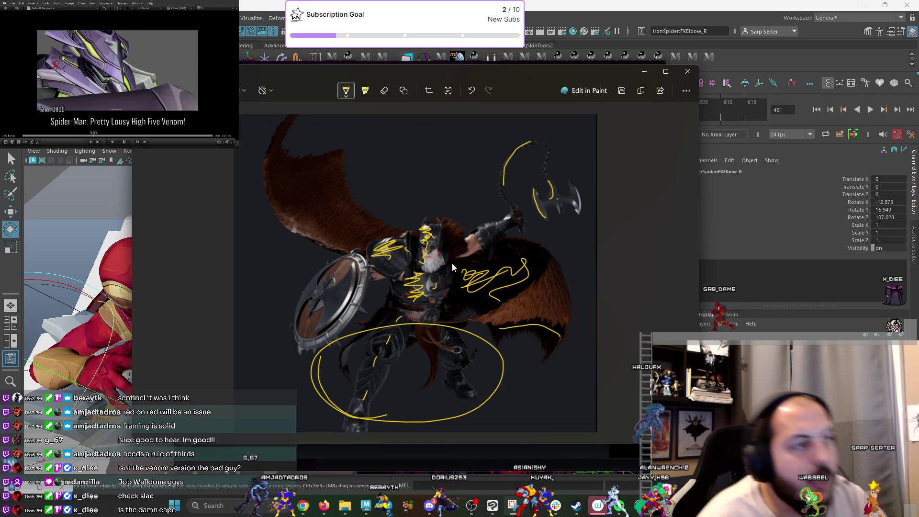
pyautogui.moveTo(522, 261)
pyautogui.mouseDown()
pyautogui.moveTo(472, 292)
pyautogui.moveTo(508, 253)
pyautogui.mouseUp()
pyautogui.moveTo(555, 237); pyautogui.dragTo(567, 236)
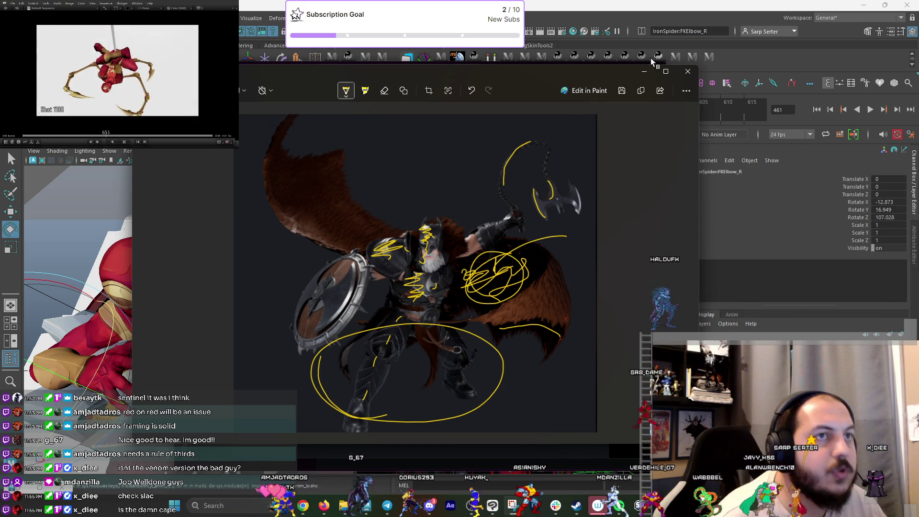
pyautogui.click(647, 72)
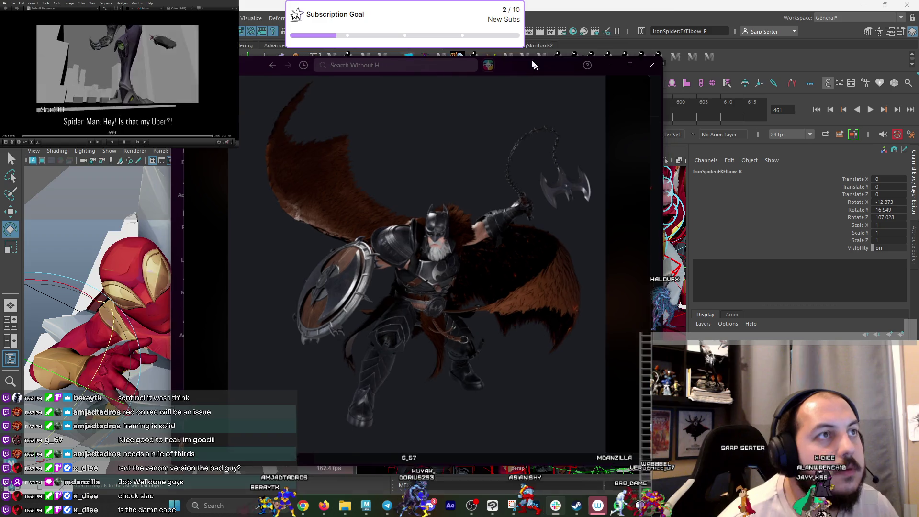
# Close the Bat-King viewer, then rotate Iron Spider's right elbow and shoulder to reposition the arm.
pyautogui.click(641, 88)
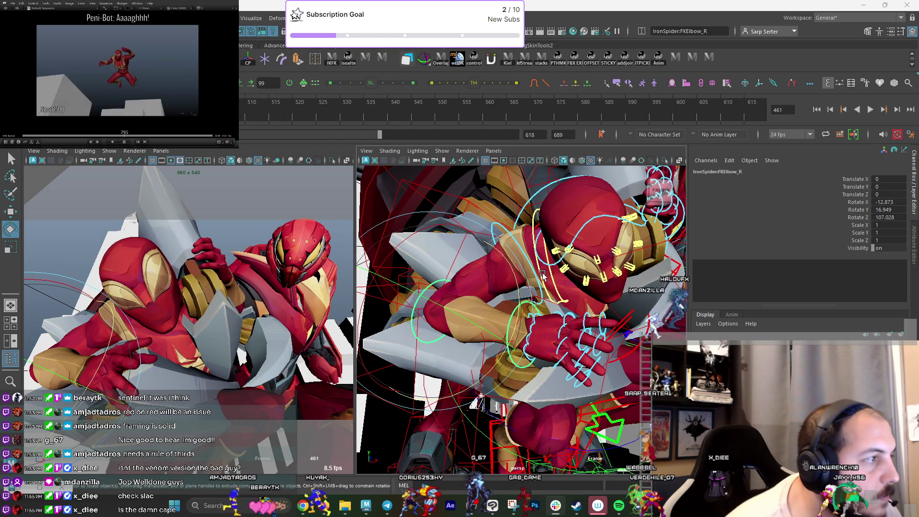
pyautogui.keyDown('alt'); pyautogui.moveTo(543, 275); pyautogui.dragTo(522, 306); pyautogui.keyUp('alt')
pyautogui.click(517, 315)
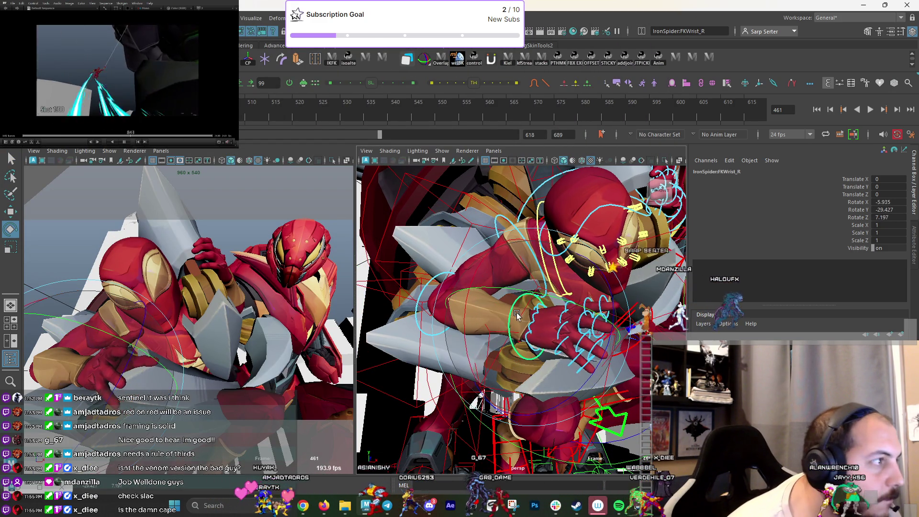
pyautogui.click(440, 279)
pyautogui.moveTo(440, 280); pyautogui.dragTo(484, 296)
pyautogui.press('q')
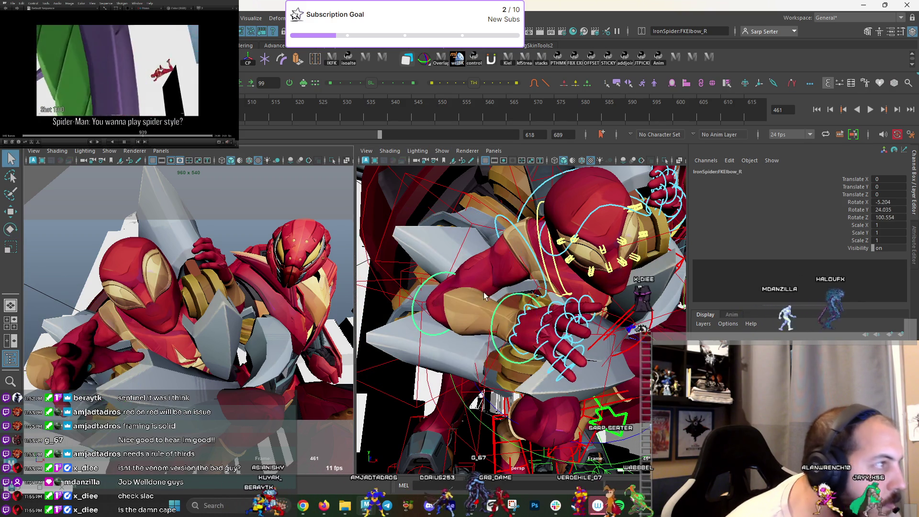
pyautogui.click(503, 227)
pyautogui.press('e')
pyautogui.moveTo(105, 297)
pyautogui.mouseDown()
pyautogui.moveTo(126, 328)
pyautogui.moveTo(111, 358)
pyautogui.mouseUp()
pyautogui.press('q')
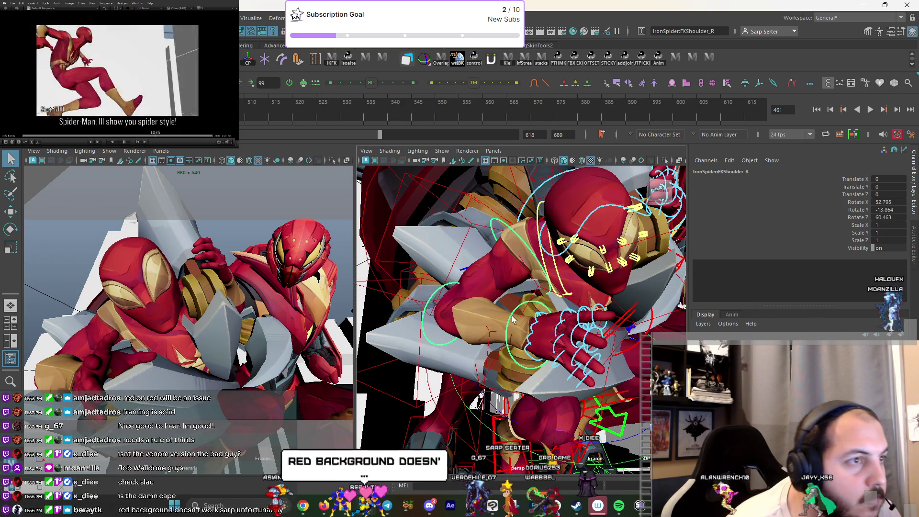
# Angle the right hand at the wrist and nudge the right elbow rotation.
pyautogui.click(510, 348)
pyautogui.press('e')
pyautogui.moveTo(510, 349); pyautogui.dragTo(458, 286)
pyautogui.press('q')
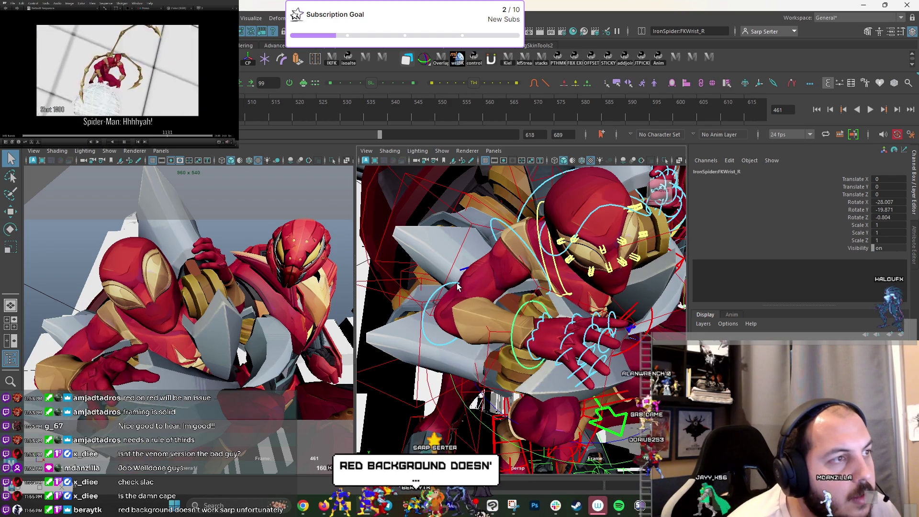
pyautogui.click(493, 315)
pyautogui.press('e')
pyautogui.moveTo(491, 312)
pyautogui.mouseDown()
pyautogui.moveTo(474, 323)
pyautogui.moveTo(596, 290)
pyautogui.mouseUp()
pyautogui.press('q')
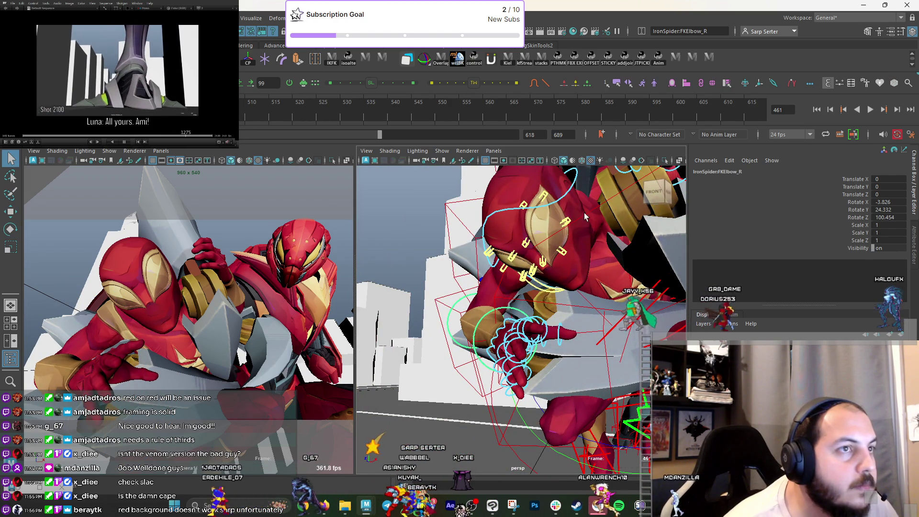
# Turn Iron Spider's head and rotate his neck to adjust it.
pyautogui.click(199, 260)
pyautogui.press('e')
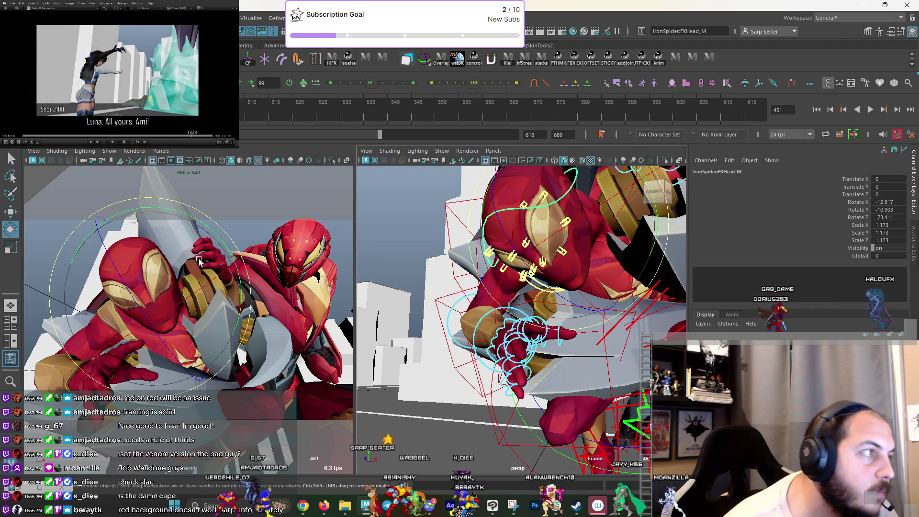
pyautogui.moveTo(210, 238); pyautogui.dragTo(213, 273)
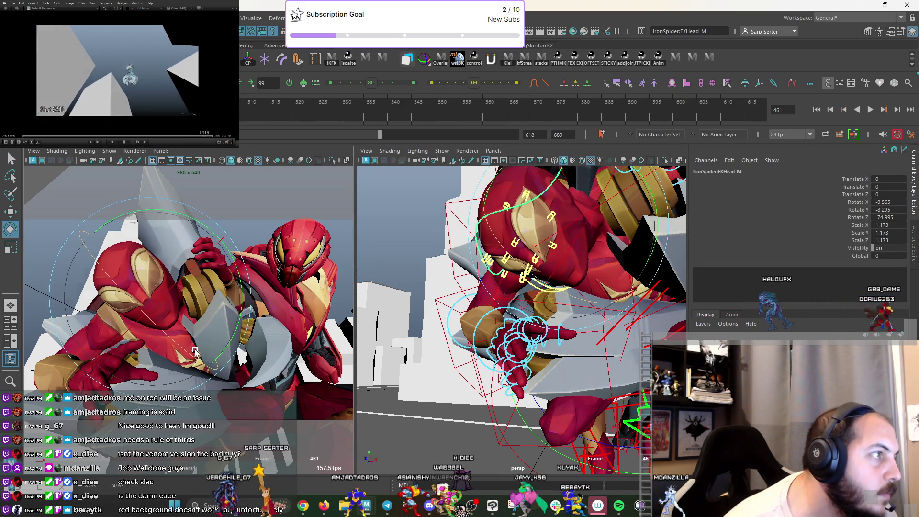
pyautogui.press('q')
pyautogui.keyDown('alt'); pyautogui.moveTo(577, 258); pyautogui.dragTo(553, 215); pyautogui.keyUp('alt')
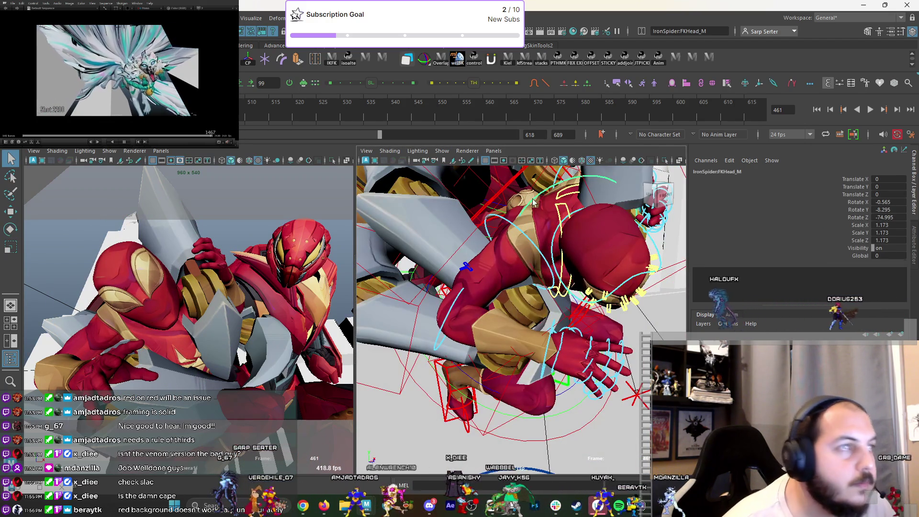
pyautogui.click(534, 202)
pyautogui.press('e')
pyautogui.moveTo(144, 256); pyautogui.dragTo(129, 271)
# Rotate the right shoulder control to lower the arm.
pyautogui.press('q')
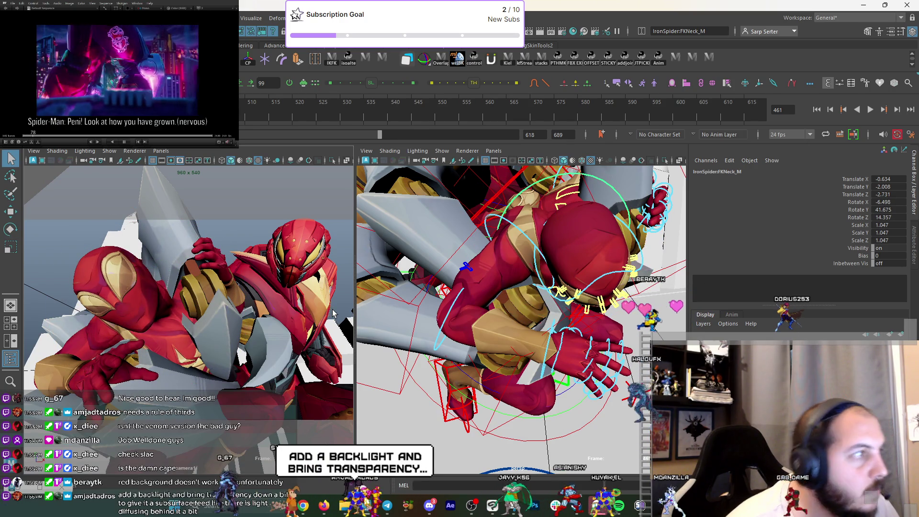
pyautogui.keyDown('alt'); pyautogui.moveTo(538, 249); pyautogui.dragTo(526, 232); pyautogui.keyUp('alt')
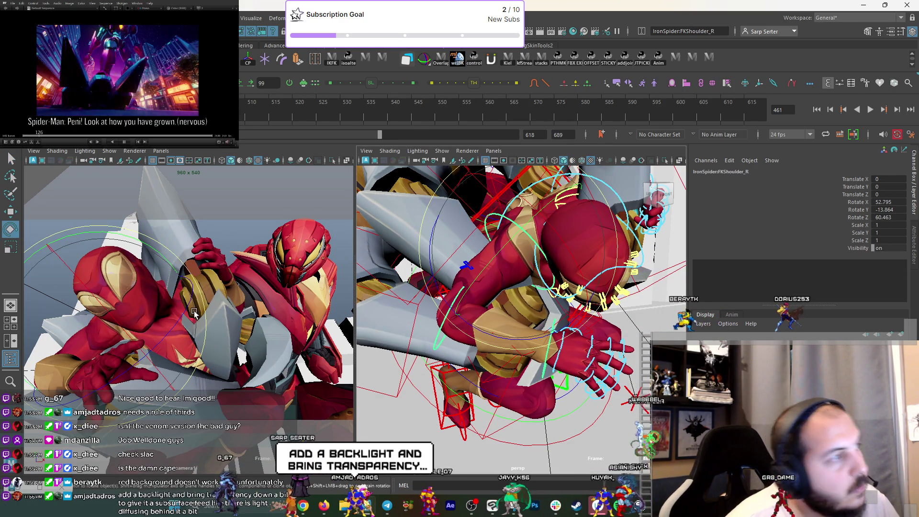
pyautogui.click(527, 233)
pyautogui.press('e')
pyautogui.moveTo(96, 364); pyautogui.dragTo(67, 399)
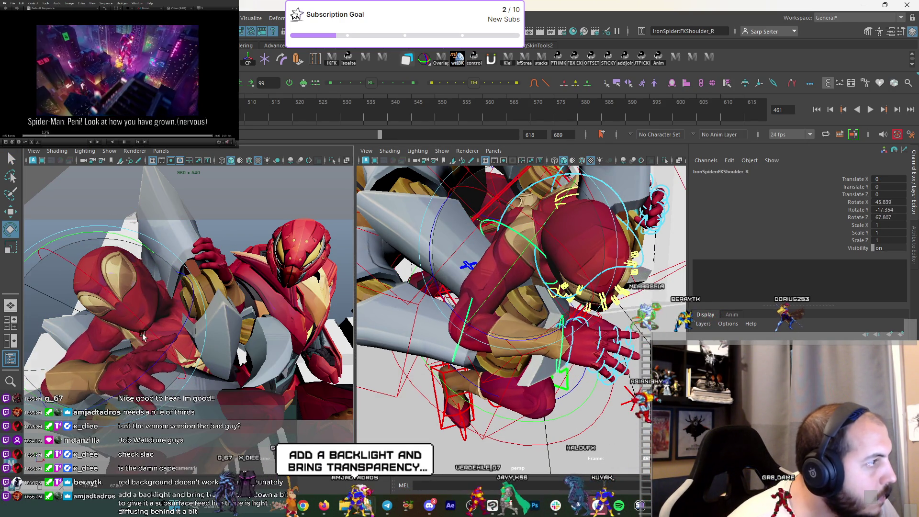
pyautogui.press('q')
# Rotate the right hand at the wrist and readjust the arm at the shoulder.
pyautogui.click(568, 330)
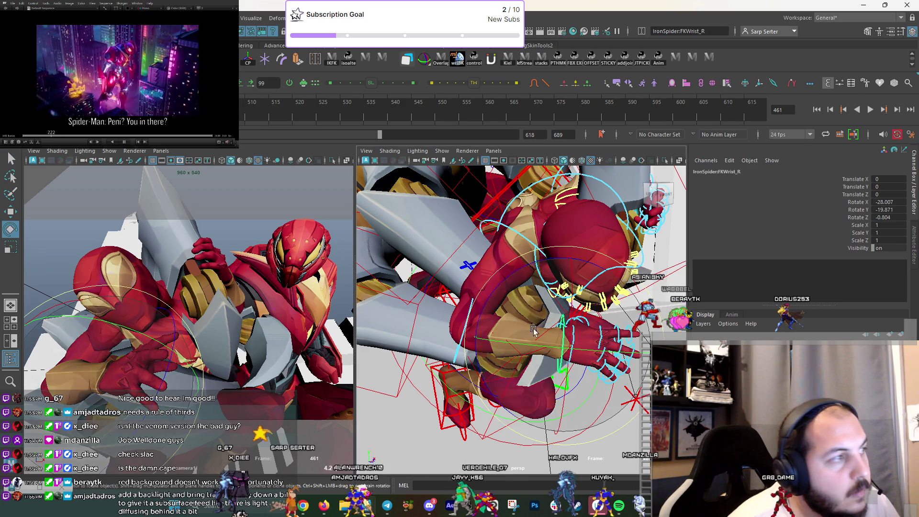
pyautogui.press('e')
pyautogui.moveTo(96, 373); pyautogui.dragTo(79, 399)
pyautogui.press('q')
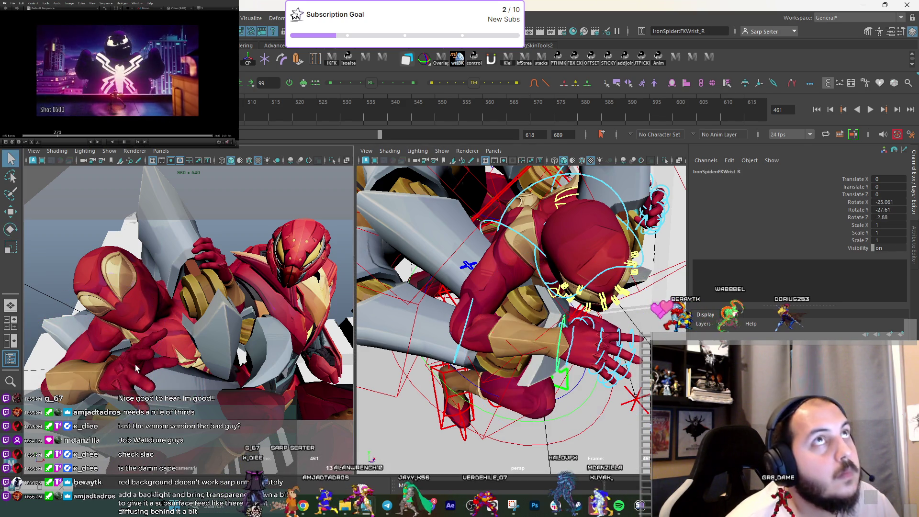
pyautogui.click(522, 298)
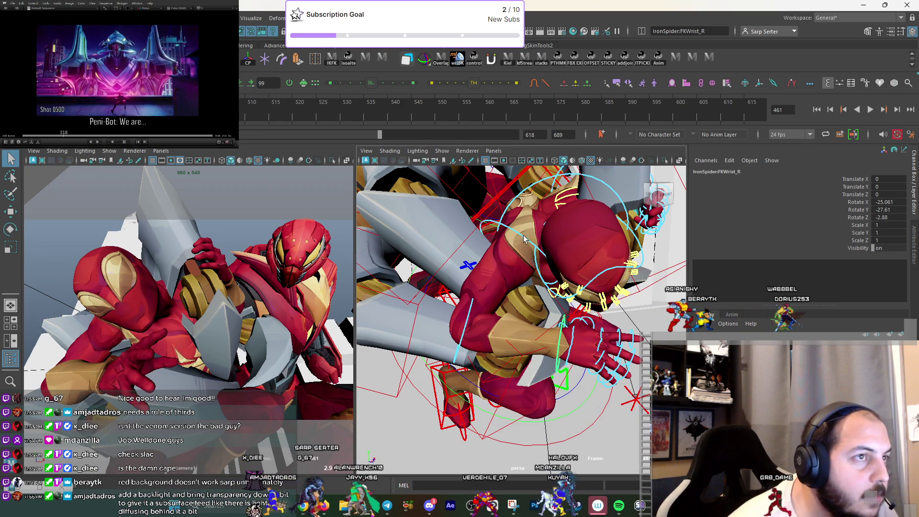
pyautogui.press('e')
pyautogui.moveTo(151, 386); pyautogui.dragTo(335, 342)
pyautogui.press('q')
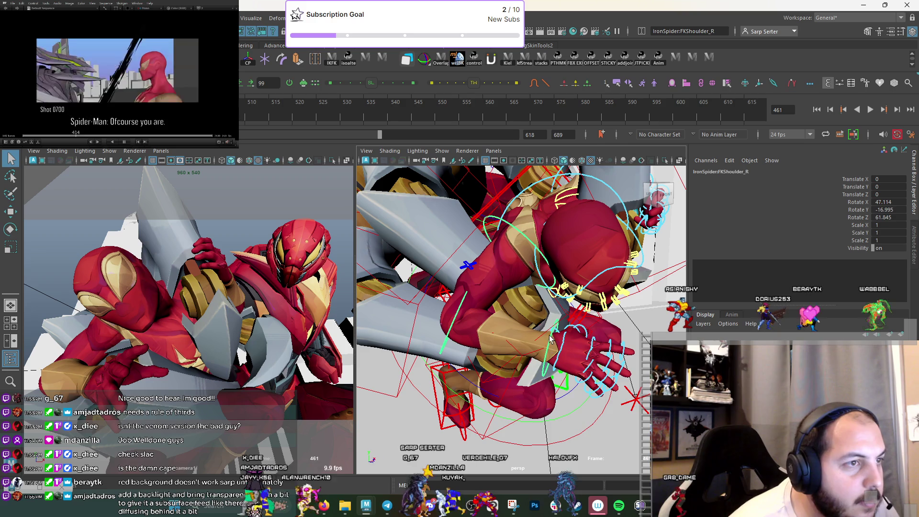
# Rotate the right wrist and bend the right ring and index fingers.
pyautogui.click(551, 338)
pyautogui.press('e')
pyautogui.moveTo(143, 364); pyautogui.dragTo(112, 362)
pyautogui.press('q')
pyautogui.moveTo(575, 362); pyautogui.dragTo(383, 389, button='middle')
pyautogui.click(594, 376)
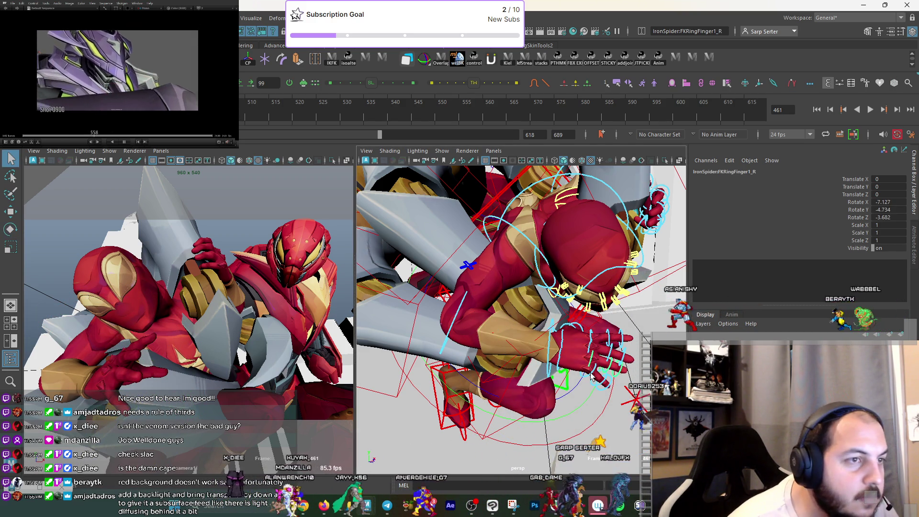
pyautogui.press('e')
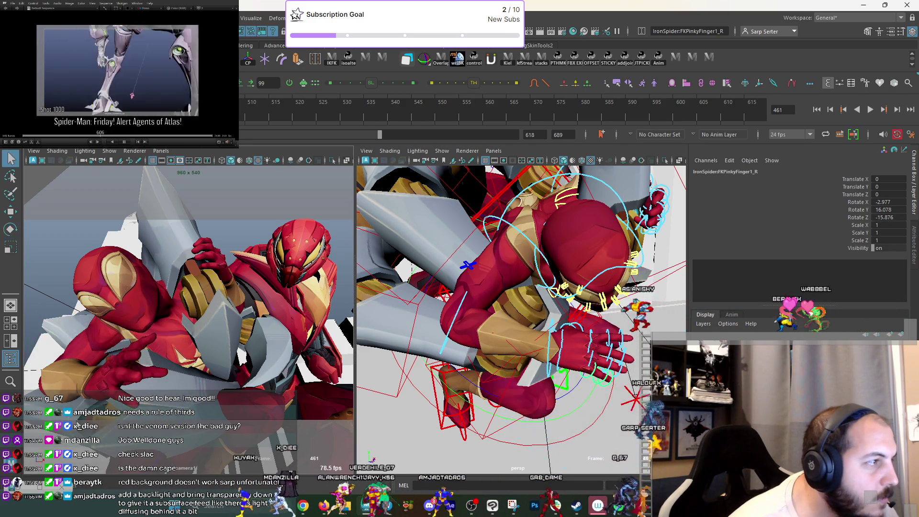
pyautogui.click(144, 347)
pyautogui.moveTo(200, 265); pyautogui.dragTo(149, 312, button='middle')
pyautogui.press('q')
pyautogui.moveTo(133, 380)
pyautogui.mouseDown(button='middle')
pyautogui.moveTo(139, 373)
pyautogui.moveTo(129, 383)
pyautogui.moveTo(139, 427)
pyautogui.moveTo(143, 422)
pyautogui.mouseUp(button='middle')
# Rotate the right shoulder twice more to tuck the arm against the mech's hand.
pyautogui.click(551, 357)
pyautogui.press('e')
pyautogui.press('q')
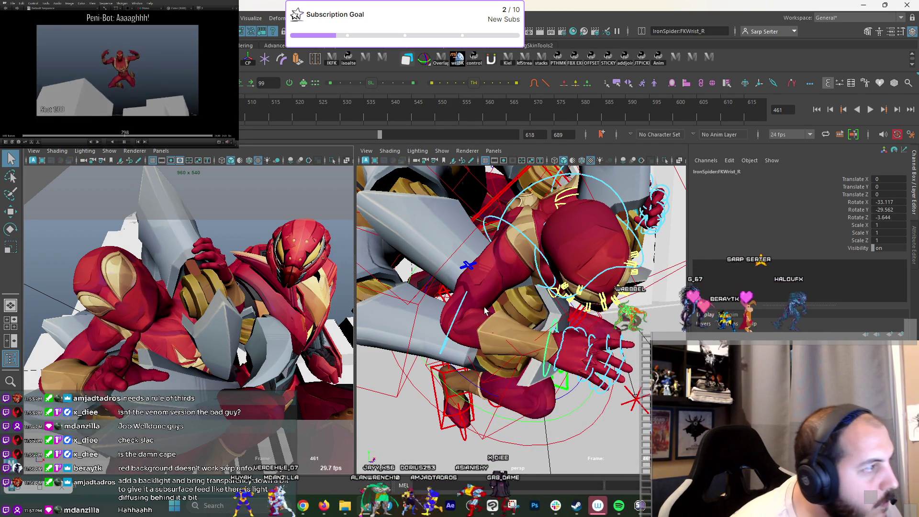
pyautogui.click(526, 241)
pyautogui.press('e')
pyautogui.moveTo(110, 345)
pyautogui.mouseDown(button='middle')
pyautogui.moveTo(113, 354)
pyautogui.moveTo(172, 309)
pyautogui.moveTo(159, 300)
pyautogui.mouseUp(button='middle')
pyautogui.moveTo(134, 244); pyautogui.dragTo(139, 246, button='middle')
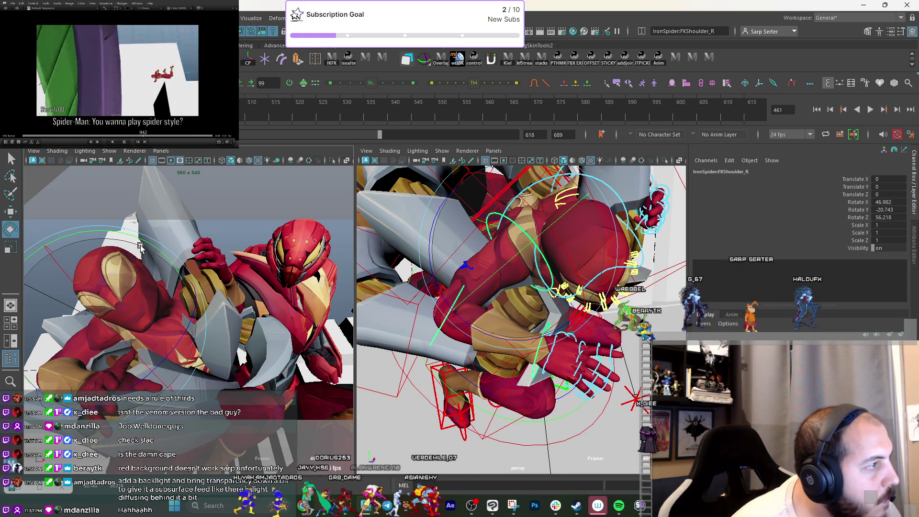
pyautogui.press('q')
pyautogui.keyDown('alt'); pyautogui.moveTo(479, 287); pyautogui.dragTo(541, 268); pyautogui.keyUp('alt')
# Bend the spider leg segment middle_01_r_CTRL into place.
pyautogui.click(165, 272)
pyautogui.press('e')
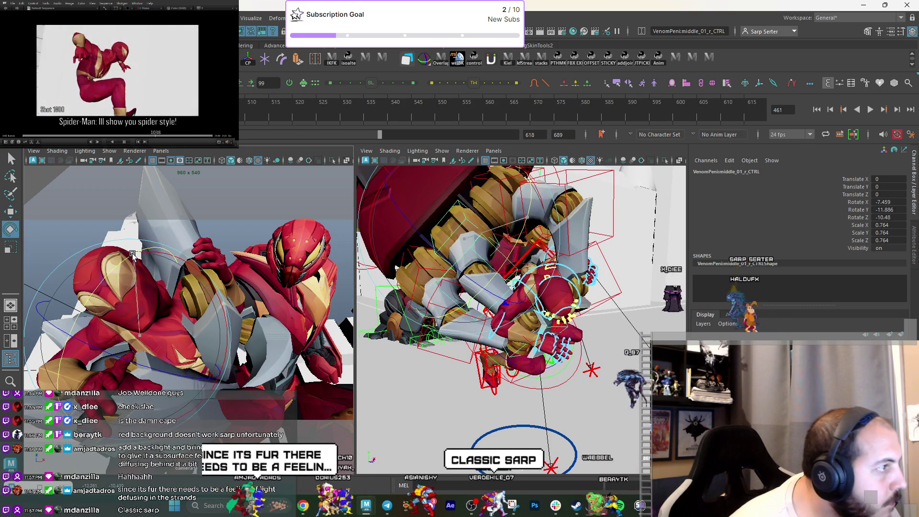
pyautogui.moveTo(131, 254); pyautogui.dragTo(217, 292, button='middle')
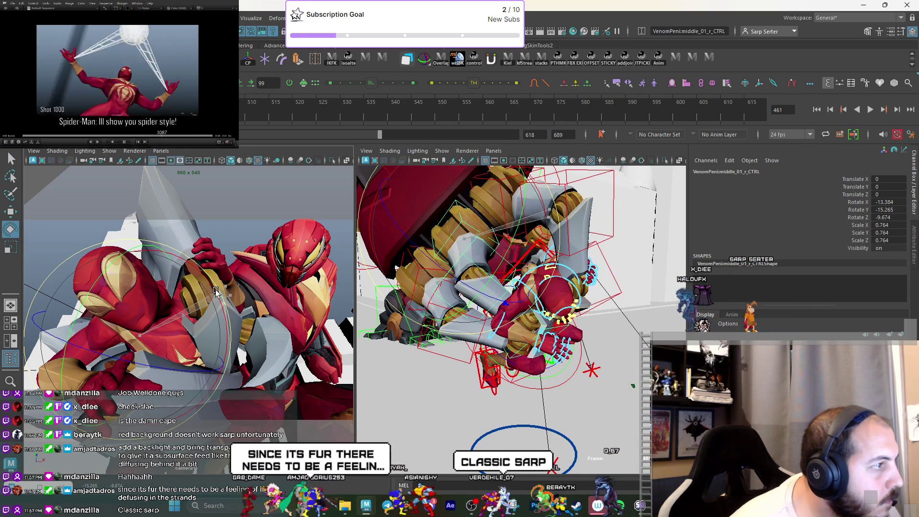
pyautogui.press('q')
pyautogui.scroll(3, 538, 332)
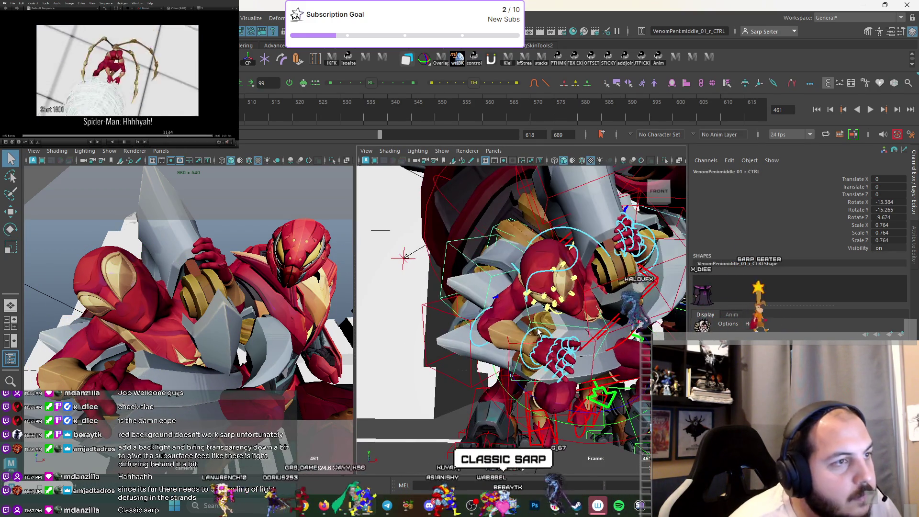
# Tilt Iron Spider's right wrist slightly.
pyautogui.click(523, 359)
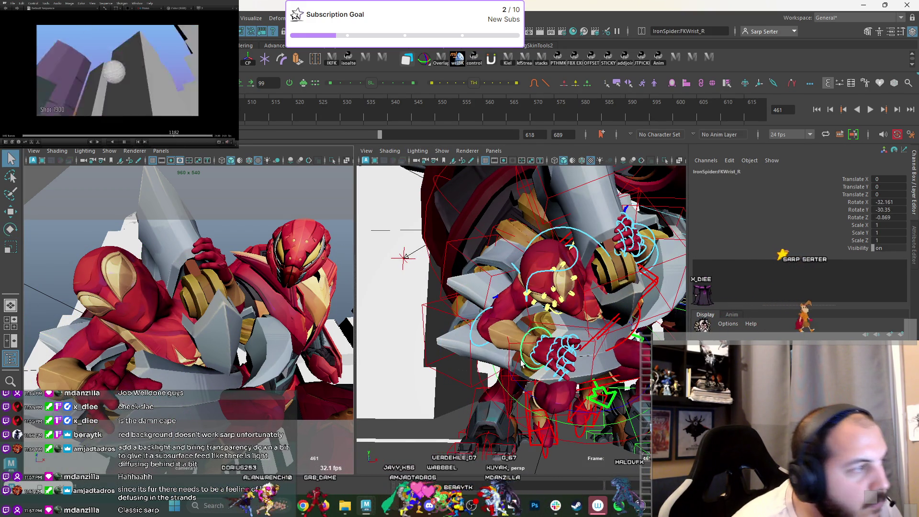
pyautogui.click(559, 351)
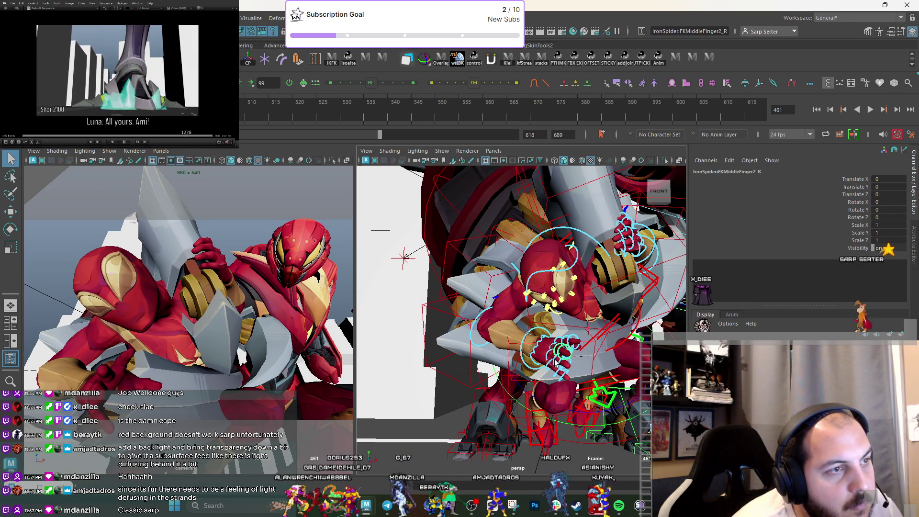
pyautogui.click(553, 361)
pyautogui.press('e')
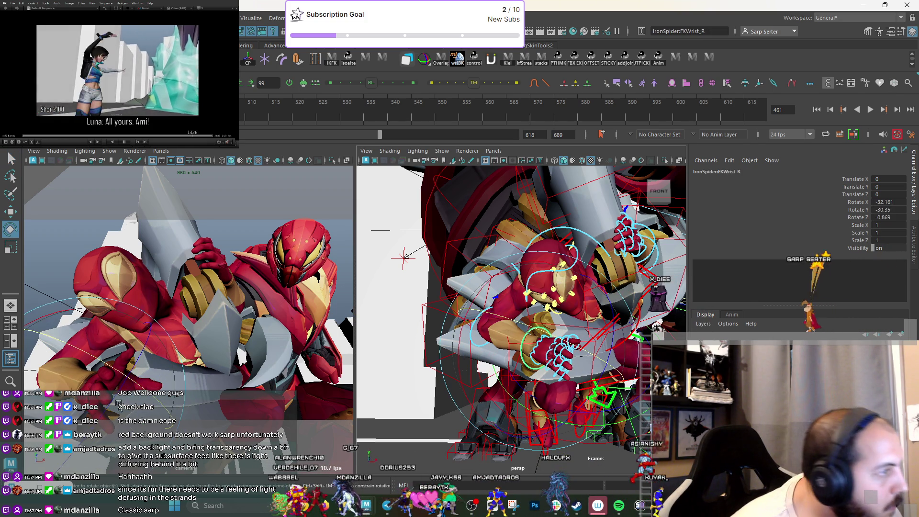
pyautogui.moveTo(553, 361); pyautogui.dragTo(533, 369)
pyautogui.press('q')
# Curl the right pinky around the mech's hand, then bring up the Spider-Man wireframe image.
pyautogui.click(555, 369)
pyautogui.press('e')
pyautogui.moveTo(84, 397); pyautogui.dragTo(156, 367)
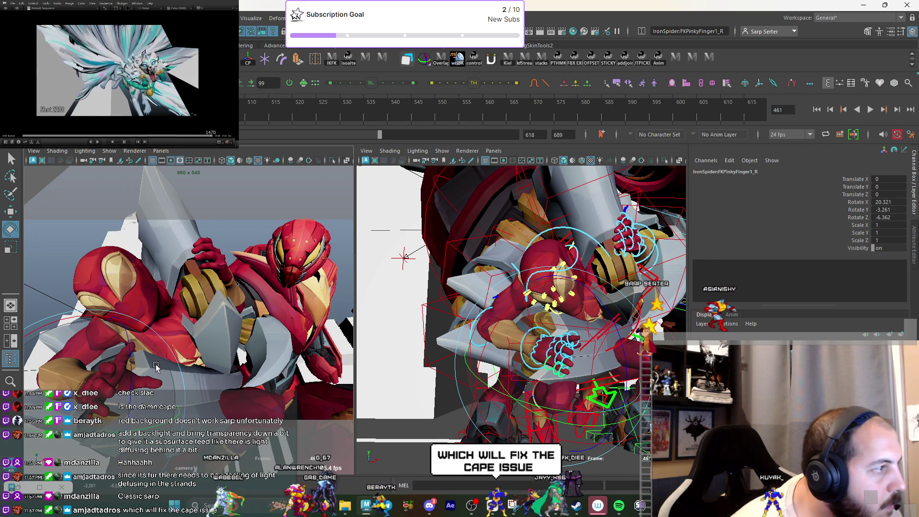
pyautogui.moveTo(558, 376); pyautogui.dragTo(522, 344)
pyautogui.press('q')
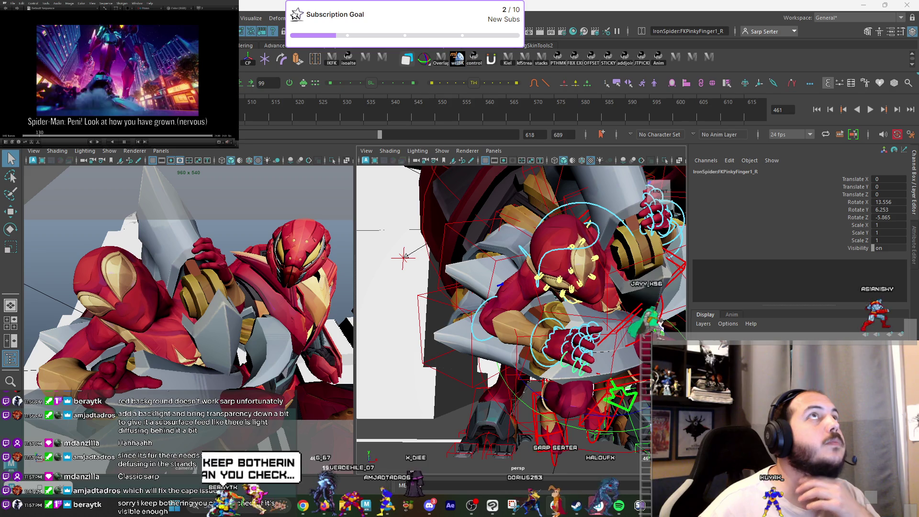
pyautogui.click(598, 506)
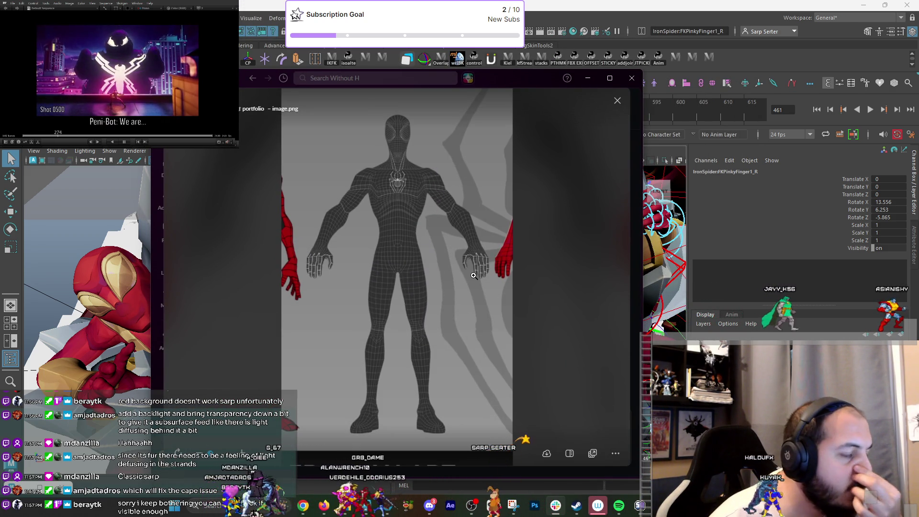
# Close the wireframe image and view the red Spider-Man lineup image.
pyautogui.click(551, 209)
pyautogui.scroll(5, 519, 293)
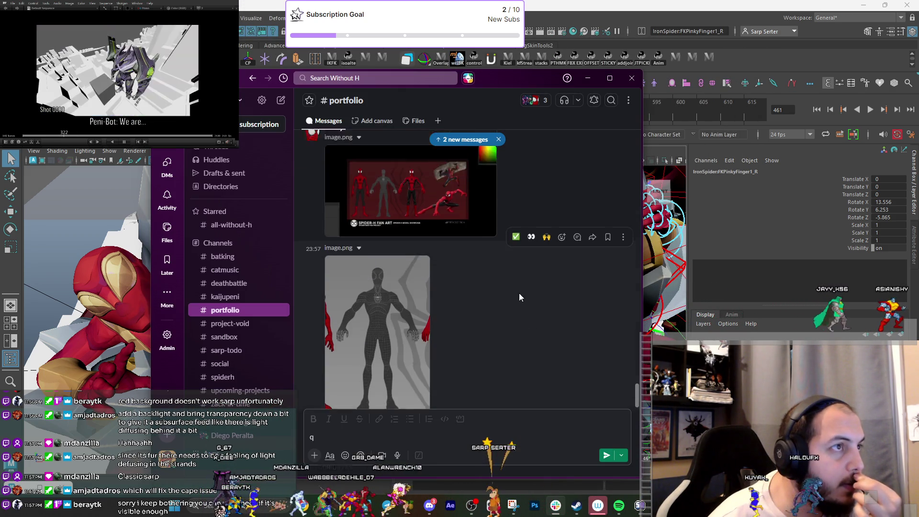
pyautogui.click(417, 259)
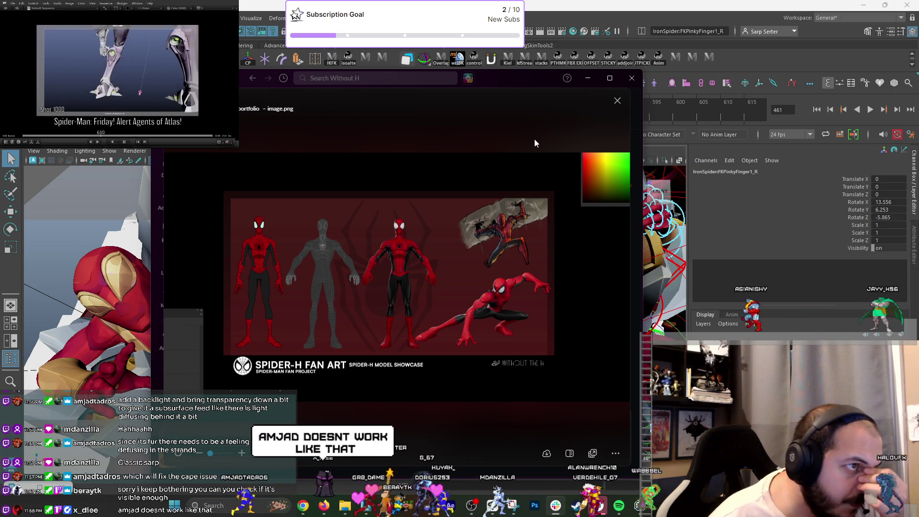
pyautogui.click(535, 139)
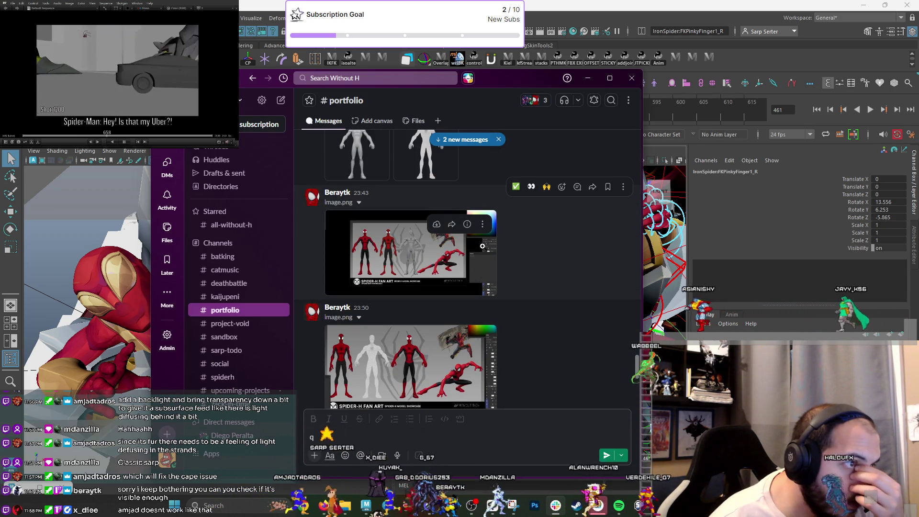
# View the 23:50 Spider-H fan art, then hide the chat window to return to Maya.
pyautogui.click(410, 359)
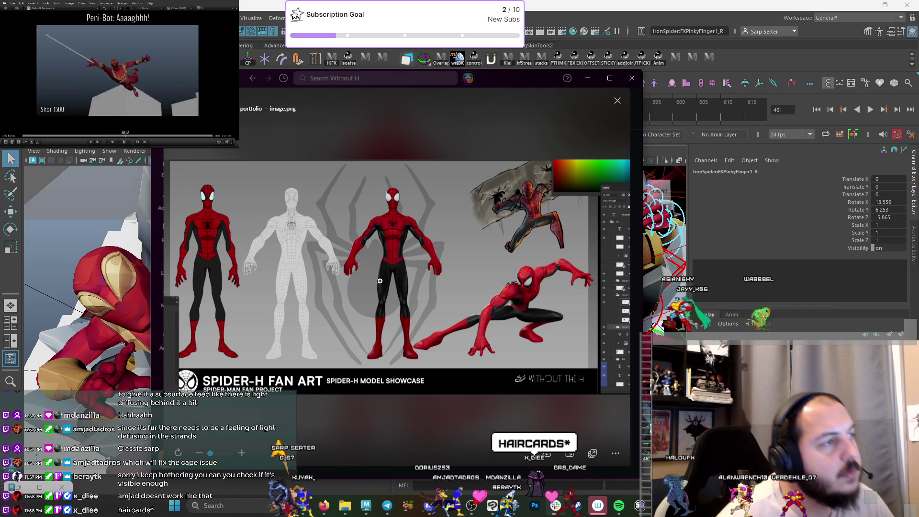
pyautogui.click(618, 101)
pyautogui.click(588, 78)
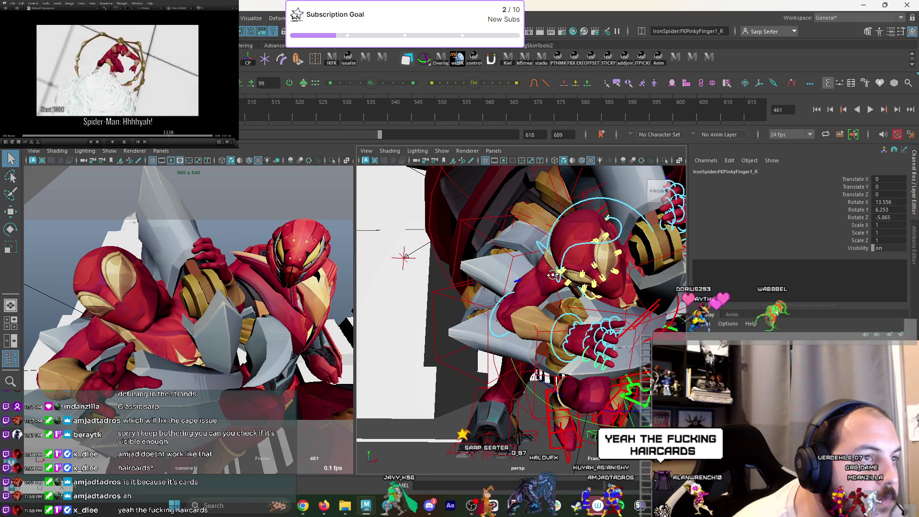
# Raise the right shoulder slightly, then pull it back down and inward.
pyautogui.click(519, 322)
pyautogui.press('e')
pyautogui.moveTo(159, 308); pyautogui.dragTo(127, 399)
pyautogui.moveTo(172, 336); pyautogui.dragTo(170, 345)
pyautogui.press('q')
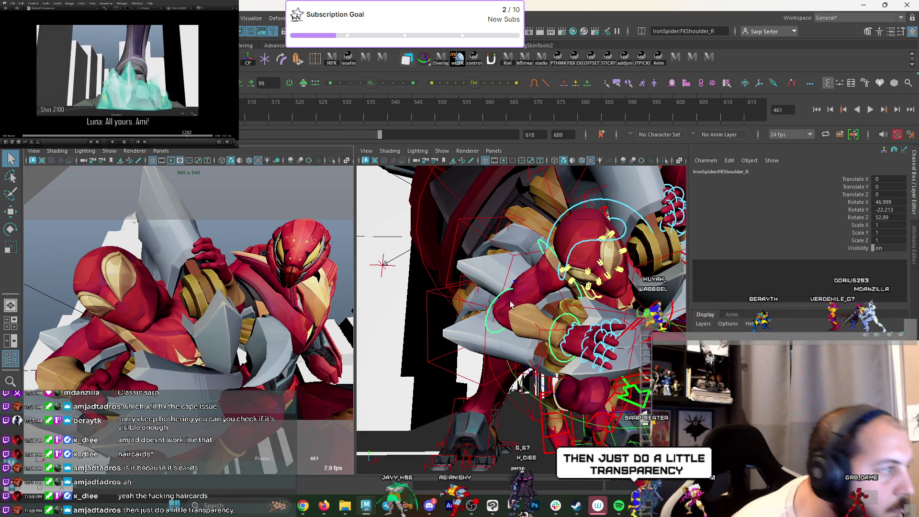
# Relax the right pinky's curl and curl the ring and index finger bases tighter around the mech's hand.
pyautogui.click(584, 355)
pyautogui.press('e')
pyautogui.moveTo(100, 450); pyautogui.dragTo(131, 437)
pyautogui.press('q')
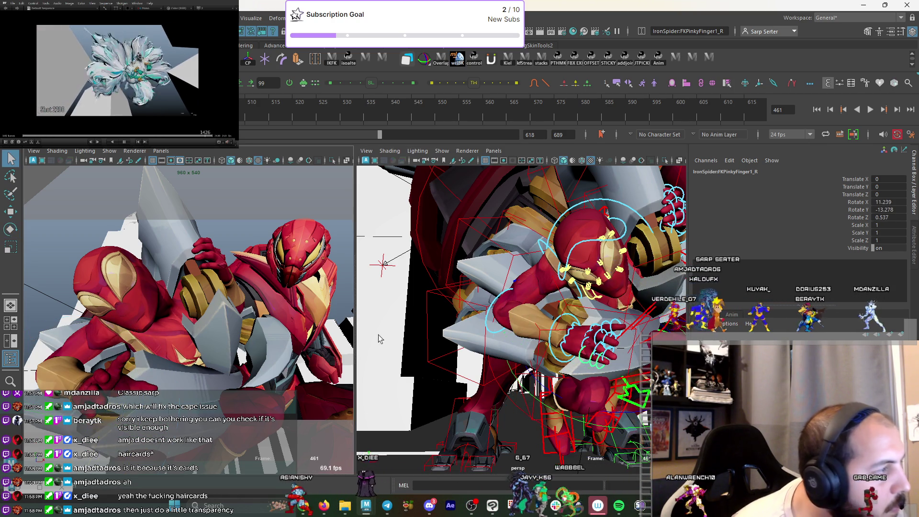
pyautogui.click(586, 341)
pyautogui.press('e')
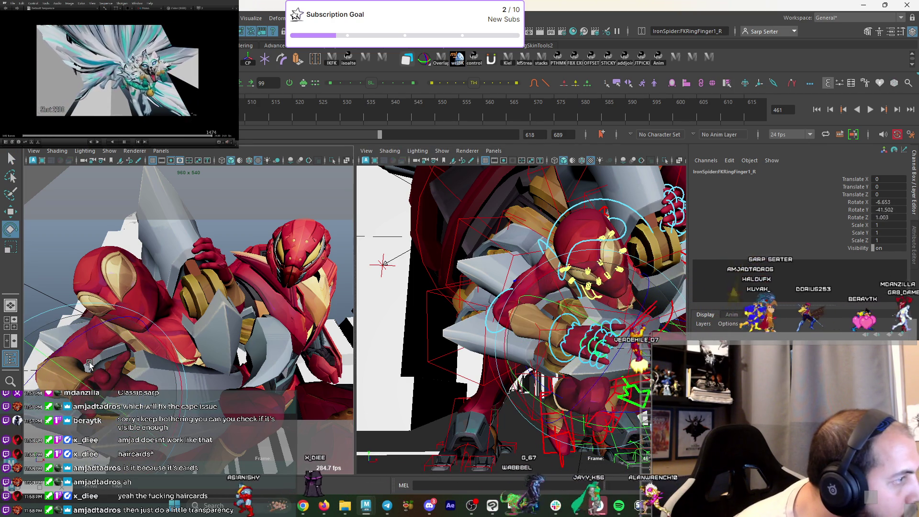
pyautogui.moveTo(512, 314); pyautogui.dragTo(494, 330)
pyautogui.press('q')
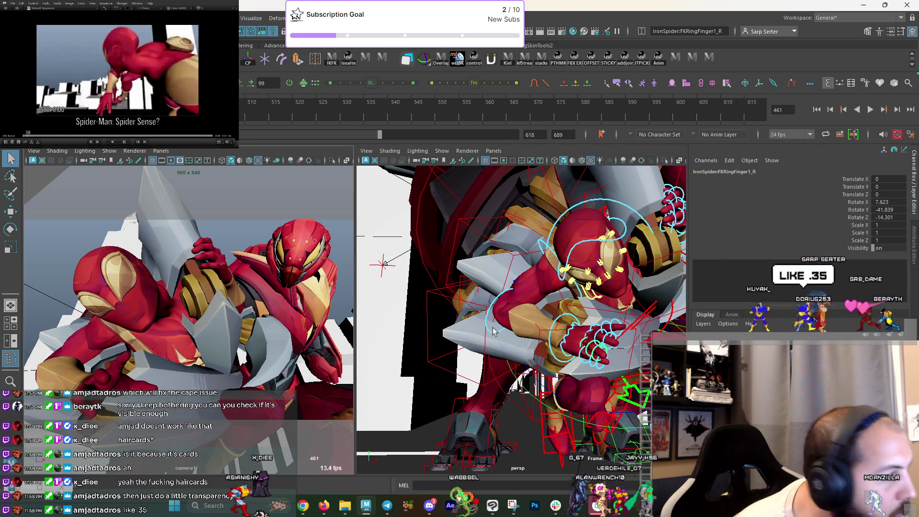
pyautogui.click(595, 334)
pyautogui.press('e')
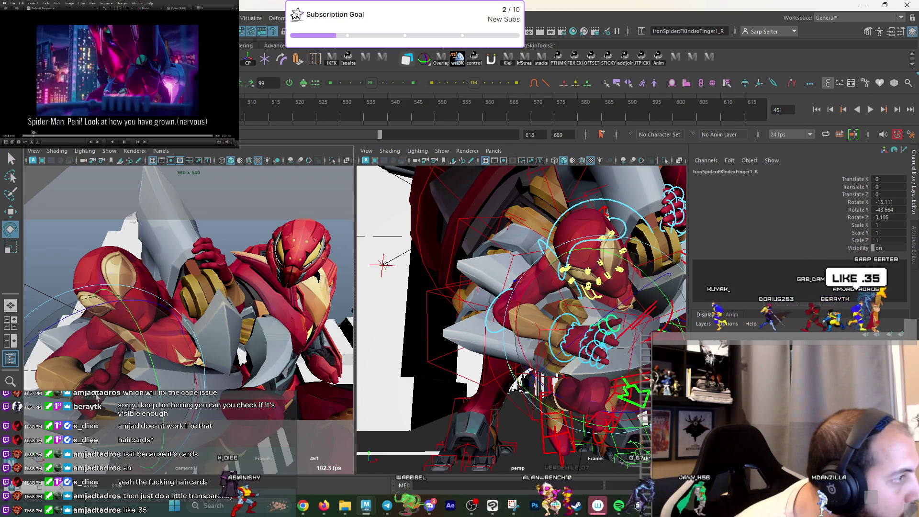
pyautogui.press('q')
pyautogui.moveTo(596, 335); pyautogui.dragTo(614, 330)
# Try a tighter curl on the right middle finger, then undo it.
pyautogui.click(590, 335)
pyautogui.press('e')
pyautogui.press('q')
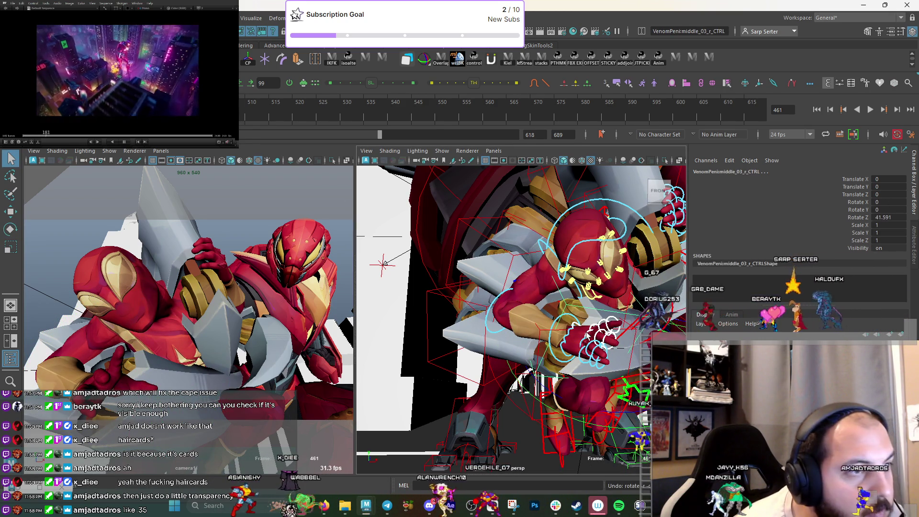
pyautogui.click(589, 335)
pyautogui.press('e')
pyautogui.moveTo(77, 397)
pyautogui.mouseDown(button='middle')
pyautogui.moveTo(163, 378)
pyautogui.moveTo(114, 372)
pyautogui.moveTo(144, 369)
pyautogui.mouseUp(button='middle')
pyautogui.press('q')
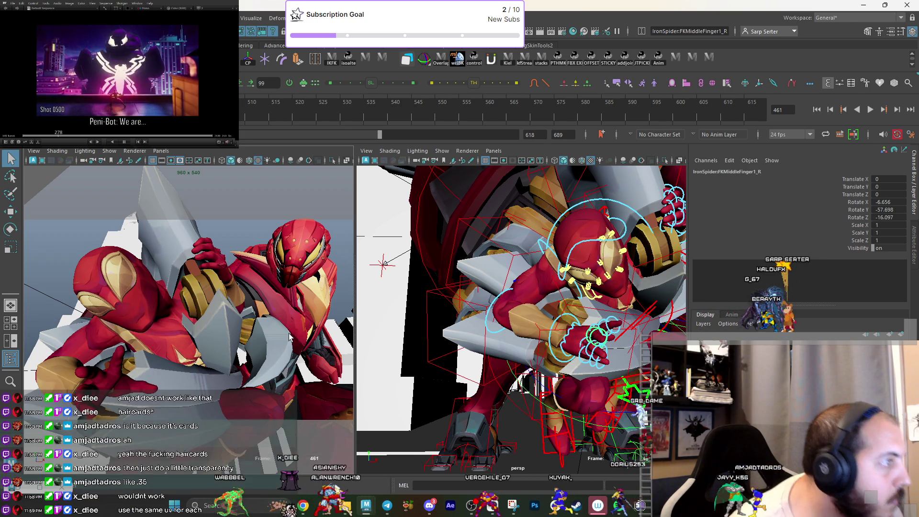
pyautogui.hotkey('ctrl', 'z')
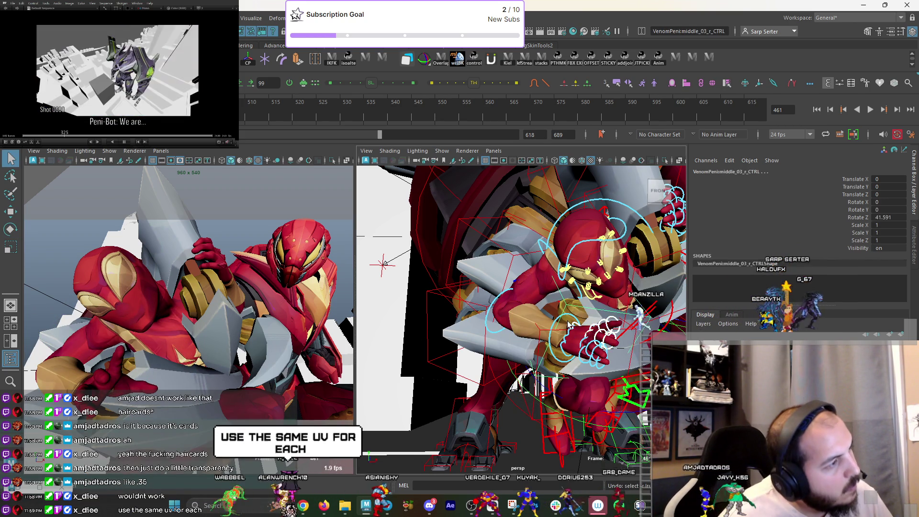
# Nudge the right wrist rotation and bend the right elbow a bit more.
pyautogui.click(568, 326)
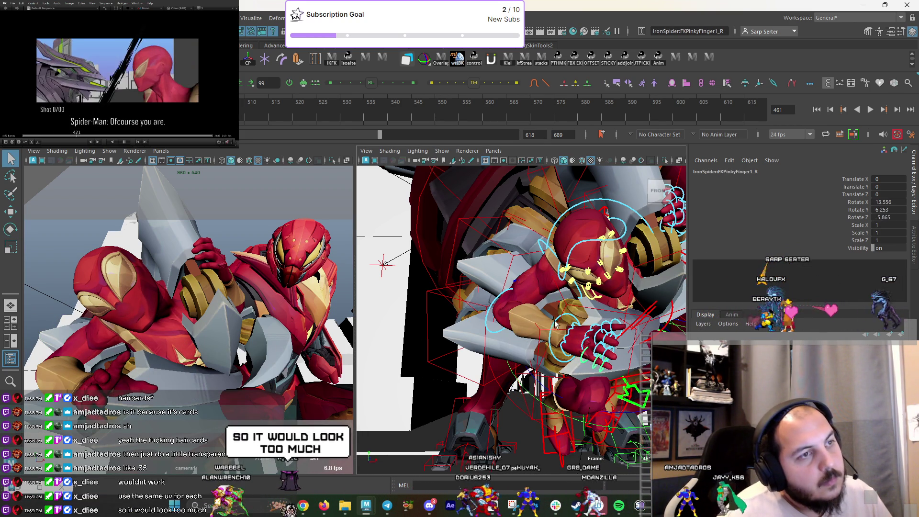
pyautogui.click(556, 325)
pyautogui.press('e')
pyautogui.press('q')
pyautogui.moveTo(565, 320)
pyautogui.mouseDown()
pyautogui.moveTo(556, 316)
pyautogui.moveTo(573, 324)
pyautogui.moveTo(570, 314)
pyautogui.moveTo(550, 335)
pyautogui.mouseUp()
pyautogui.press('e')
pyautogui.press('q')
# Turn the right hand slightly with another wrist rotation.
pyautogui.click(560, 314)
pyautogui.press('e')
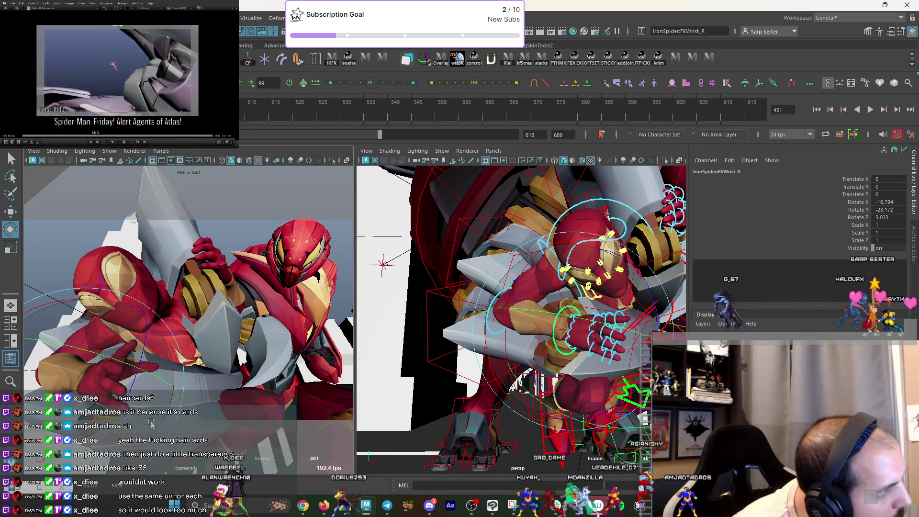
pyautogui.moveTo(94, 393)
pyautogui.mouseDown()
pyautogui.moveTo(120, 382)
pyautogui.moveTo(165, 386)
pyautogui.moveTo(159, 398)
pyautogui.mouseUp()
pyautogui.press('q')
pyautogui.press('e')
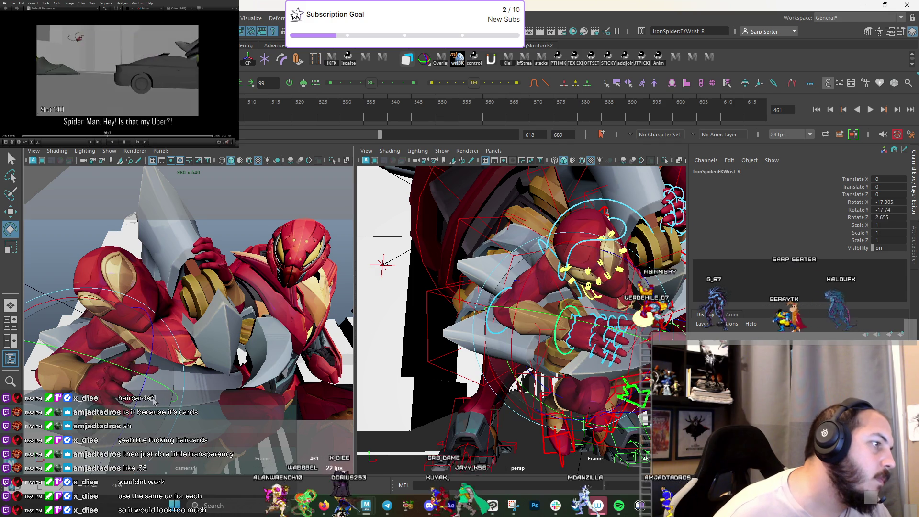
pyautogui.press('q')
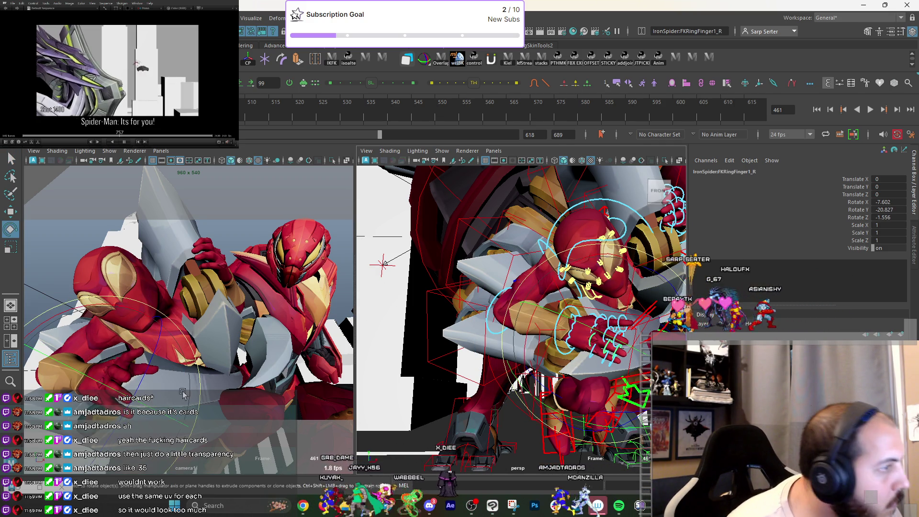
pyautogui.click(585, 342)
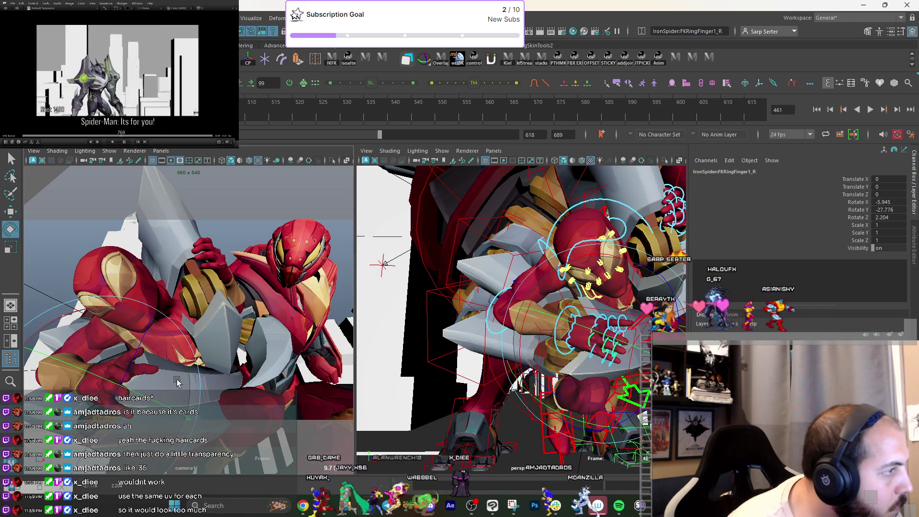
# Curl the right middle finger's base further around the mech's hand.
pyautogui.click(596, 330)
pyautogui.press('e')
pyautogui.moveTo(151, 402); pyautogui.dragTo(159, 418)
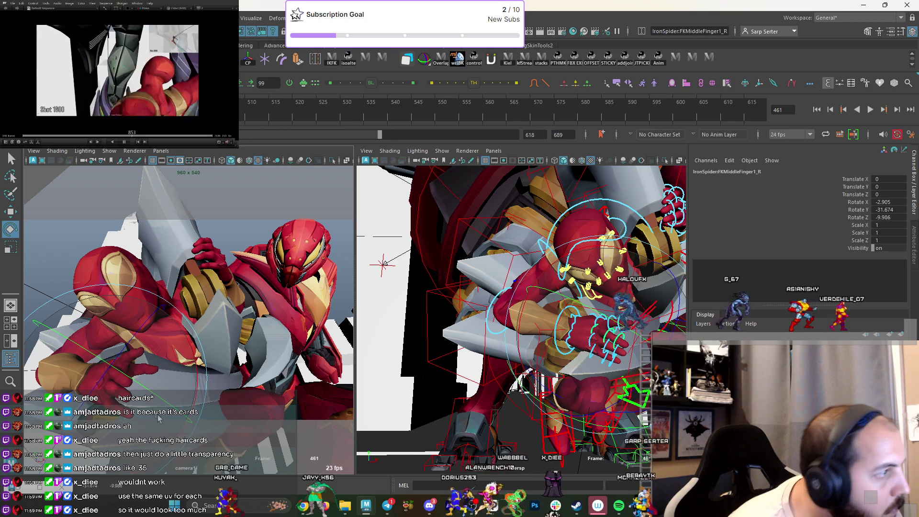
pyautogui.moveTo(187, 373); pyautogui.dragTo(170, 390)
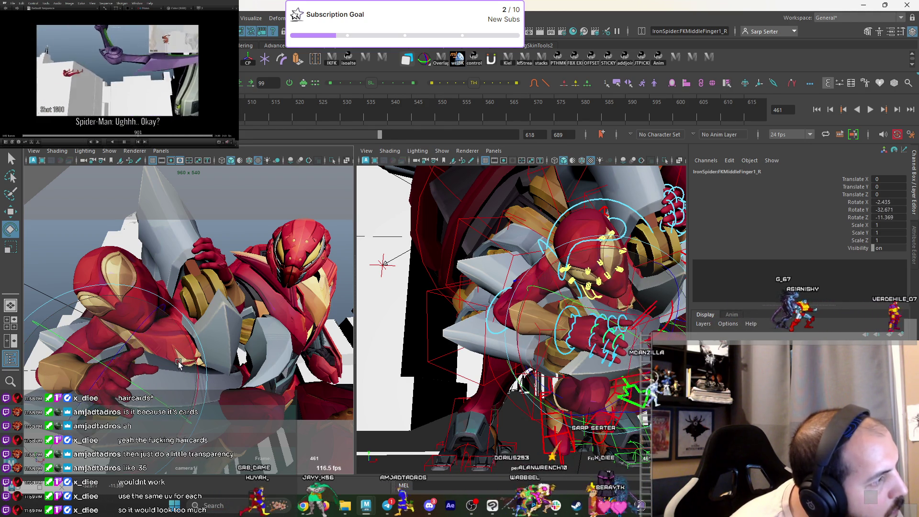
pyautogui.press('q')
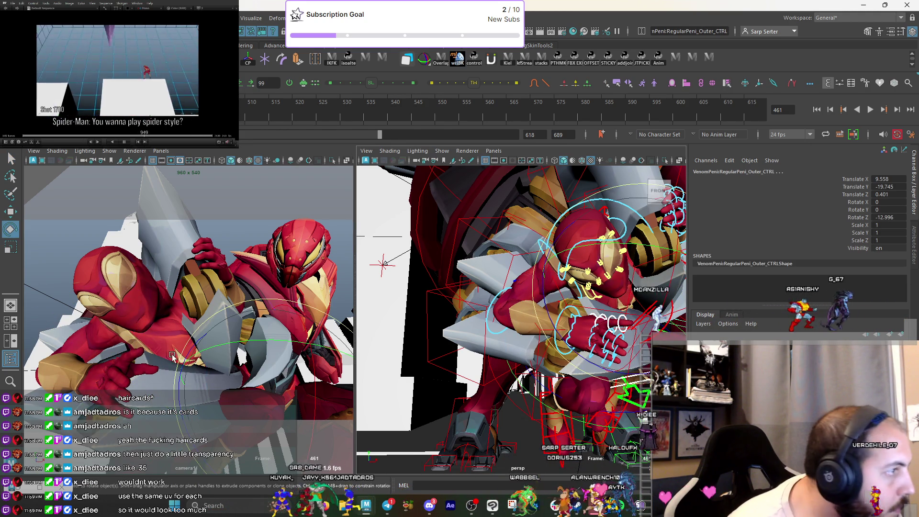
# Rotate the right wrist (FKWrist_R) slightly.
pyautogui.click(598, 323)
pyautogui.click(125, 353)
pyautogui.press('e')
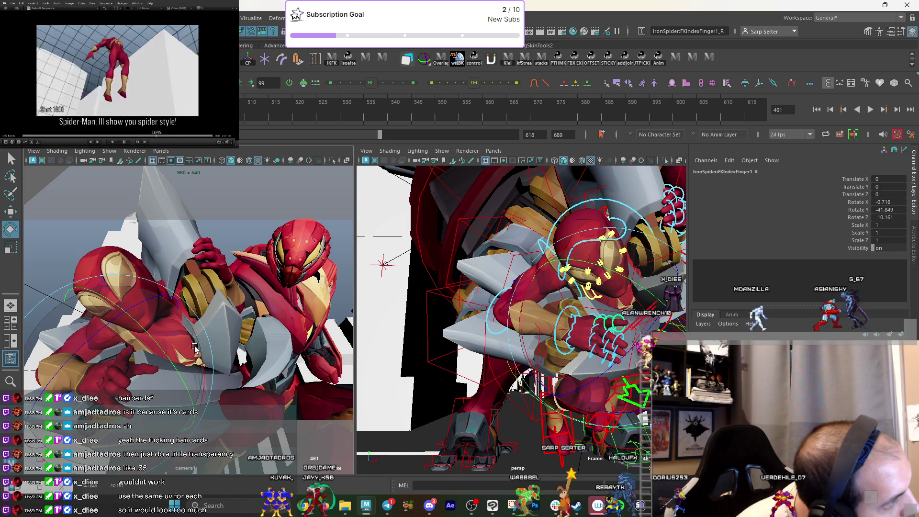
pyautogui.press('q')
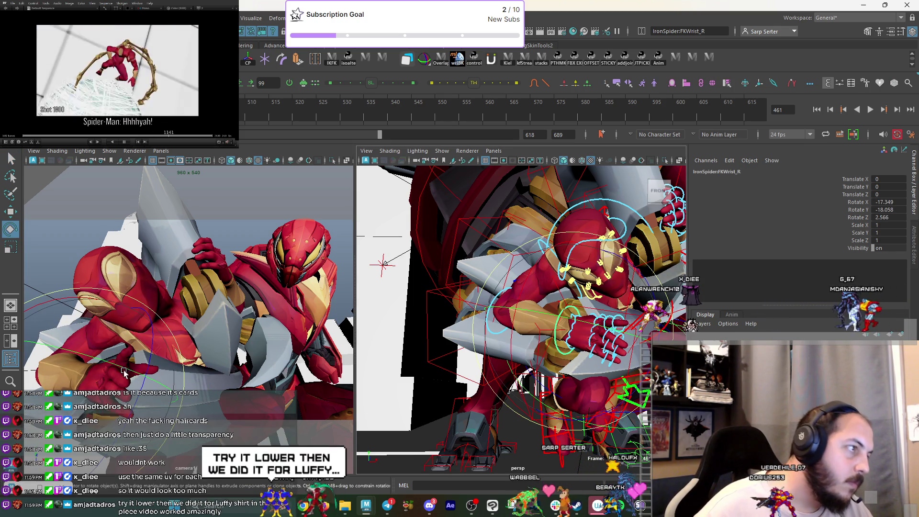
pyautogui.click(126, 372)
pyautogui.press('e')
pyautogui.moveTo(155, 425)
pyautogui.mouseDown()
pyautogui.moveTo(91, 419)
pyautogui.moveTo(136, 339)
pyautogui.mouseUp()
# Curl the right pinky around the mech's hand and adjust the wrist angle slightly.
pyautogui.click(140, 352)
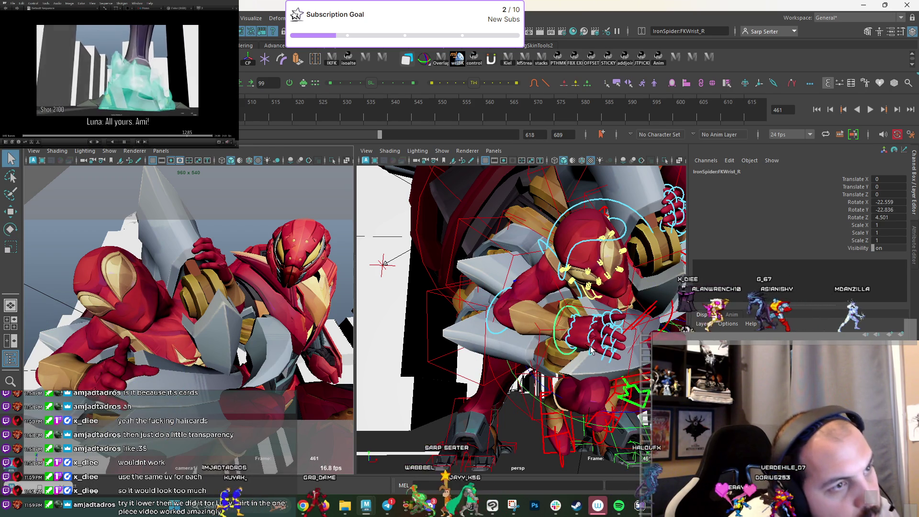
pyautogui.moveTo(156, 411); pyautogui.dragTo(158, 388)
pyautogui.press('q')
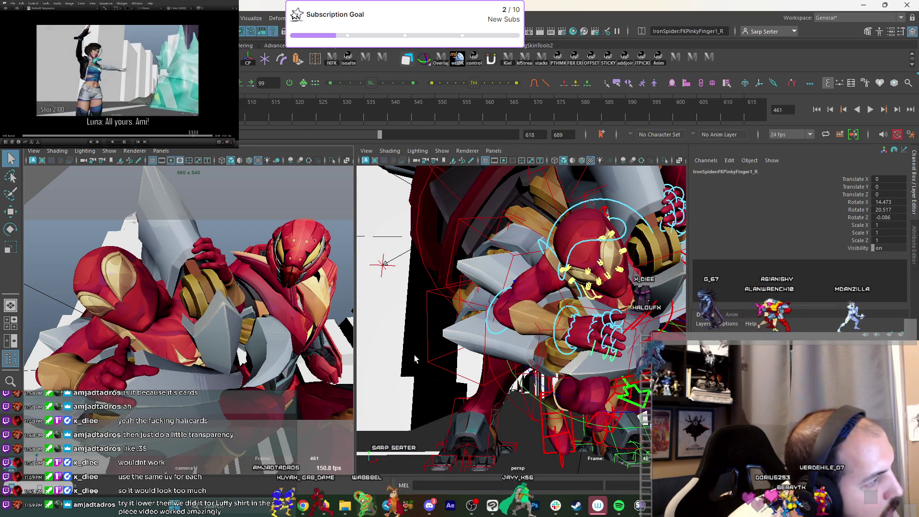
pyautogui.click(560, 315)
pyautogui.press('e')
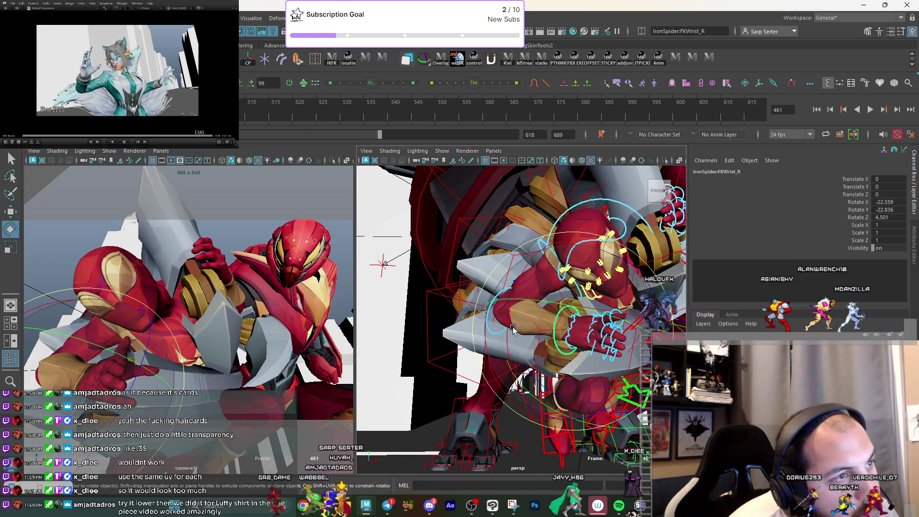
pyautogui.moveTo(120, 401); pyautogui.dragTo(118, 409)
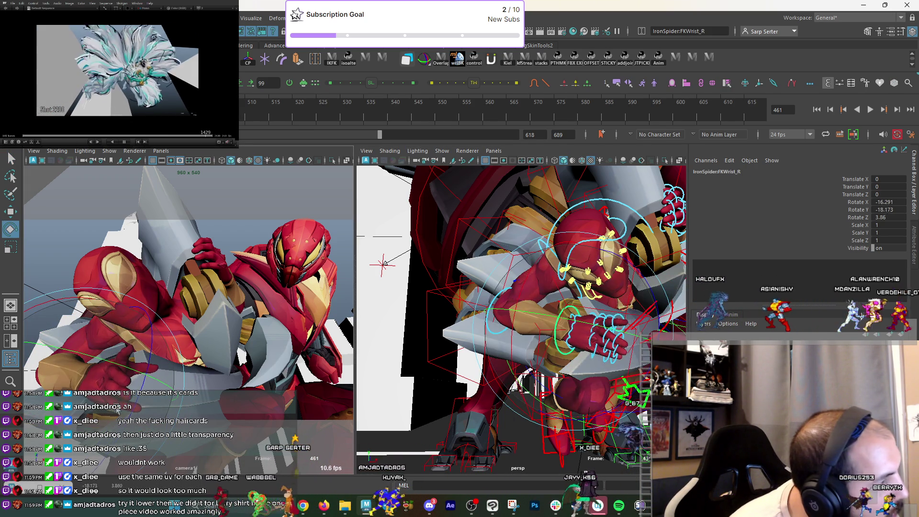
pyautogui.press('q')
# Nudge the rotation of the right ring finger's base (FKRingFinger1_R).
pyautogui.click(597, 331)
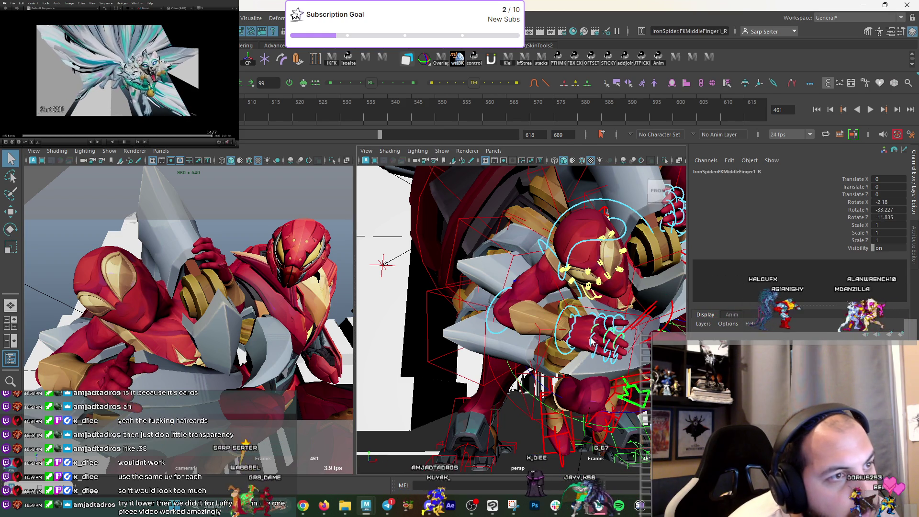
pyautogui.press('e')
pyautogui.moveTo(669, 271); pyautogui.dragTo(668, 275)
pyautogui.press('q')
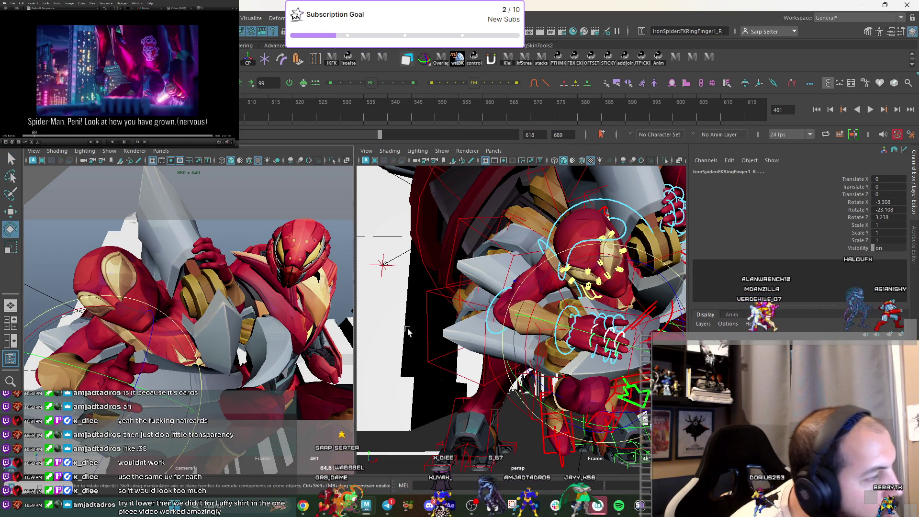
pyautogui.click(556, 327)
# Bend the right wrist further down over the mech's hand.
pyautogui.click(317, 355)
pyautogui.press('e')
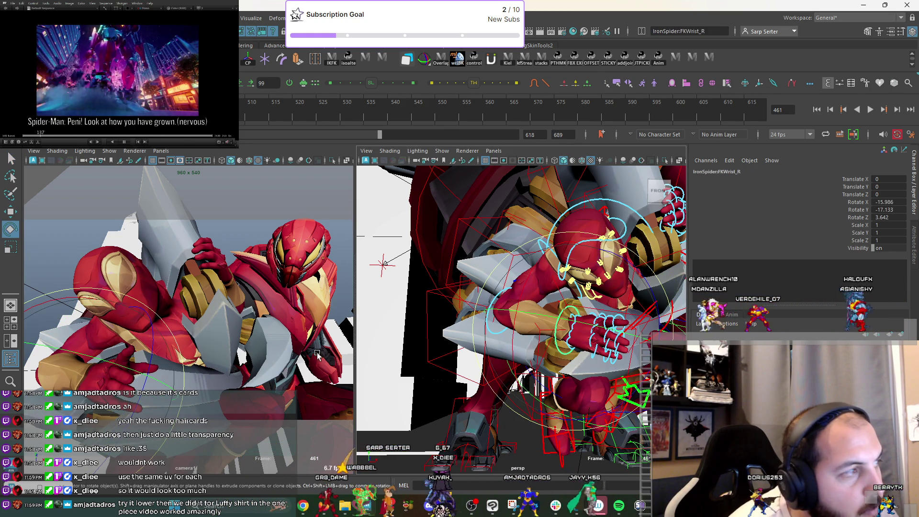
pyautogui.moveTo(26, 324)
pyautogui.mouseDown()
pyautogui.moveTo(120, 320)
pyautogui.moveTo(143, 429)
pyautogui.mouseUp()
pyautogui.press('q')
pyautogui.click(595, 348)
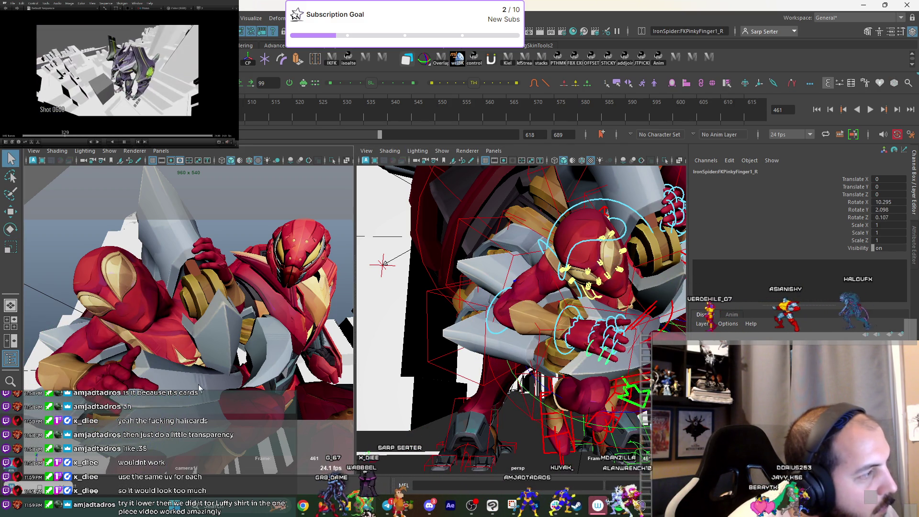
pyautogui.click(617, 323)
# Curl the right index finger base (FKIndexFinger1_R) around the mech's hand.
pyautogui.press('e')
pyautogui.keyDown('alt'); pyautogui.moveTo(527, 312); pyautogui.dragTo(388, 331); pyautogui.keyUp('alt')
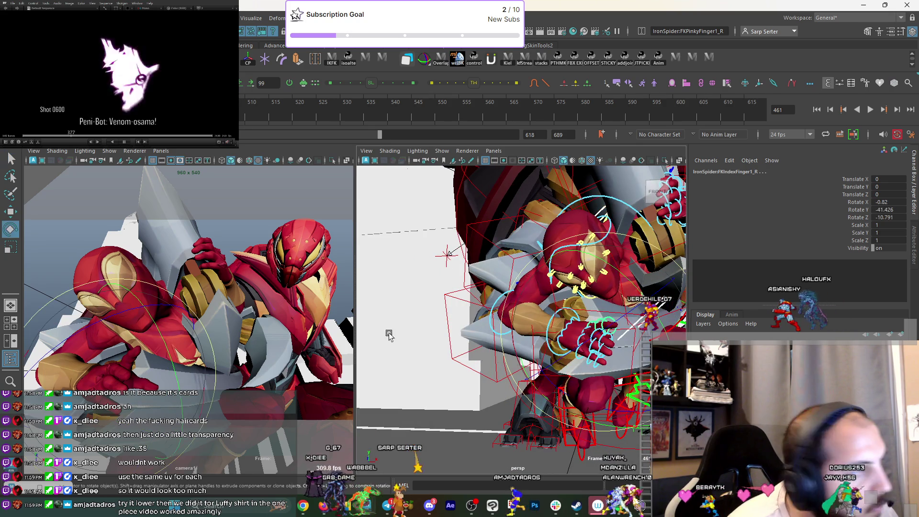
pyautogui.moveTo(150, 411); pyautogui.dragTo(186, 401)
pyautogui.press('q')
pyautogui.press('e')
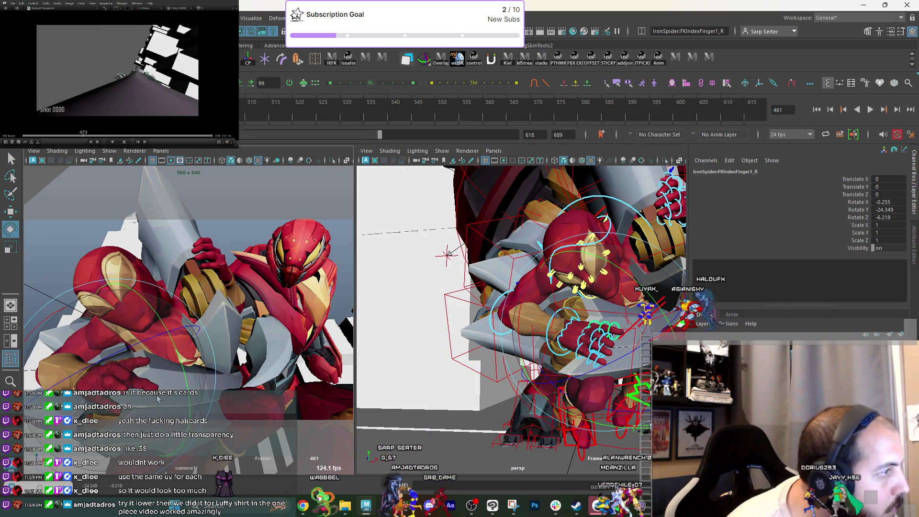
pyautogui.press('q')
# Undo the last ring finger adjustment and orbit the view toward the left hand.
pyautogui.click(583, 336)
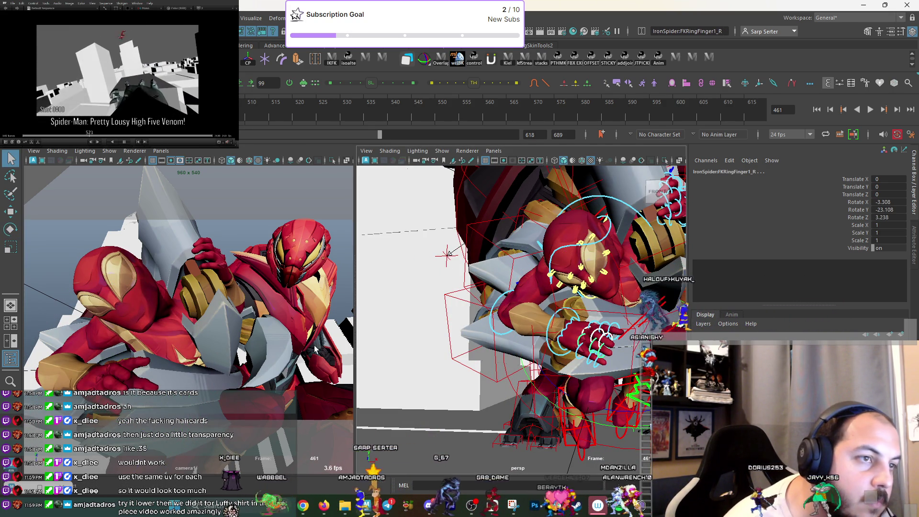
pyautogui.hotkey('ctrl', 'z')
pyautogui.hotkey('ctrl', 'z')
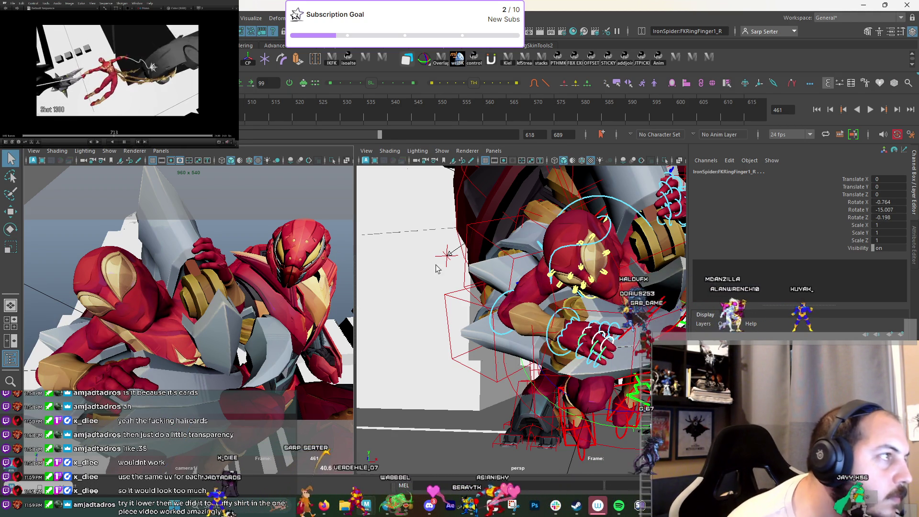
pyautogui.keyDown('alt'); pyautogui.moveTo(437, 263); pyautogui.dragTo(455, 321); pyautogui.keyUp('alt')
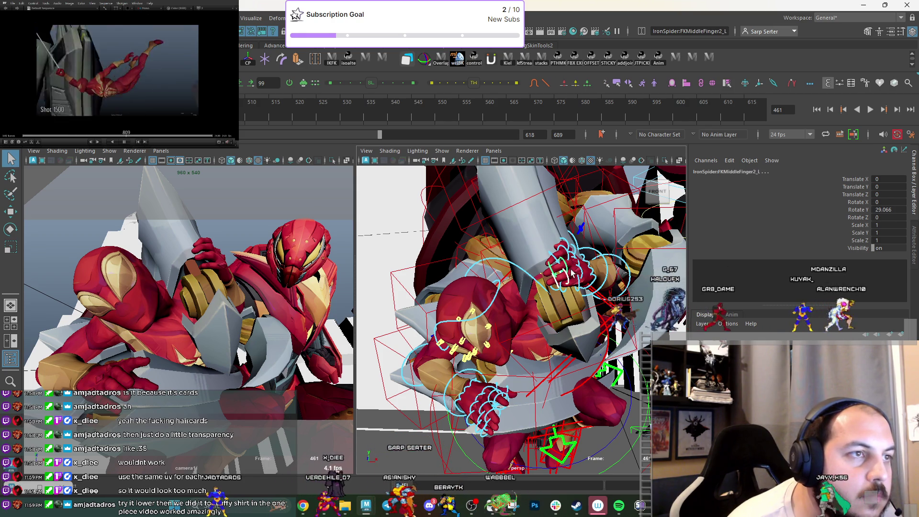
# Curl the left middle and ring fingertips inward around the mech's hand.
pyautogui.moveTo(572, 273)
pyautogui.mouseDown()
pyautogui.moveTo(561, 281)
pyautogui.moveTo(588, 234)
pyautogui.mouseUp()
pyautogui.press('e')
pyautogui.press('q')
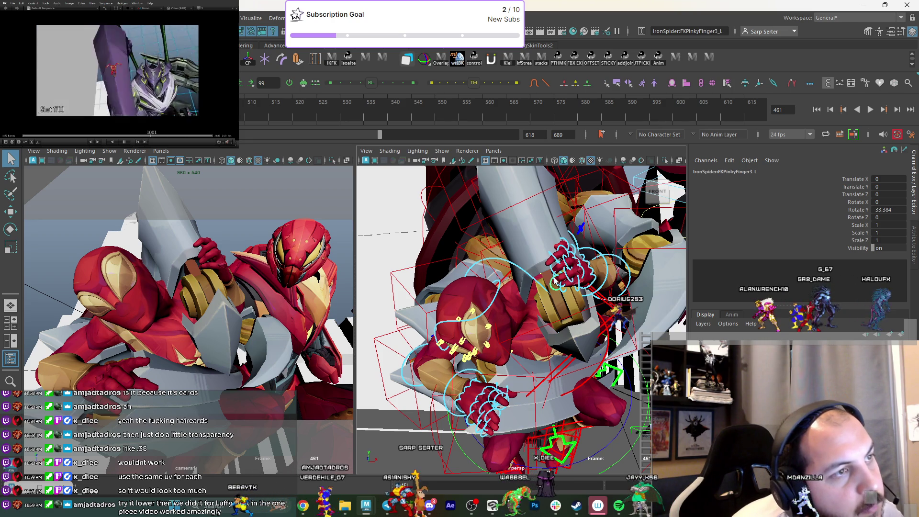
pyautogui.moveTo(577, 287); pyautogui.dragTo(565, 298)
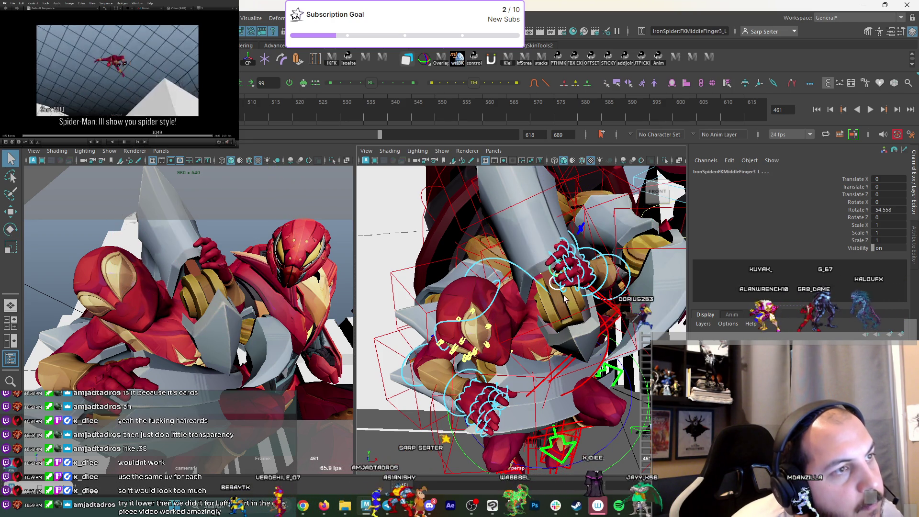
pyautogui.click(600, 291)
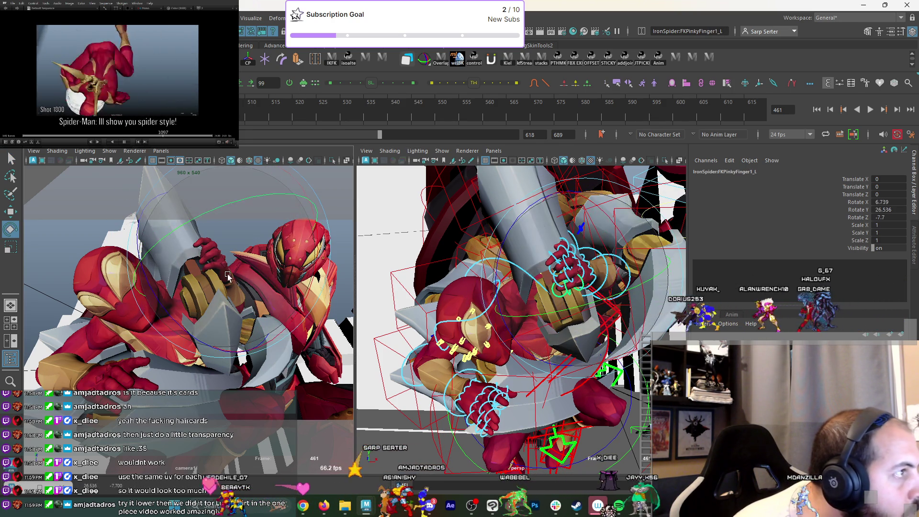
pyautogui.click(600, 292)
pyautogui.press('e')
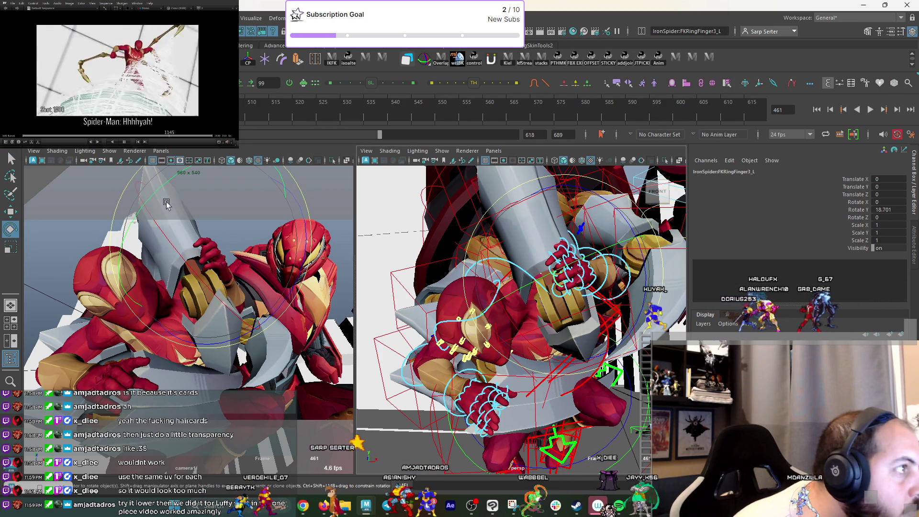
pyautogui.moveTo(150, 192); pyautogui.dragTo(143, 249)
pyautogui.press('q')
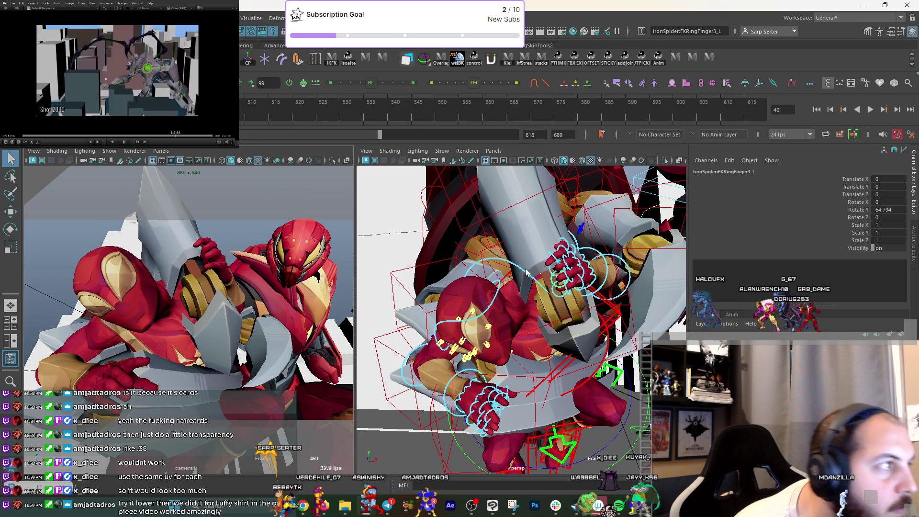
# Adjust the left pinky's base rotation and curl its middle joint.
pyautogui.keyDown('alt'); pyautogui.moveTo(607, 275); pyautogui.dragTo(570, 266); pyautogui.keyUp('alt')
pyautogui.click(546, 272)
pyautogui.press('e')
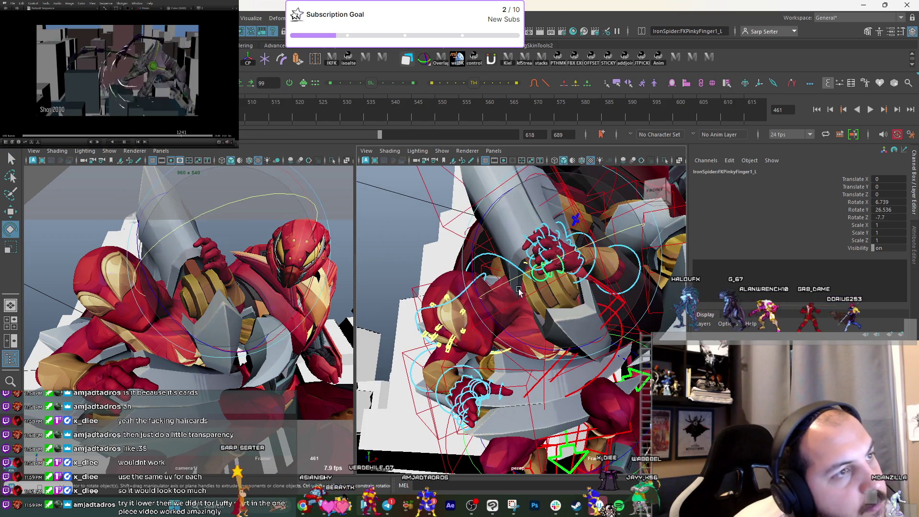
pyautogui.moveTo(290, 262); pyautogui.dragTo(307, 277)
pyautogui.press('q')
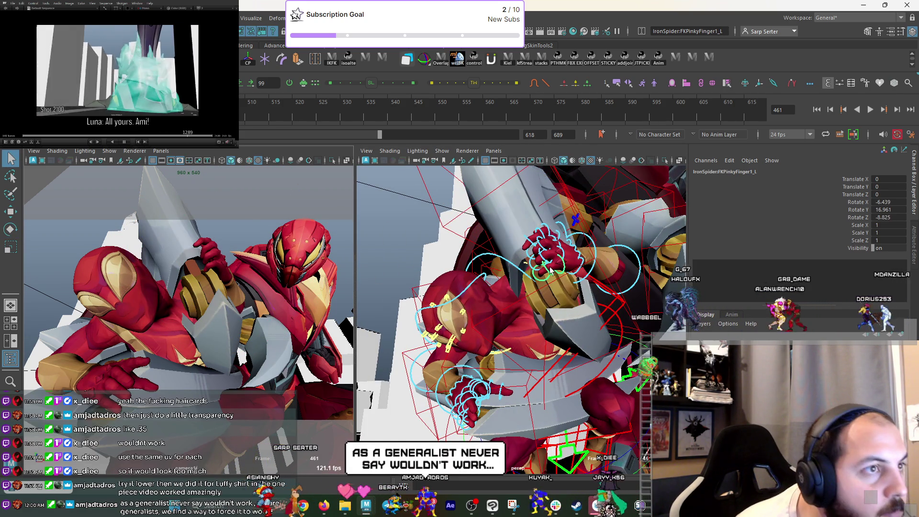
pyautogui.click(550, 271)
pyautogui.press('e')
pyautogui.moveTo(163, 225); pyautogui.dragTo(153, 275)
pyautogui.press('q')
# Curl the base of the left index finger around the mech's hand.
pyautogui.click(550, 234)
pyautogui.keyDown('alt'); pyautogui.moveTo(550, 233); pyautogui.dragTo(548, 256); pyautogui.keyUp('alt')
pyautogui.press('e')
pyautogui.moveTo(509, 290); pyautogui.dragTo(559, 255)
pyautogui.press('q')
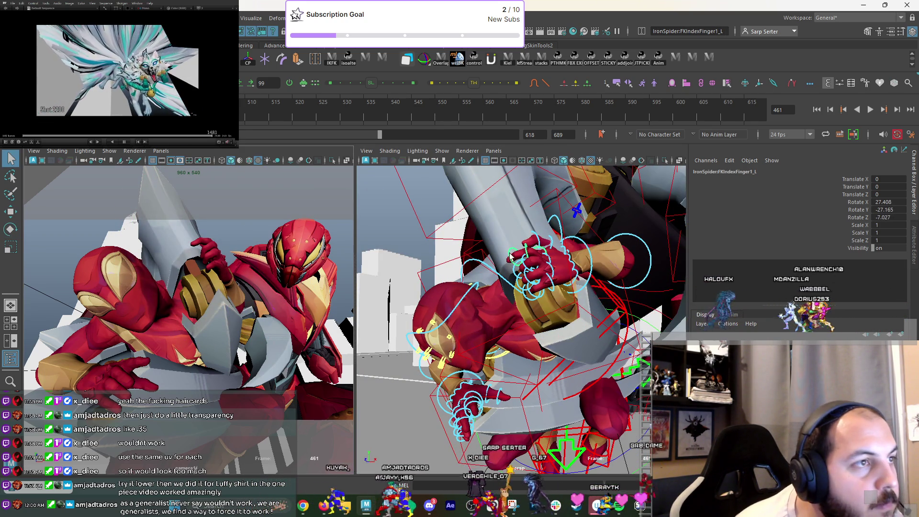
pyautogui.click(530, 259)
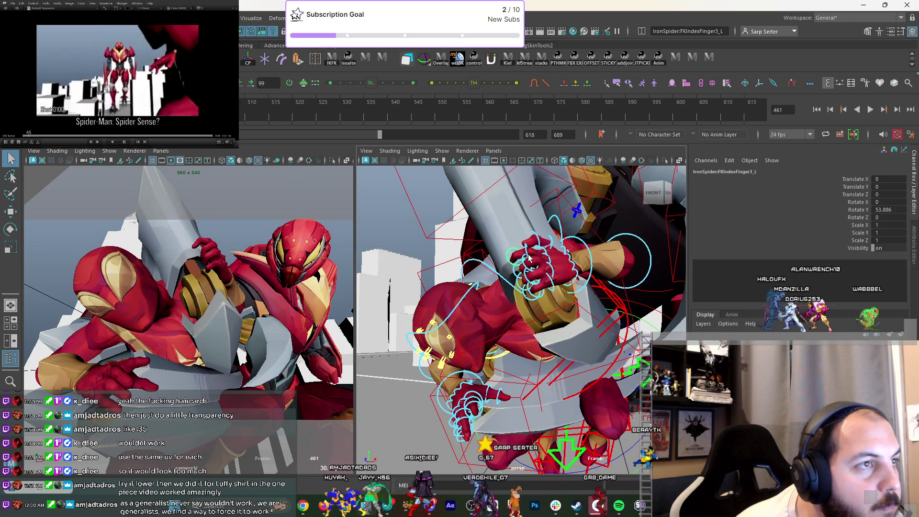
pyautogui.keyDown('alt'); pyautogui.moveTo(525, 266); pyautogui.dragTo(220, 283); pyautogui.keyUp('alt')
# Curl the left pinky's base further and adjust the left ring finger's base.
pyautogui.click(500, 261)
pyautogui.press('e')
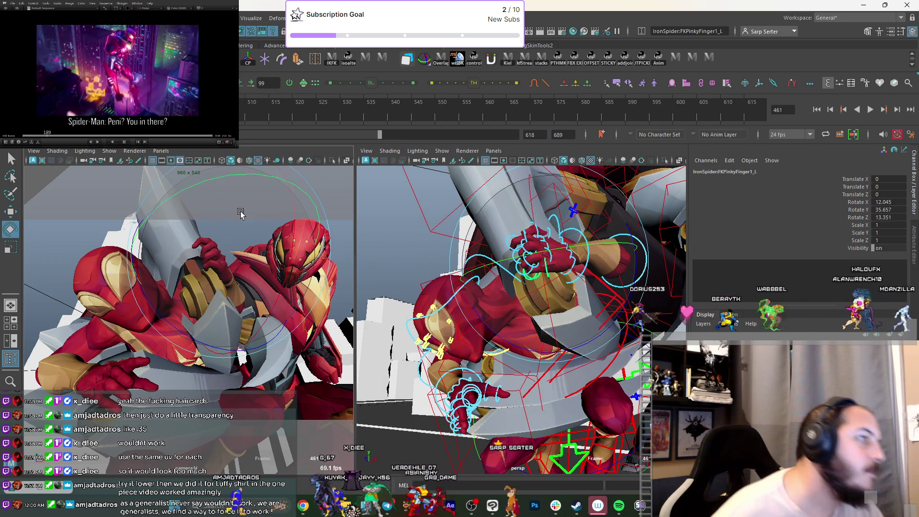
pyautogui.moveTo(225, 222); pyautogui.dragTo(206, 225)
pyautogui.press('q')
pyautogui.click(529, 259)
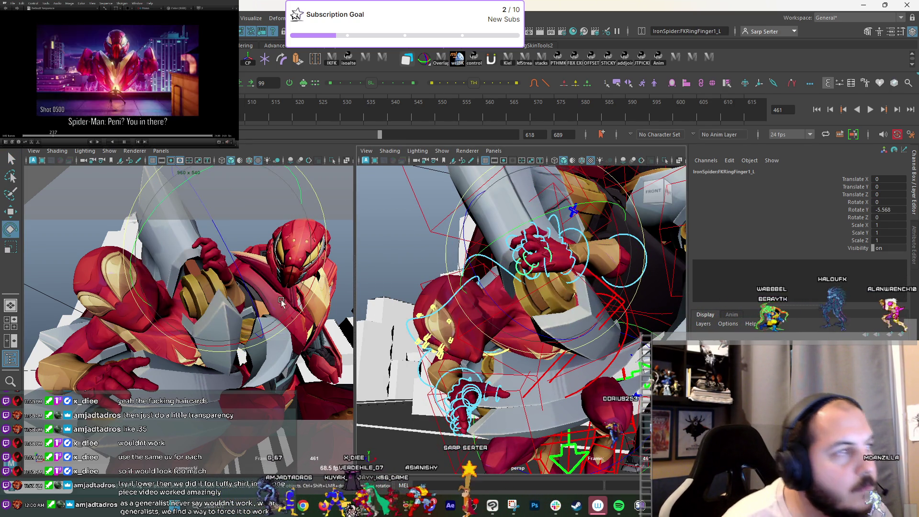
pyautogui.press('e')
pyautogui.moveTo(278, 289); pyautogui.dragTo(288, 280)
pyautogui.press('q')
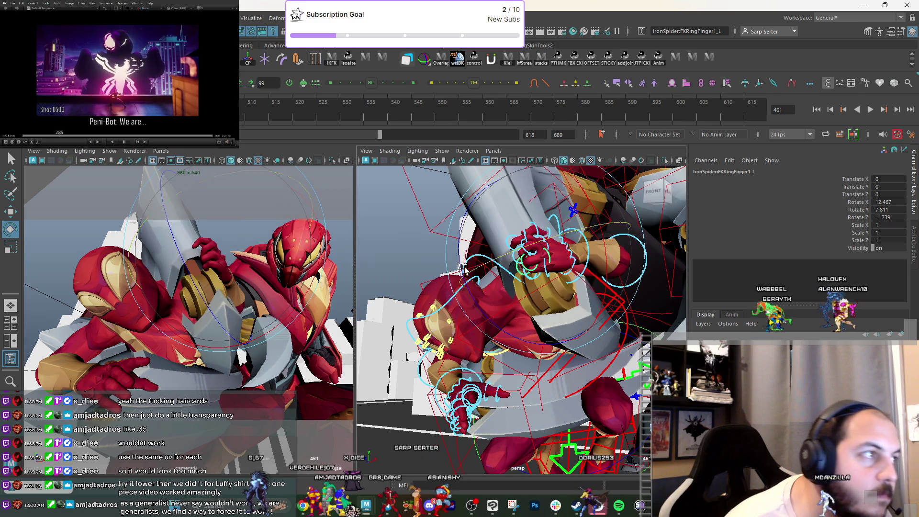
# Curl the base of the left middle finger.
pyautogui.click(535, 251)
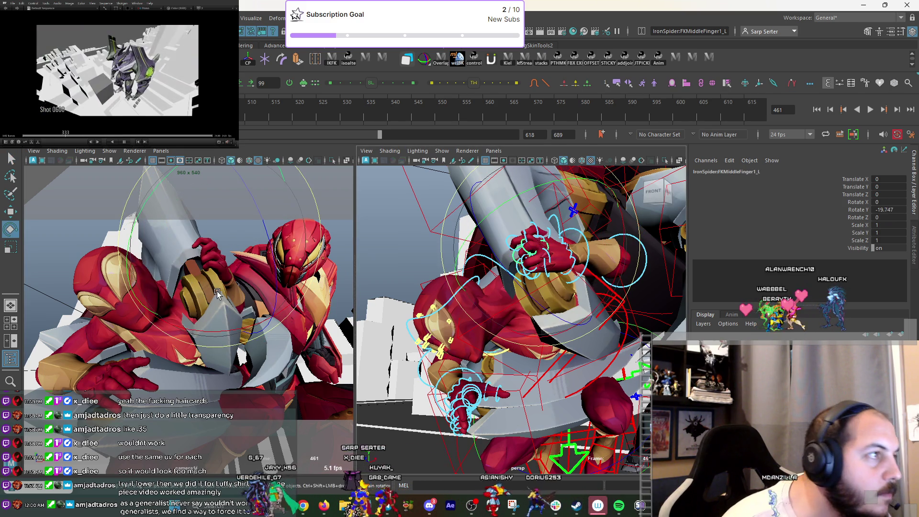
pyautogui.press('e')
pyautogui.moveTo(260, 214); pyautogui.dragTo(210, 286)
pyautogui.press('q')
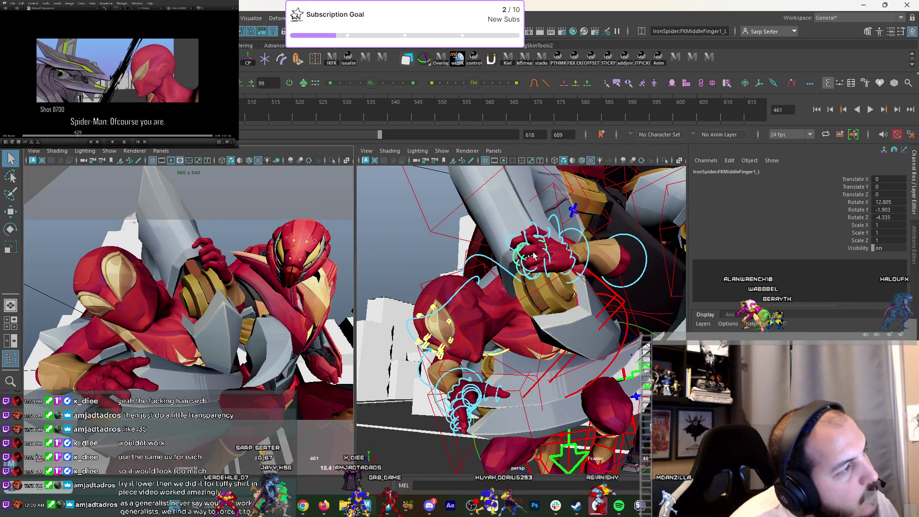
# Tilt Iron Spider's head with the FKHead_M control.
pyautogui.click(473, 321)
pyautogui.press('e')
pyautogui.moveTo(88, 257); pyautogui.dragTo(206, 251)
# Turn Iron Spider's neck and straighten its sideways tilt.
pyautogui.press('q')
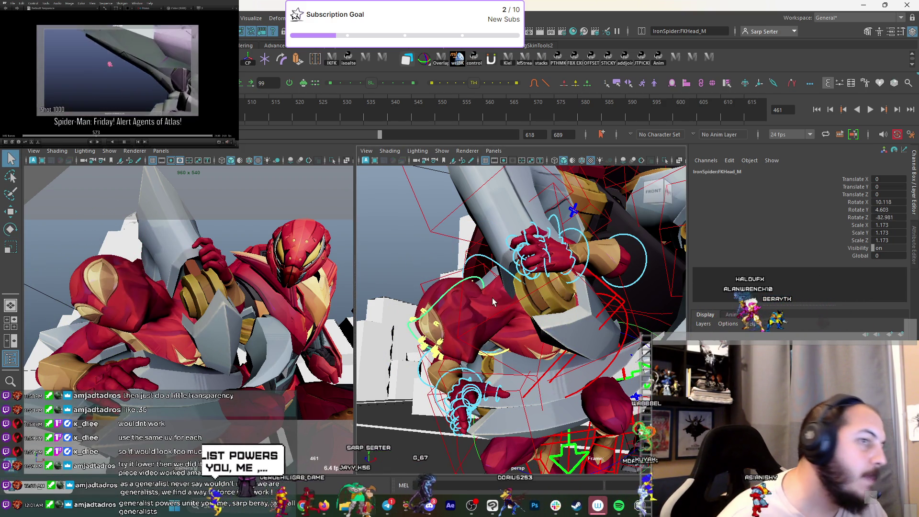
pyautogui.press('e')
pyautogui.moveTo(158, 309)
pyautogui.mouseDown()
pyautogui.moveTo(172, 311)
pyautogui.moveTo(168, 301)
pyautogui.mouseUp()
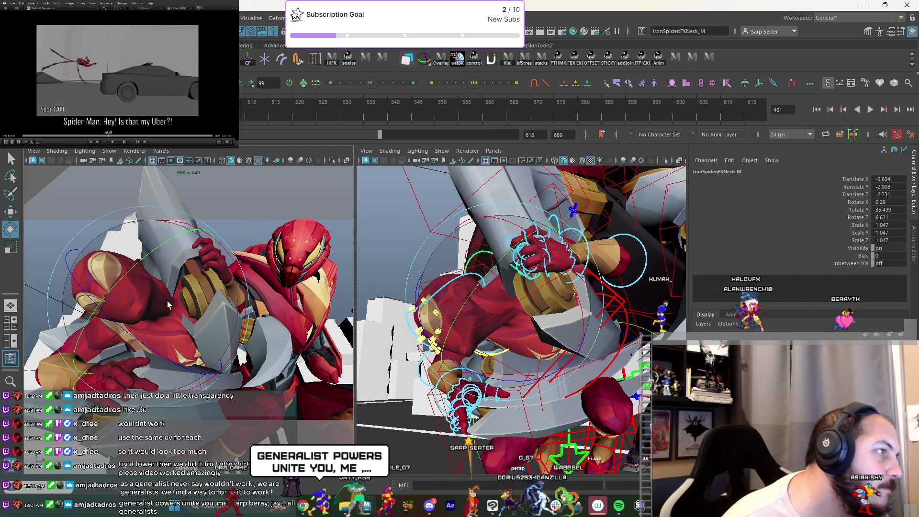
pyautogui.press('q')
pyautogui.press('e')
pyautogui.moveTo(524, 292); pyautogui.dragTo(458, 276)
pyautogui.press('q')
# Rotate Iron Spider's head a bit further.
pyautogui.click(458, 276)
pyautogui.press('e')
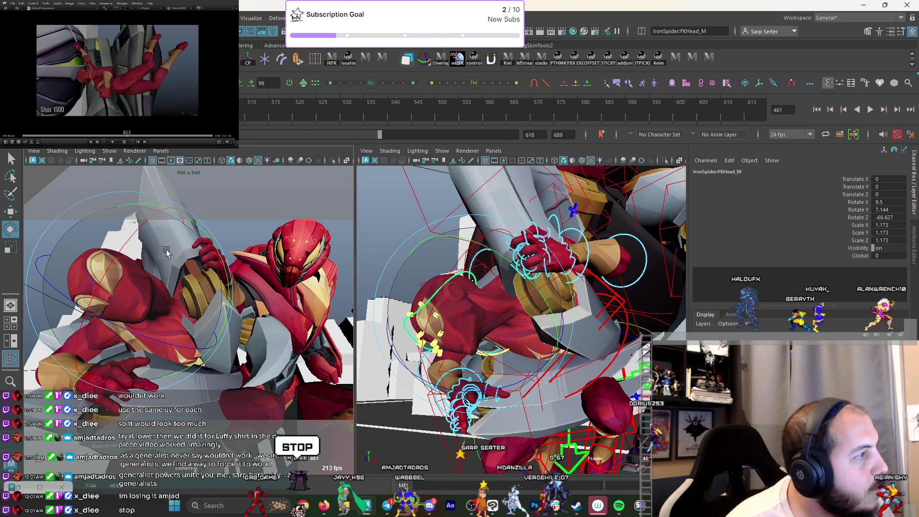
pyautogui.moveTo(167, 251); pyautogui.dragTo(170, 255)
pyautogui.press('q')
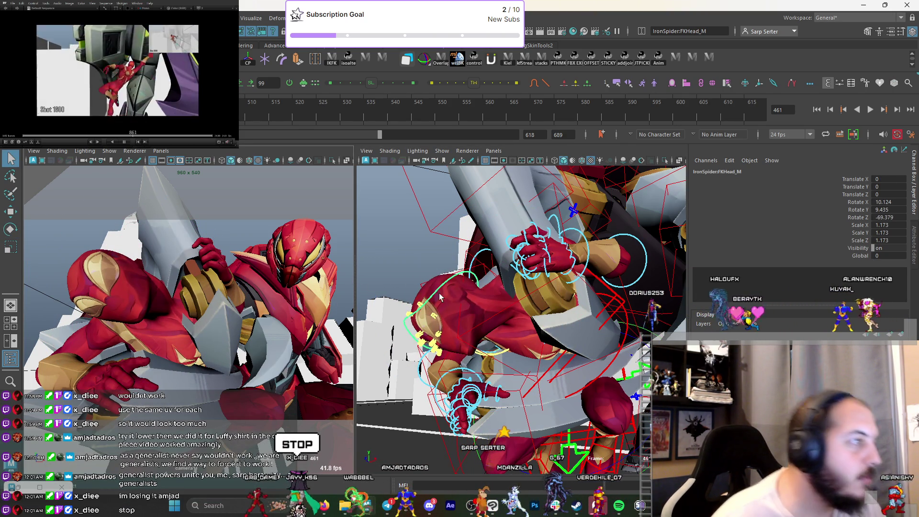
# Rotate the neck control (FKNeck_M) again to re-angle the head.
pyautogui.moveTo(526, 273)
pyautogui.keyDown('alt'); pyautogui.mouseDown()
pyautogui.moveTo(575, 324)
pyautogui.moveTo(514, 281)
pyautogui.mouseUp(); pyautogui.keyUp('alt')
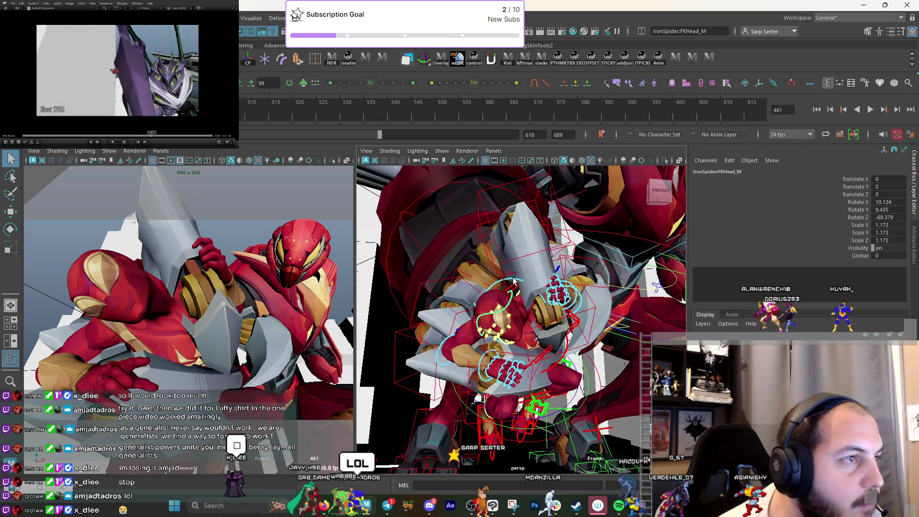
pyautogui.click(514, 281)
pyautogui.press('e')
pyautogui.moveTo(242, 329); pyautogui.dragTo(218, 282)
pyautogui.press('q')
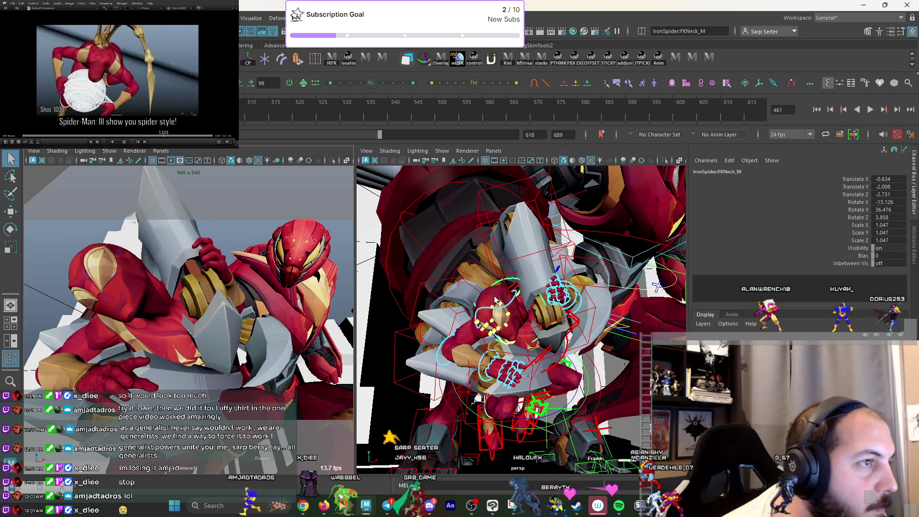
# Reselect the head control, orbit around it, and select the shot camera camera1.
pyautogui.click(495, 300)
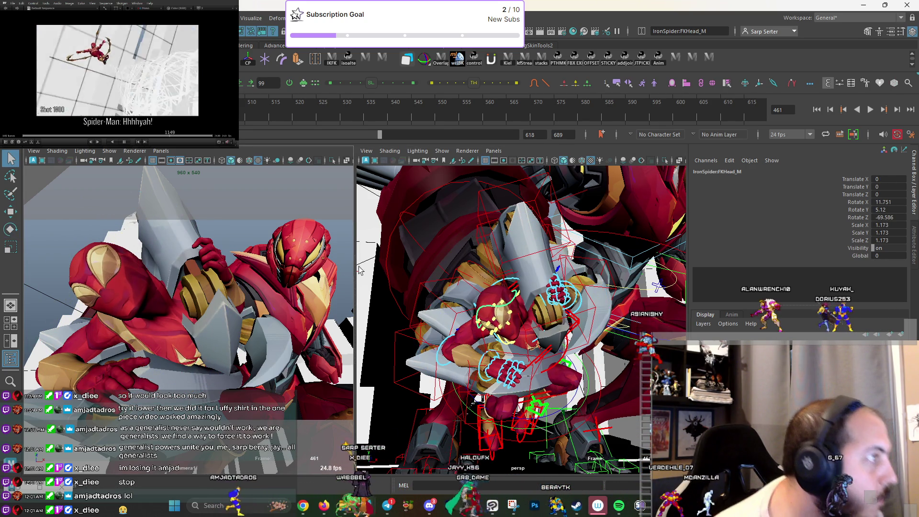
pyautogui.keyDown('alt'); pyautogui.moveTo(594, 300); pyautogui.dragTo(555, 312); pyautogui.keyUp('alt')
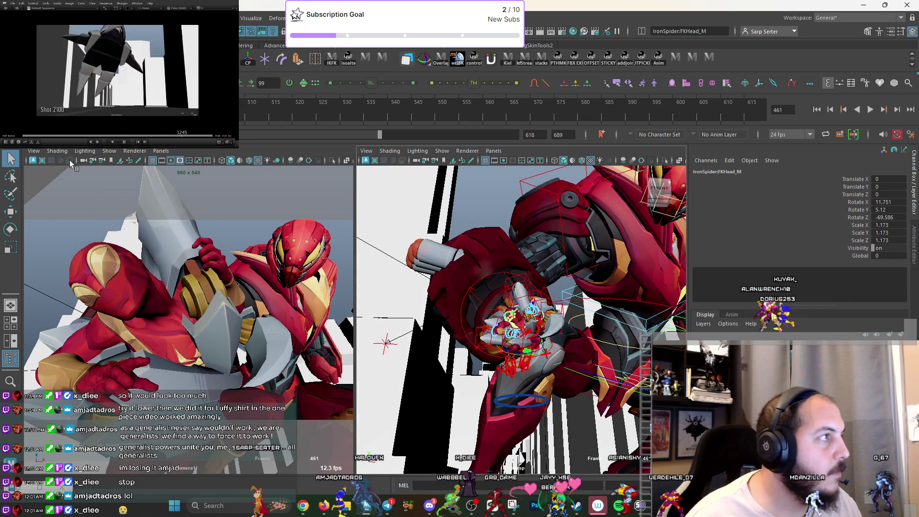
pyautogui.click(86, 160)
# Tilt the shot camera (camera1) slightly after undoing a trial upward move.
pyautogui.press('w')
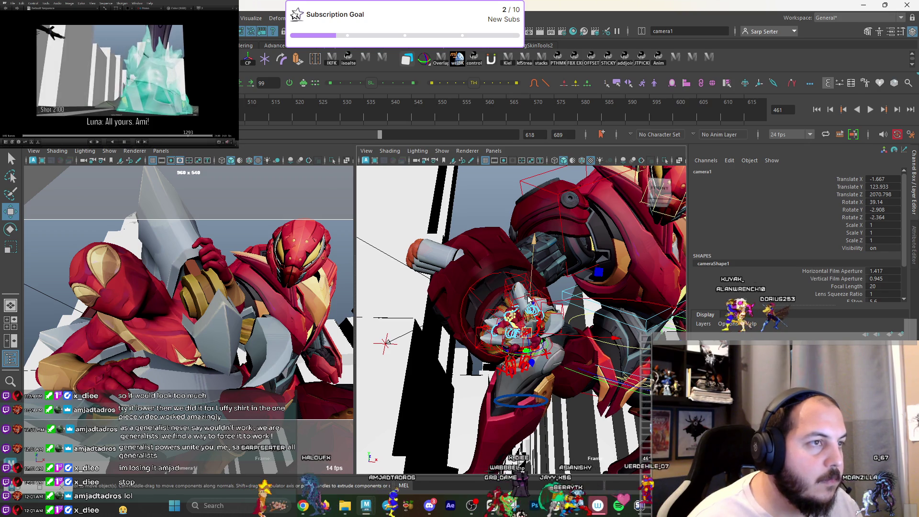
pyautogui.moveTo(528, 294); pyautogui.dragTo(534, 286)
pyautogui.hotkey('ctrl', 'z')
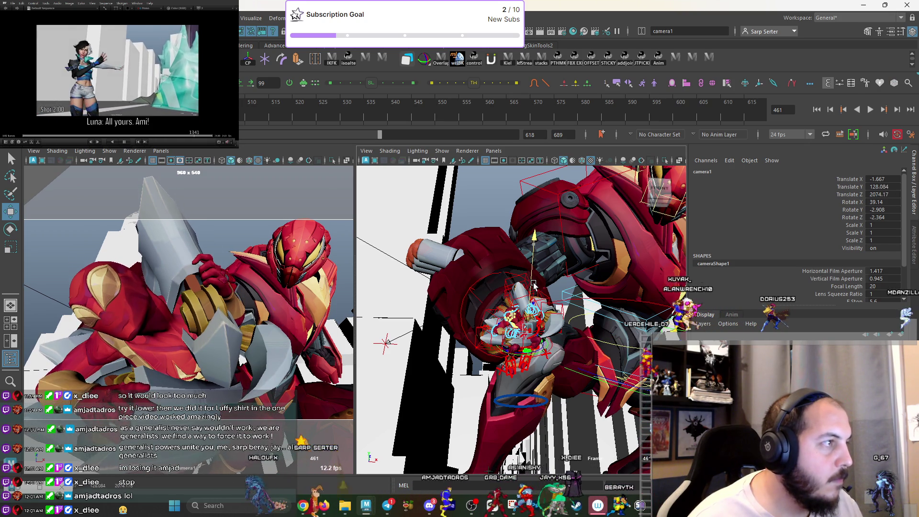
pyautogui.press('e')
pyautogui.moveTo(540, 287); pyautogui.dragTo(538, 295)
pyautogui.press('q')
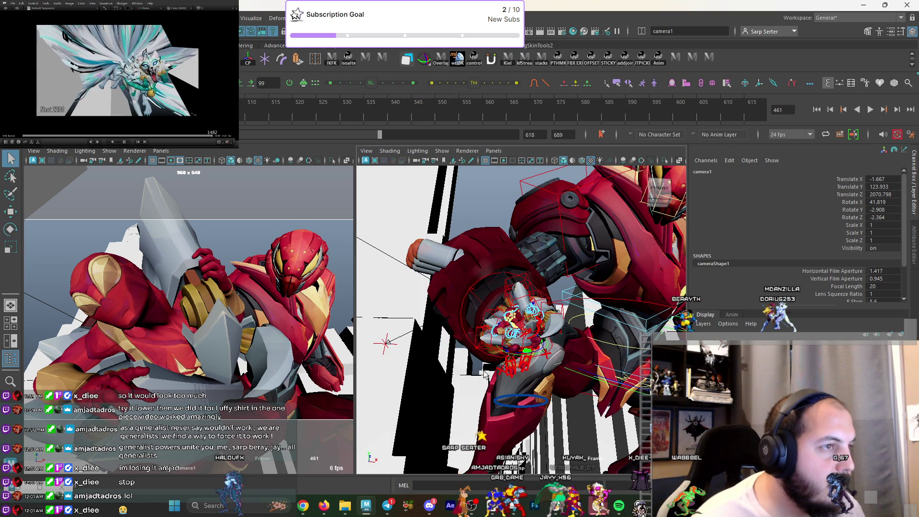
# Bend Iron Spider's right elbow (FKElbow_R) slightly.
pyautogui.click(496, 328)
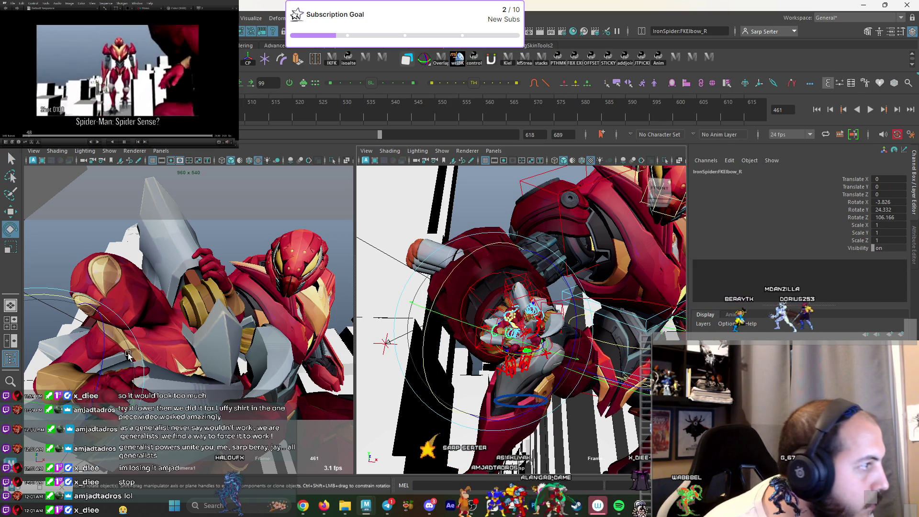
pyautogui.press('e')
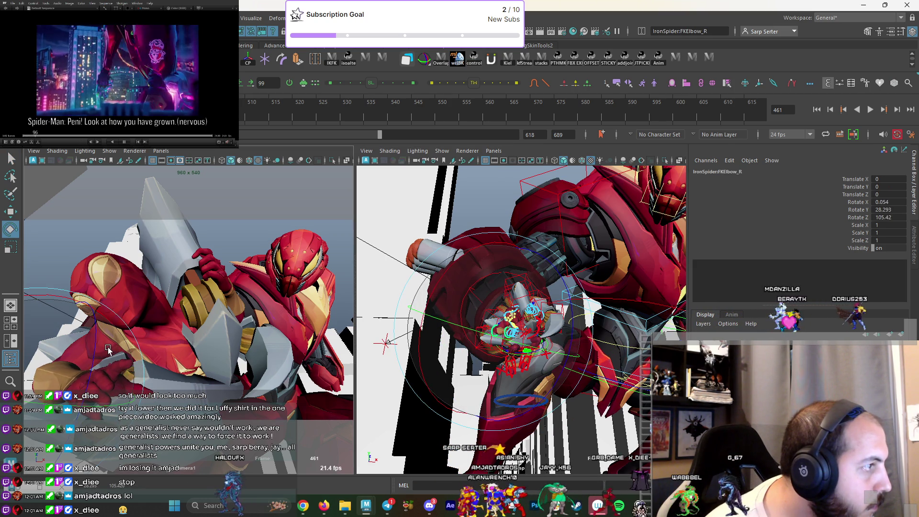
pyautogui.press('q')
pyautogui.moveTo(108, 350); pyautogui.dragTo(111, 355)
pyautogui.press('e')
pyautogui.press('q')
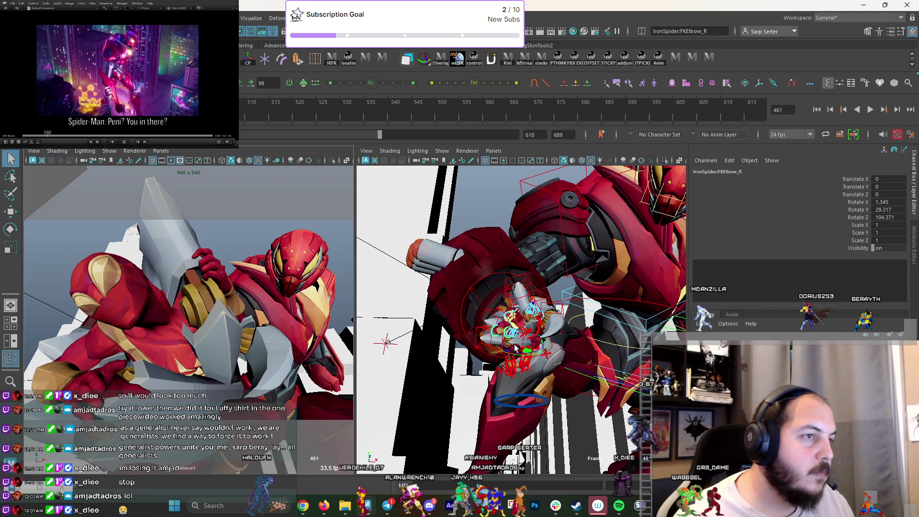
pyautogui.scroll(2, 483, 349)
# Rotate Iron Spider's right wrist (FKWrist_R) toward the mech's hand.
pyautogui.click(483, 348)
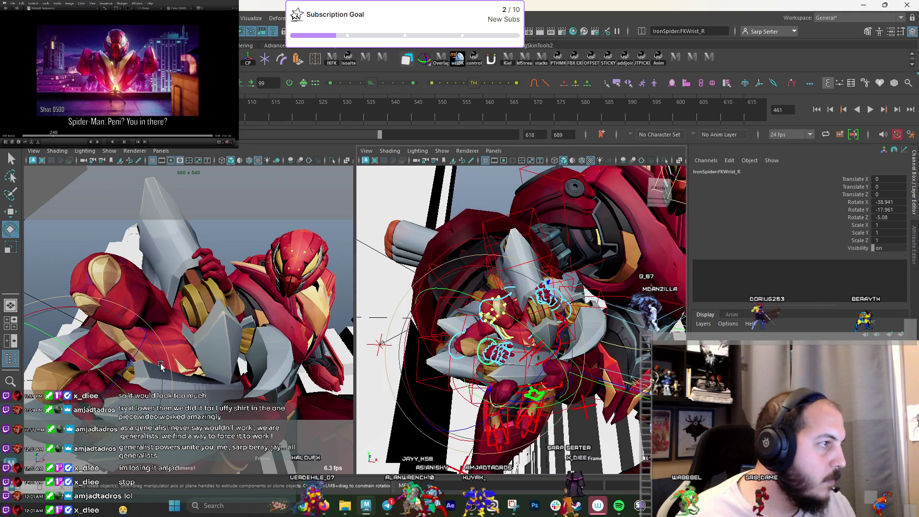
pyautogui.press('e')
pyautogui.moveTo(94, 462); pyautogui.dragTo(159, 389)
pyautogui.press('q')
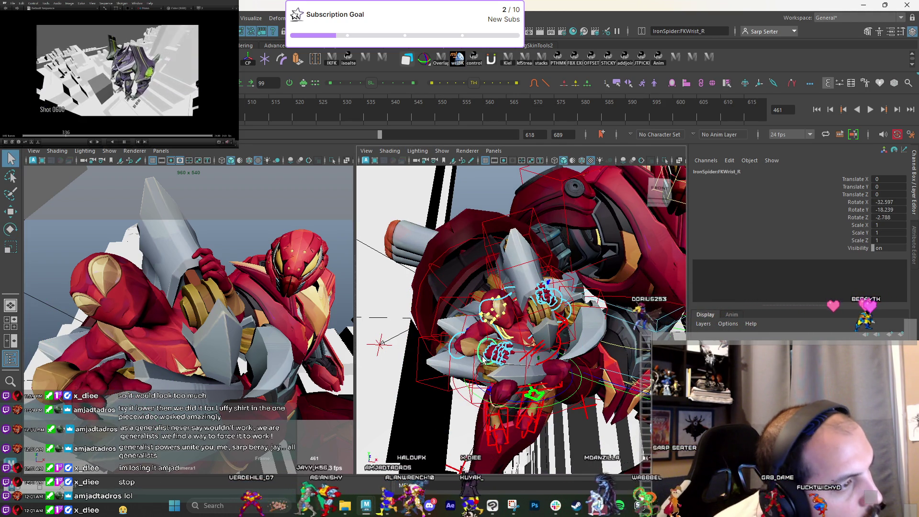
# Curl Iron Spider's right pinky finger (FKPinkyFinger1_R) around the mech's hand.
pyautogui.keyDown('alt'); pyautogui.moveTo(484, 357); pyautogui.dragTo(466, 386); pyautogui.keyUp('alt')
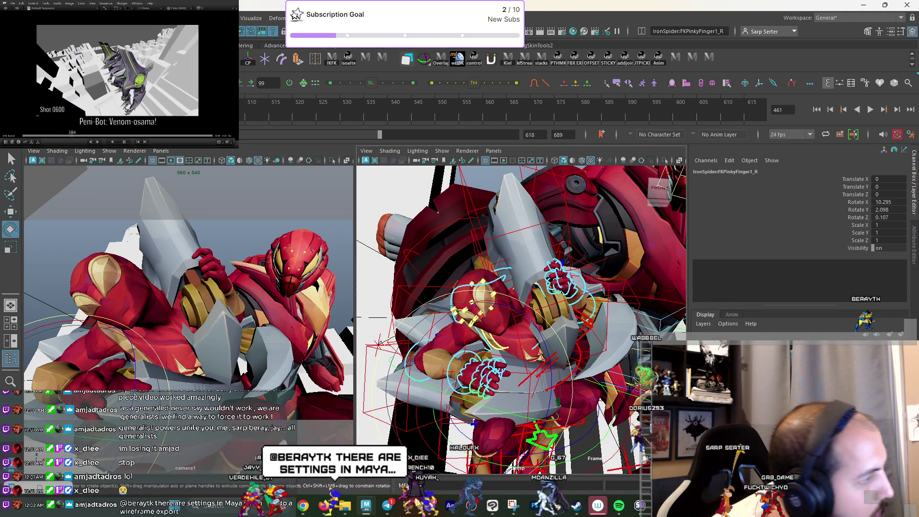
pyautogui.click(471, 390)
pyautogui.press('e')
pyautogui.moveTo(115, 373)
pyautogui.mouseDown()
pyautogui.moveTo(84, 454)
pyautogui.moveTo(109, 419)
pyautogui.moveTo(140, 441)
pyautogui.mouseUp()
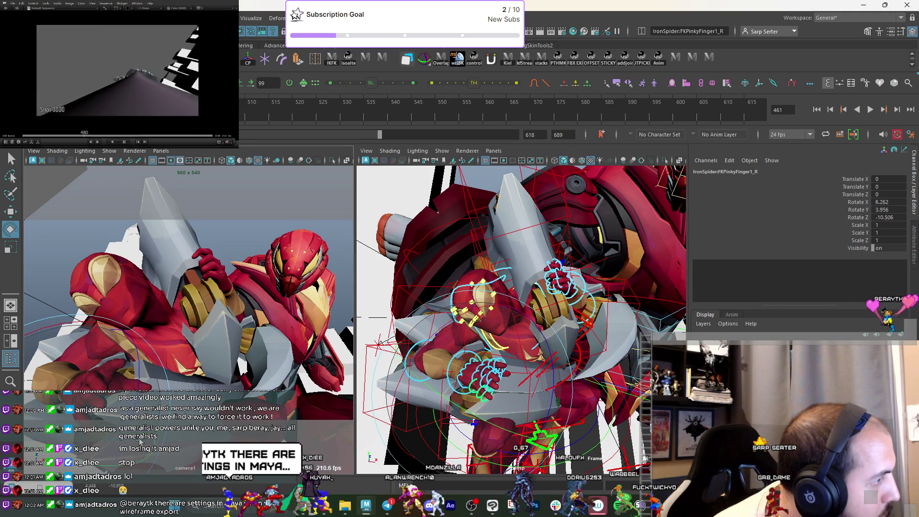
pyautogui.press('q')
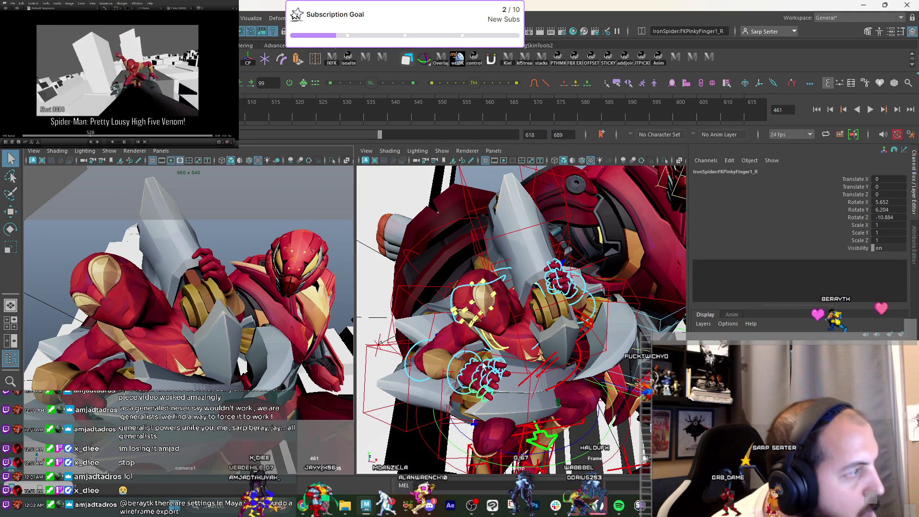
# Fine-tune the bend of Iron Spider's right elbow, then view the rig from below.
pyautogui.click(414, 349)
pyautogui.press('e')
pyautogui.moveTo(86, 378); pyautogui.dragTo(122, 372)
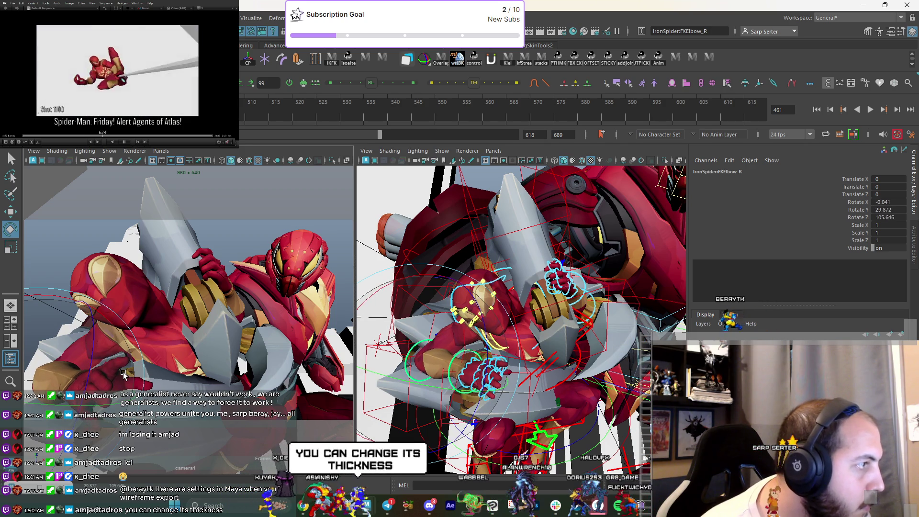
pyautogui.press('q')
pyautogui.moveTo(511, 278)
pyautogui.keyDown('alt'); pyautogui.mouseDown()
pyautogui.moveTo(471, 288)
pyautogui.moveTo(527, 271)
pyautogui.moveTo(529, 293)
pyautogui.moveTo(532, 282)
pyautogui.moveTo(605, 366)
pyautogui.moveTo(565, 331)
pyautogui.moveTo(538, 360)
pyautogui.moveTo(554, 363)
pyautogui.moveTo(576, 335)
pyautogui.mouseUp(); pyautogui.keyUp('alt')
pyautogui.click(549, 301)
# Rotate Iron Spider's left foot control (IKLeg_L) to a new angle.
pyautogui.press('w')
pyautogui.press('q')
pyautogui.click(522, 344)
pyautogui.press('w')
pyautogui.click(549, 359)
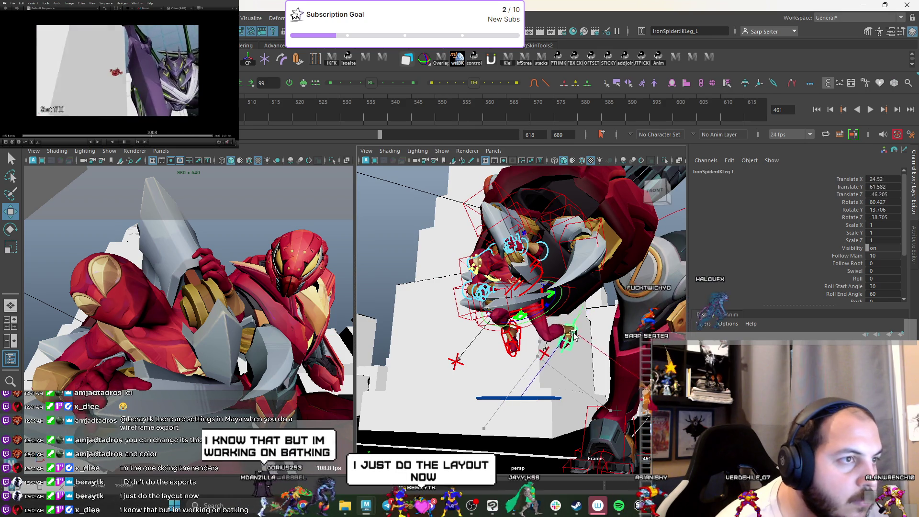
pyautogui.click(575, 340)
pyautogui.press('w')
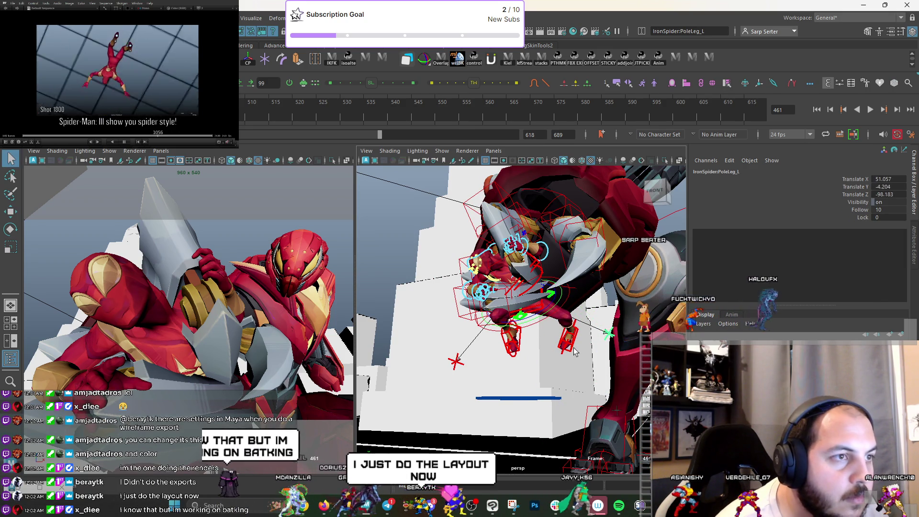
pyautogui.click(574, 351)
pyautogui.press('e')
pyautogui.moveTo(603, 248); pyautogui.dragTo(616, 335)
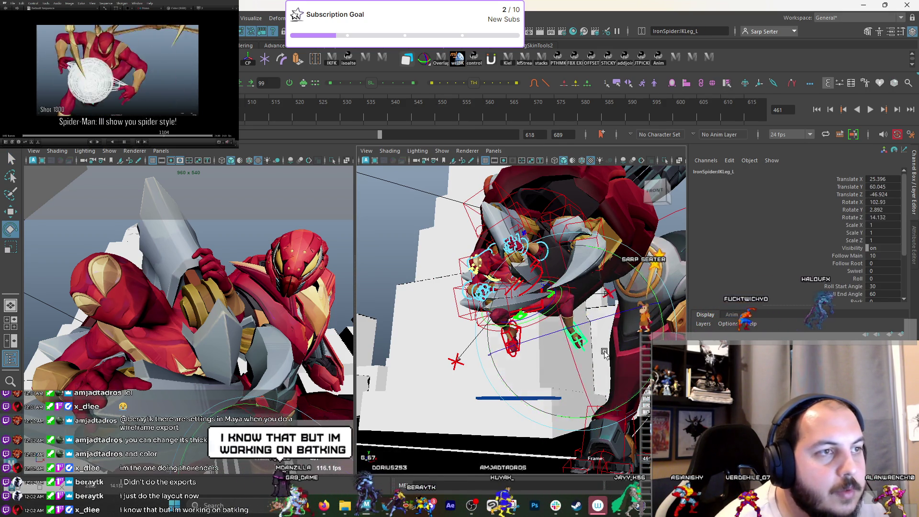
# Undo a further left foot adjustment after orbiting around the character.
pyautogui.click(617, 334)
pyautogui.press('w')
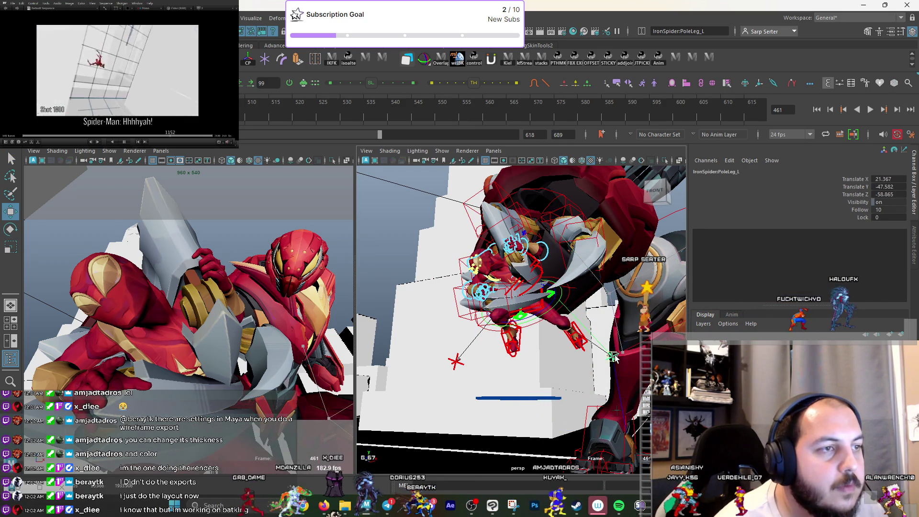
pyautogui.click(581, 339)
pyautogui.press('e')
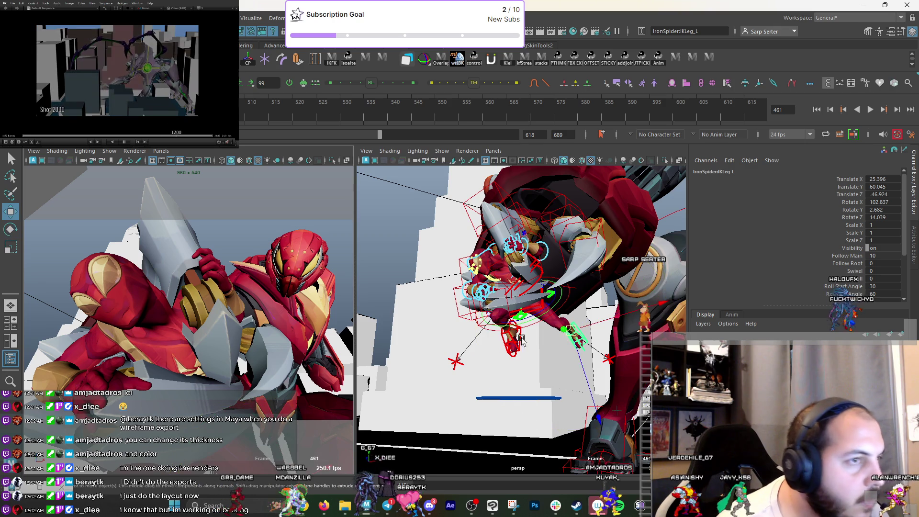
pyautogui.keyDown('alt'); pyautogui.moveTo(522, 340); pyautogui.dragTo(469, 342); pyautogui.keyUp('alt')
pyautogui.press('q')
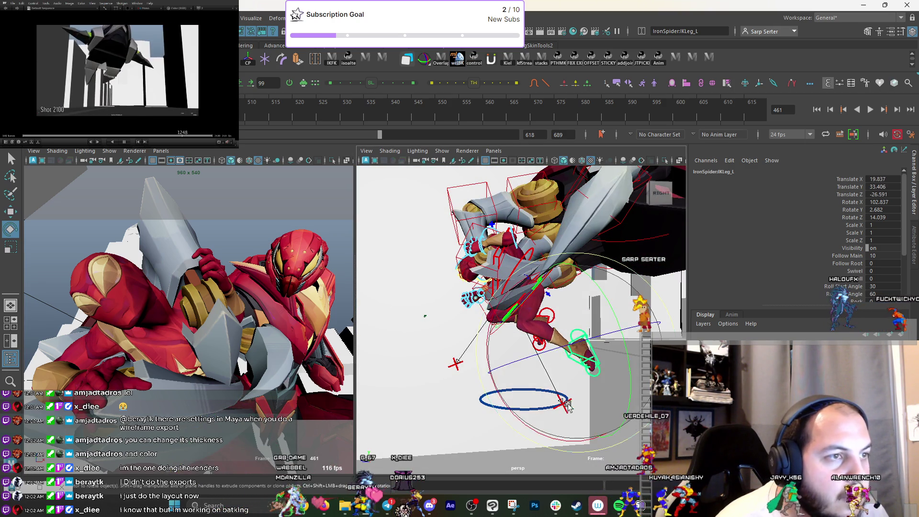
pyautogui.hotkey('ctrl', 'z')
# Move the left knee aim (PoleLeg_L) outward and raise the left foot higher.
pyautogui.click(563, 404)
pyautogui.press('w')
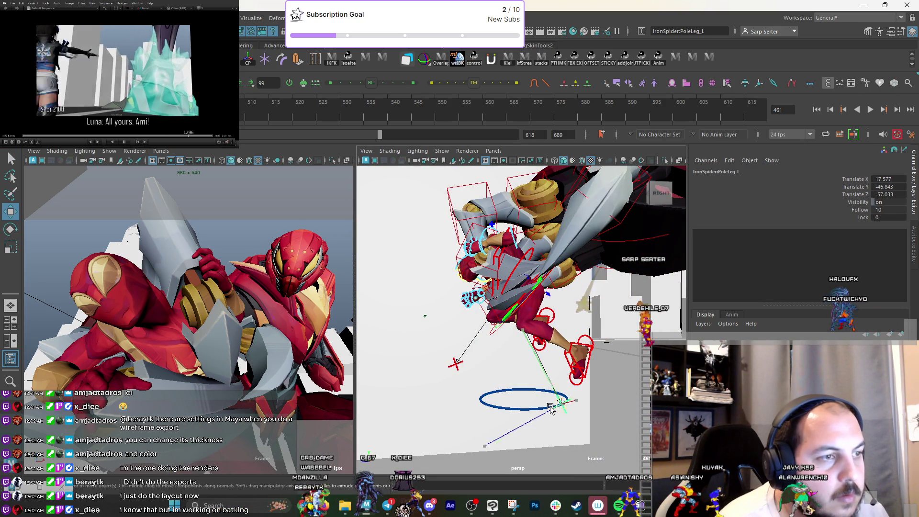
pyautogui.moveTo(461, 389)
pyautogui.keyDown('alt'); pyautogui.mouseDown()
pyautogui.moveTo(573, 367)
pyautogui.moveTo(596, 349)
pyautogui.moveTo(565, 354)
pyautogui.mouseUp(); pyautogui.keyUp('alt')
pyautogui.press('q')
pyautogui.click(544, 369)
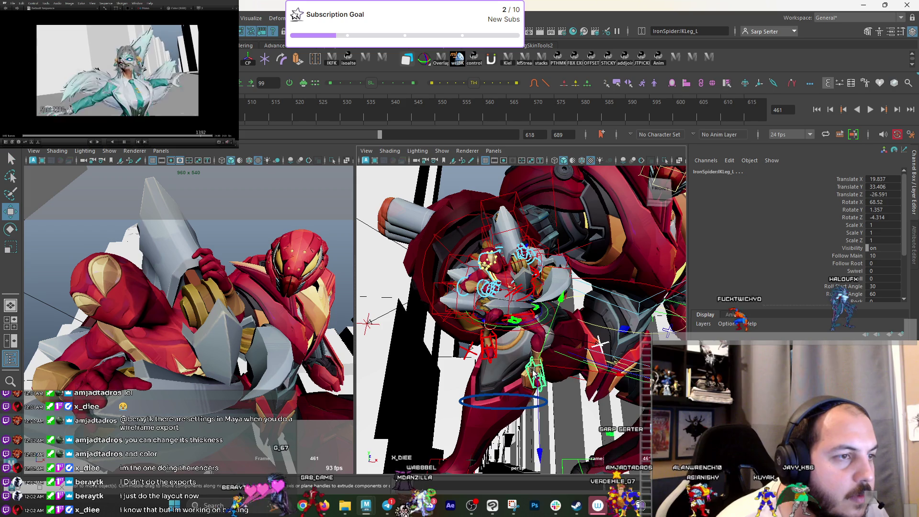
pyautogui.press('w')
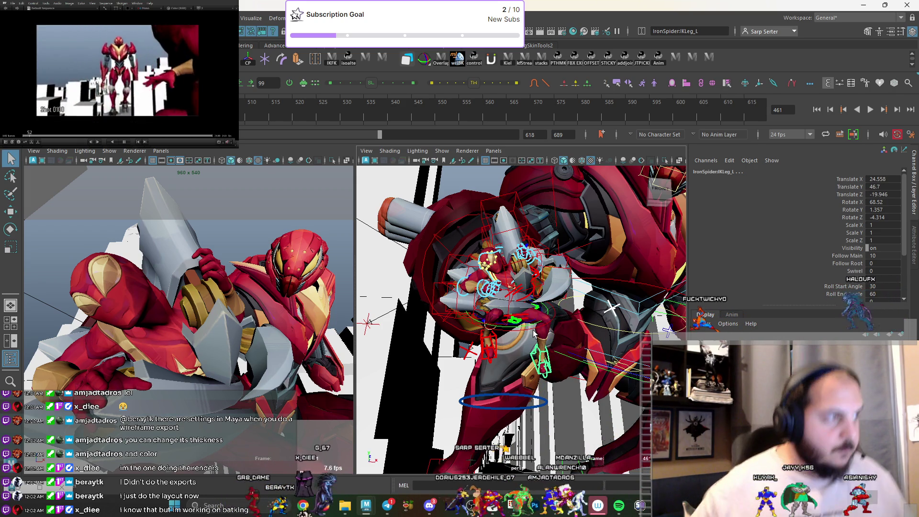
pyautogui.scroll(-10, 570, 249)
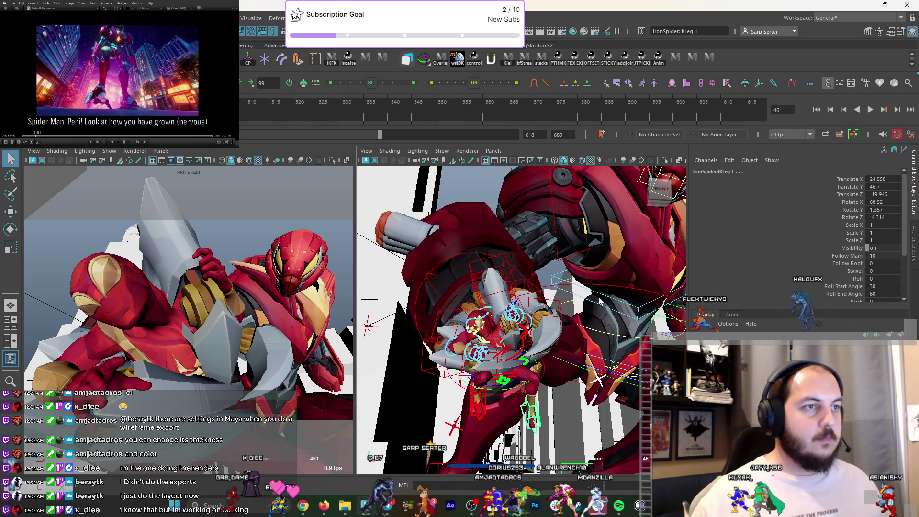
pyautogui.click(556, 212)
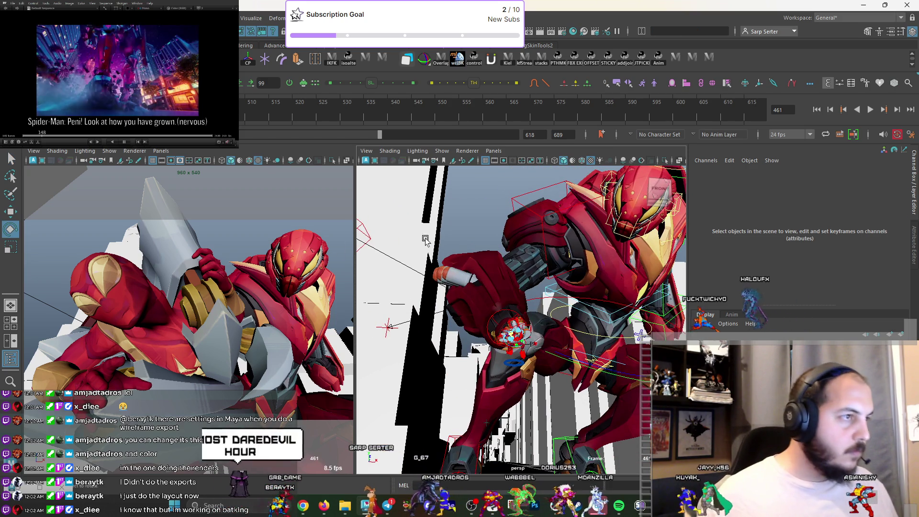
# Rotate the mech's right and left shoulder blade controls.
pyautogui.click(301, 235)
pyautogui.moveTo(202, 239)
pyautogui.mouseDown()
pyautogui.moveTo(259, 227)
pyautogui.moveTo(316, 249)
pyautogui.moveTo(355, 291)
pyautogui.moveTo(518, 280)
pyautogui.moveTo(561, 274)
pyautogui.moveTo(527, 215)
pyautogui.moveTo(566, 203)
pyautogui.mouseUp()
pyautogui.press('q')
pyautogui.scroll(2, 535, 280)
pyautogui.press('e')
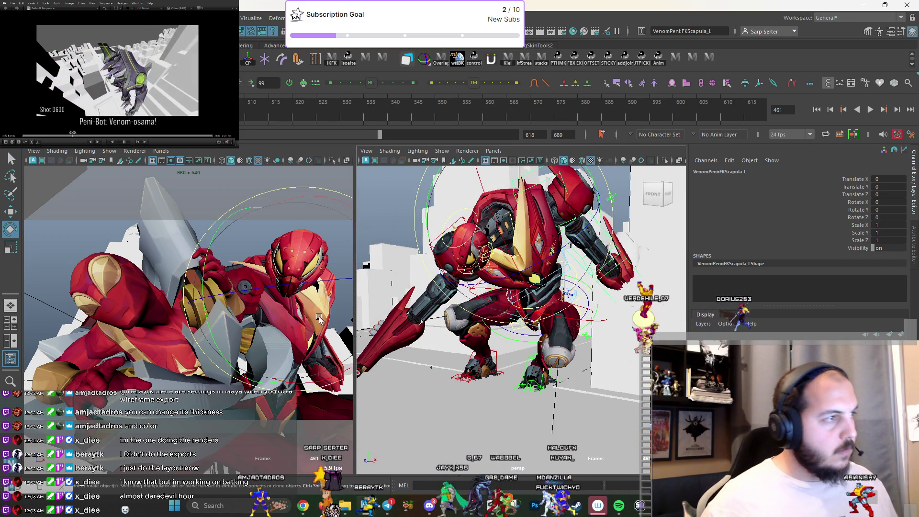
pyautogui.click(274, 265)
pyautogui.moveTo(275, 265); pyautogui.dragTo(275, 235)
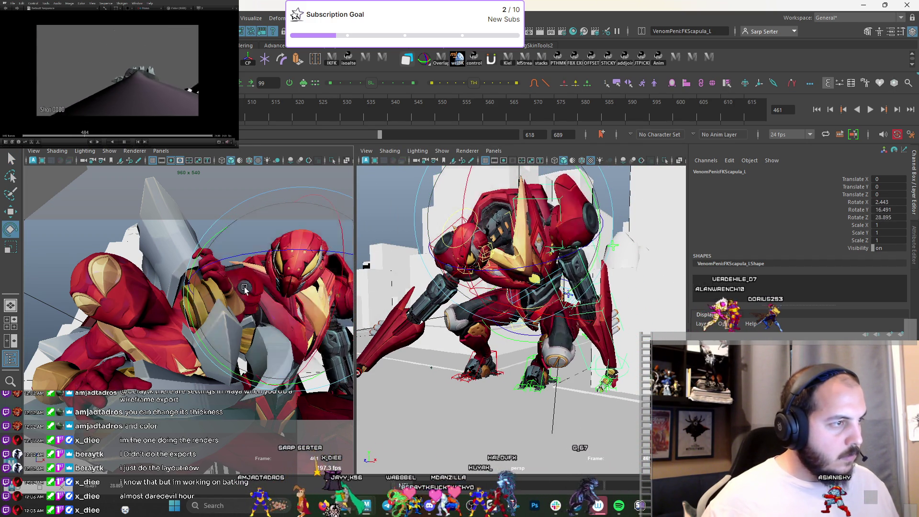
# Bend the mech's left forearm upward at the elbow.
pyautogui.click(561, 366)
pyautogui.moveTo(561, 367)
pyautogui.mouseDown()
pyautogui.moveTo(565, 286)
pyautogui.moveTo(571, 338)
pyautogui.moveTo(581, 254)
pyautogui.moveTo(594, 225)
pyautogui.mouseUp()
pyautogui.press('q')
pyautogui.click(573, 351)
pyautogui.press('e')
# Try shrinking the mech's left shoulder and scapula, undoing each change.
pyautogui.click(581, 255)
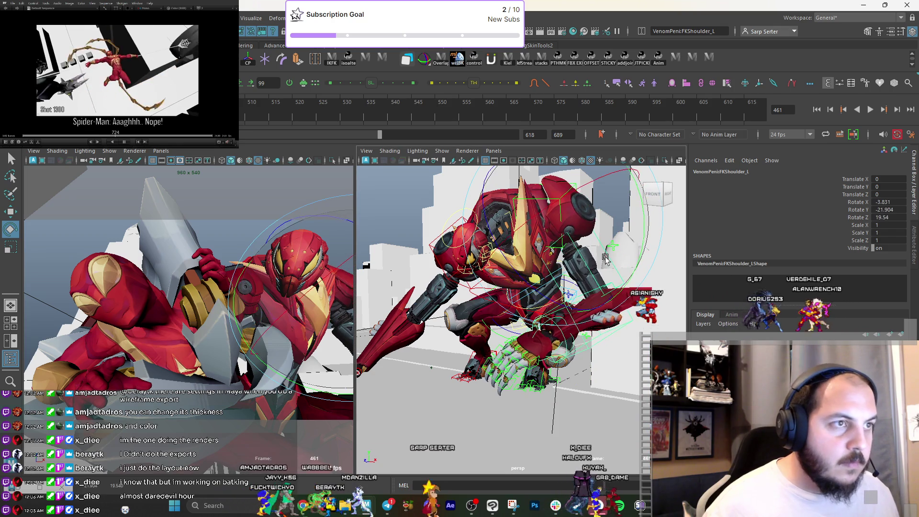
pyautogui.press('r')
pyautogui.moveTo(558, 231); pyautogui.dragTo(481, 228)
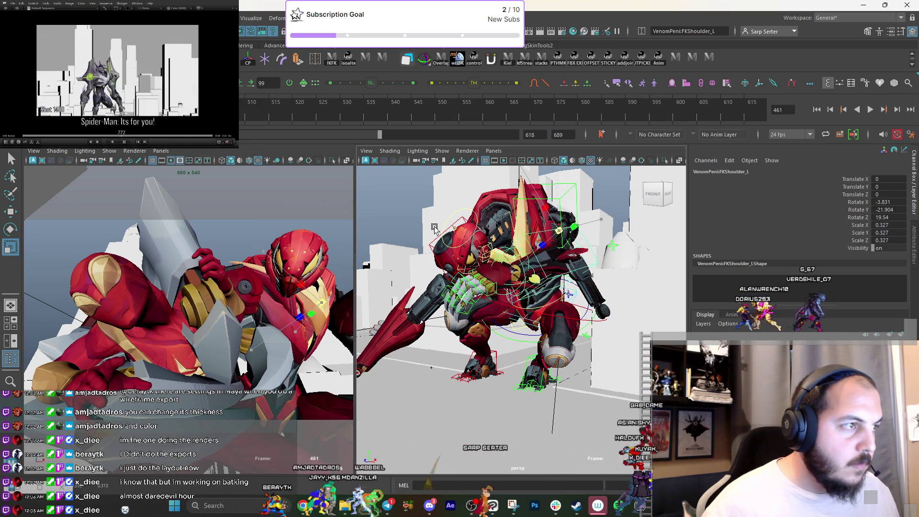
pyautogui.hotkey('ctrl', 'z')
pyautogui.press('q')
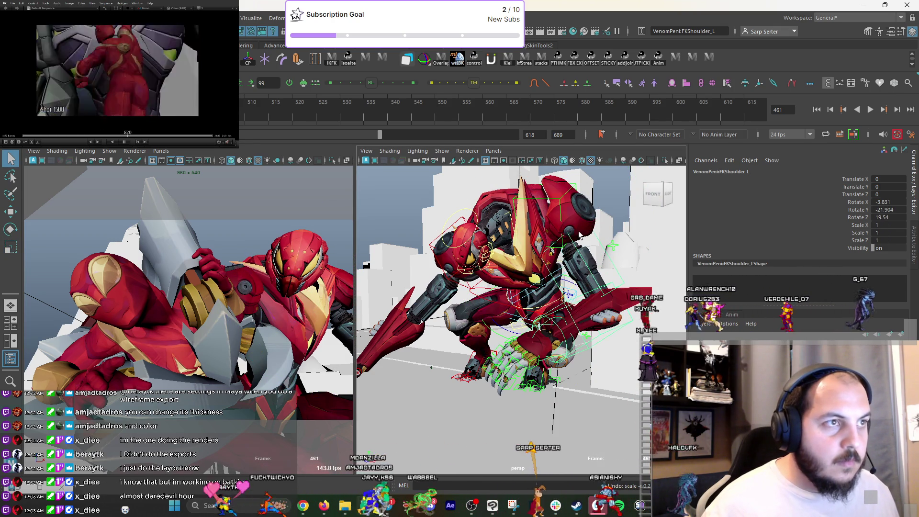
pyautogui.click(562, 201)
pyautogui.press('r')
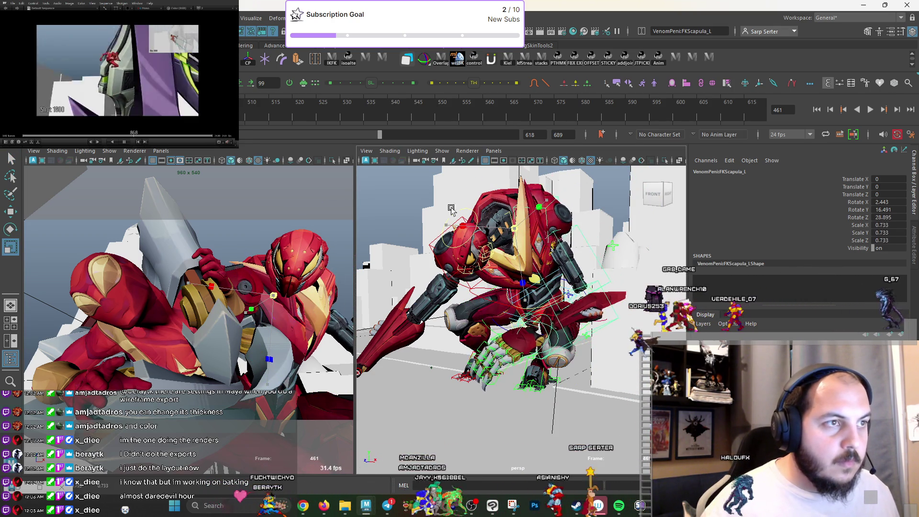
pyautogui.press('q')
pyautogui.click(590, 277)
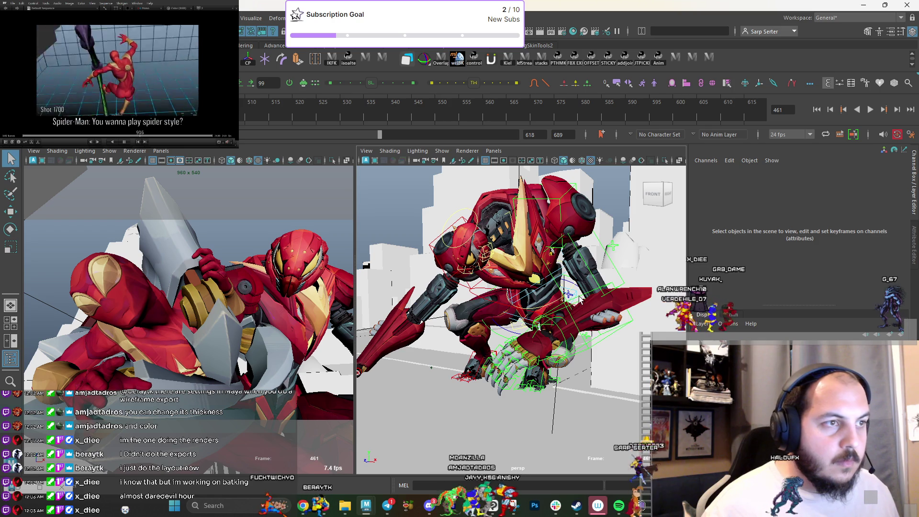
pyautogui.click(593, 310)
pyautogui.hotkey('ctrl', 'z')
pyautogui.press('q')
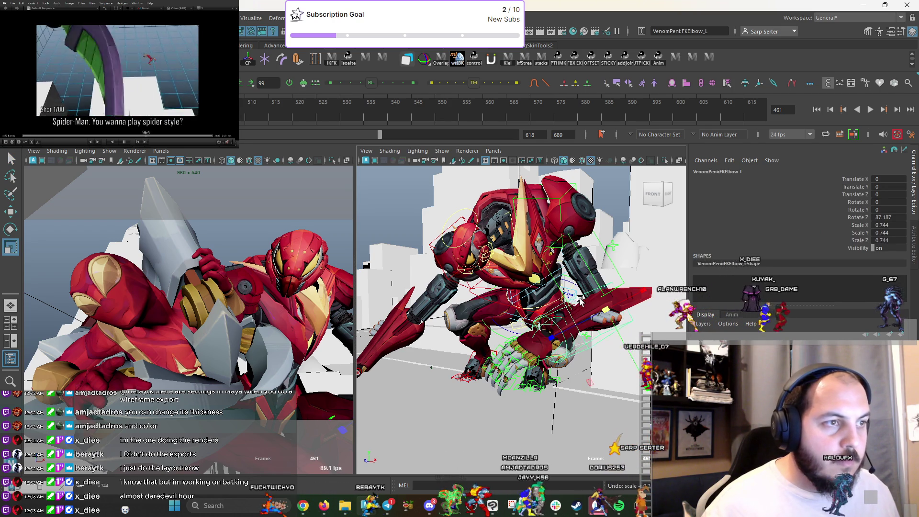
# Test the left shoulder at about 0.6 and scapula at 0.76 scale, undoing both.
pyautogui.press('r')
pyautogui.moveTo(559, 231); pyautogui.dragTo(493, 228)
pyautogui.hotkey('ctrl', 'z')
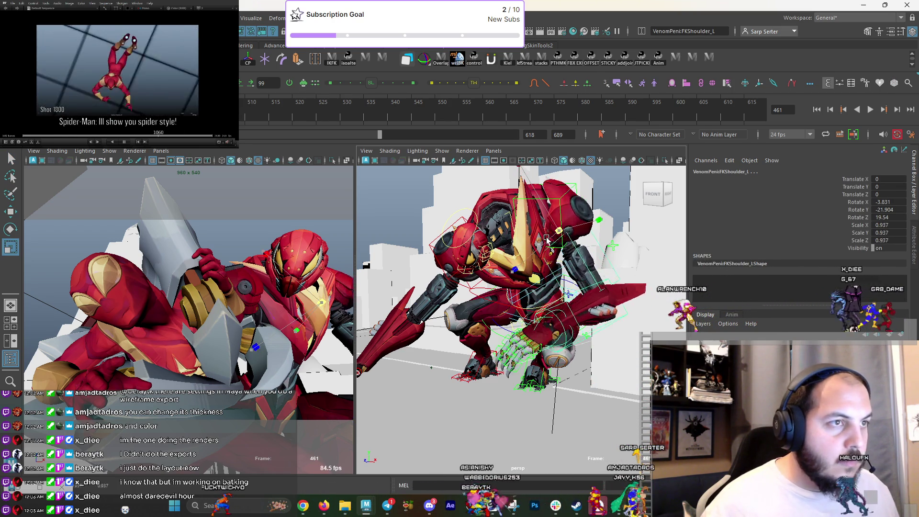
pyautogui.click(562, 247)
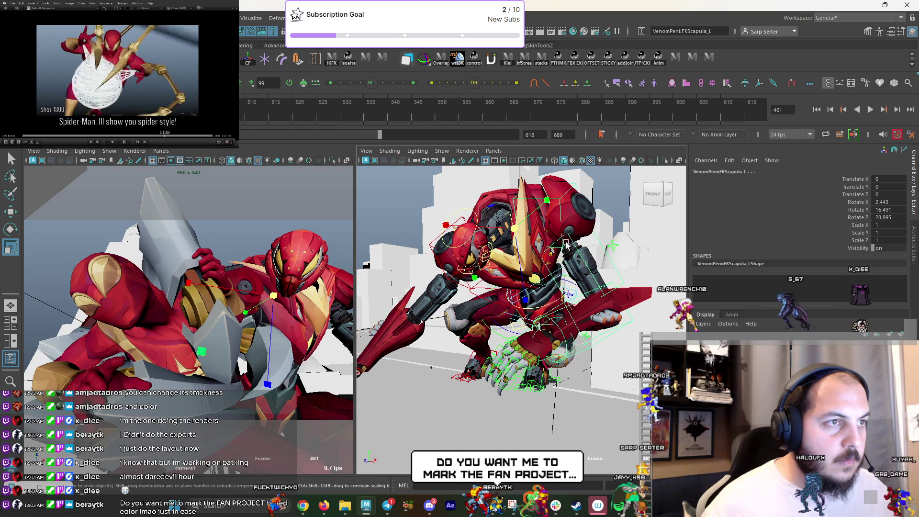
pyautogui.moveTo(509, 227); pyautogui.dragTo(457, 226)
pyautogui.hotkey('ctrl', 'z')
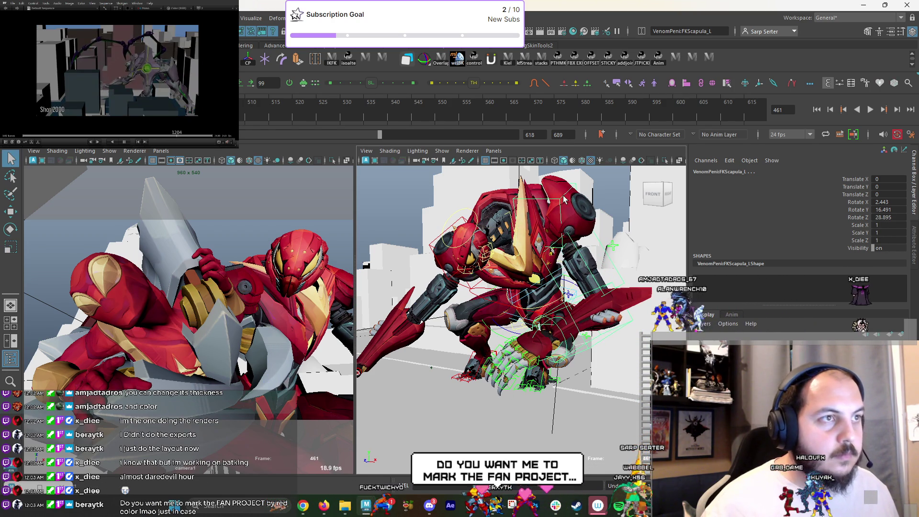
# Frame the mech's left elbow (FKElbow_L), bend it slightly, and zoom out.
pyautogui.click(578, 252)
pyautogui.press('f')
pyautogui.press('e')
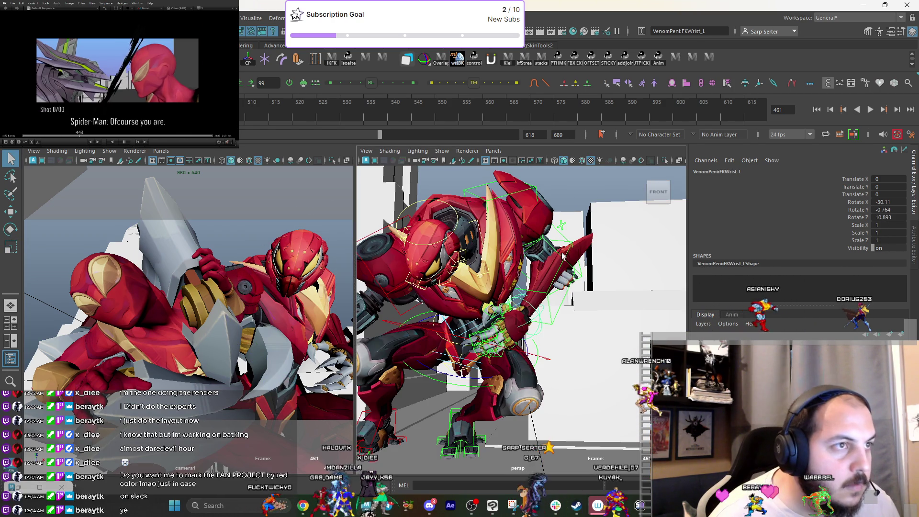
pyautogui.moveTo(337, 360); pyautogui.dragTo(330, 356)
pyautogui.press('q')
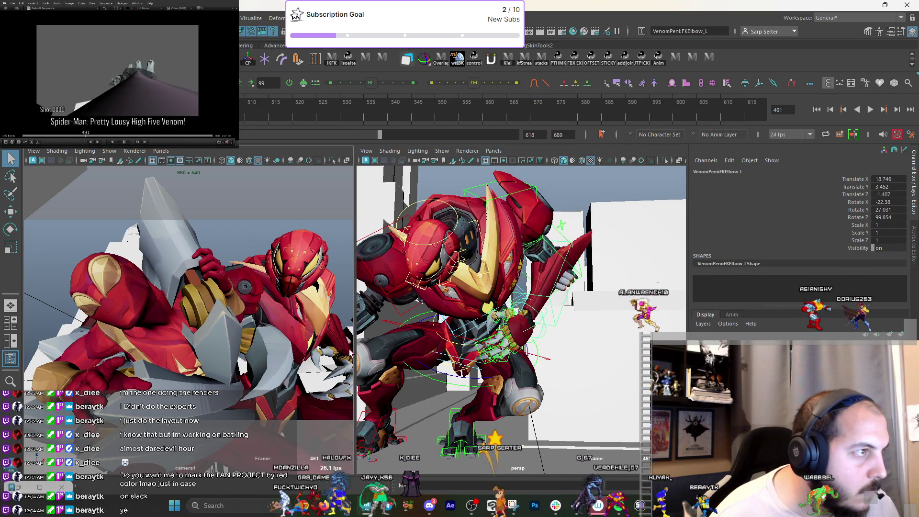
pyautogui.click(415, 303)
pyautogui.scroll(-5, 479, 256)
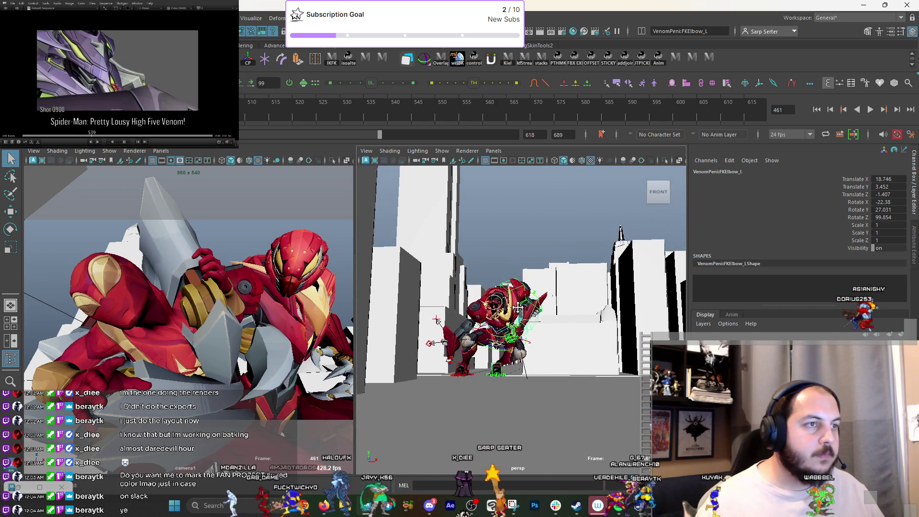
pyautogui.click(449, 249)
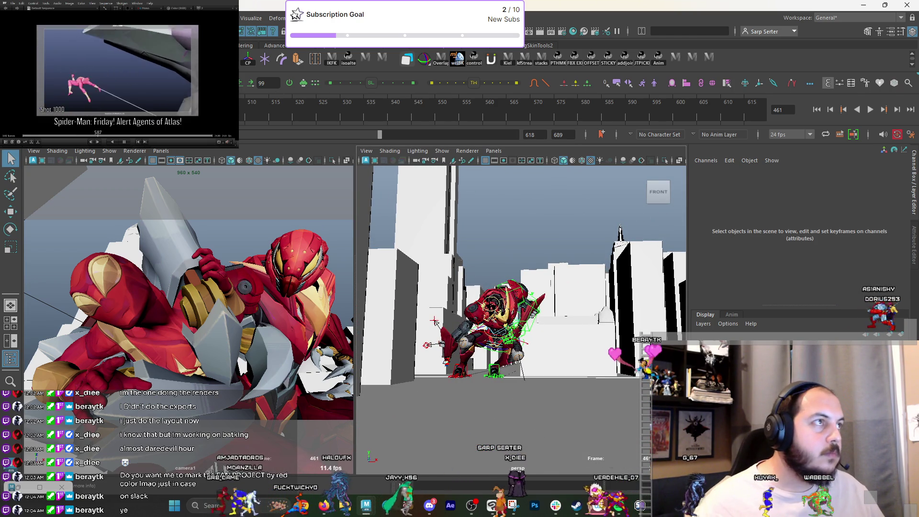
pyautogui.click(484, 272)
# Move City_01:nyc2 to X -5533.061, Z -27412.518 and turn it to rotate Y 205.278.
pyautogui.press('w')
pyautogui.moveTo(428, 358); pyautogui.dragTo(319, 354)
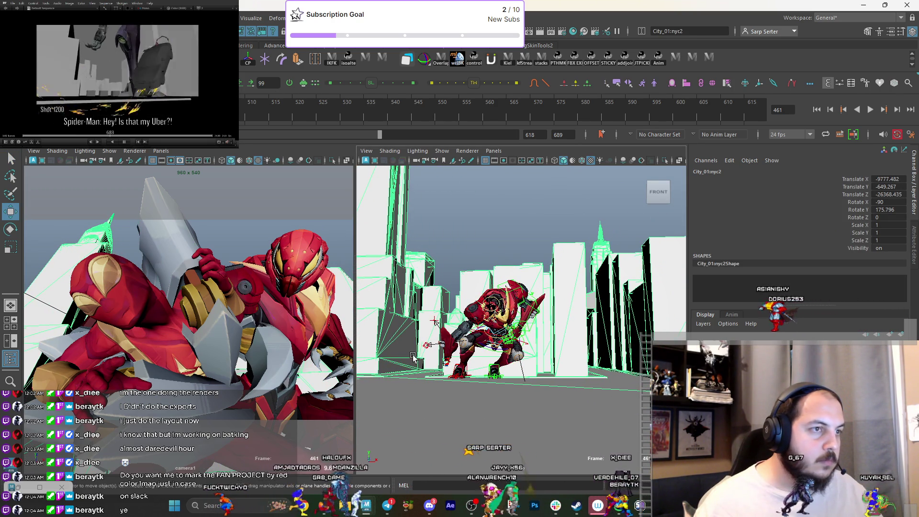
pyautogui.press('e')
pyautogui.moveTo(412, 366)
pyautogui.mouseDown()
pyautogui.moveTo(424, 374)
pyautogui.moveTo(414, 374)
pyautogui.mouseUp()
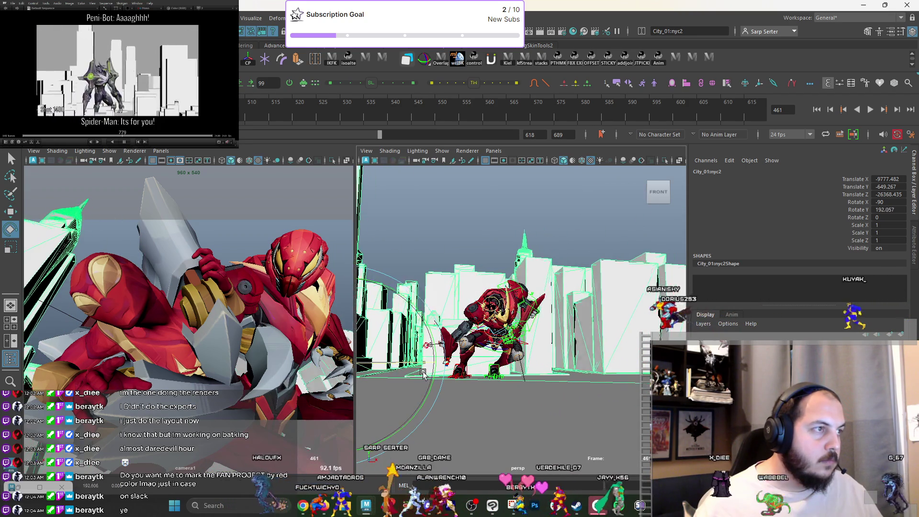
pyautogui.press('w')
pyautogui.moveTo(475, 349)
pyautogui.mouseDown()
pyautogui.moveTo(417, 338)
pyautogui.moveTo(484, 353)
pyautogui.moveTo(393, 350)
pyautogui.moveTo(512, 353)
pyautogui.mouseUp()
pyautogui.press('e')
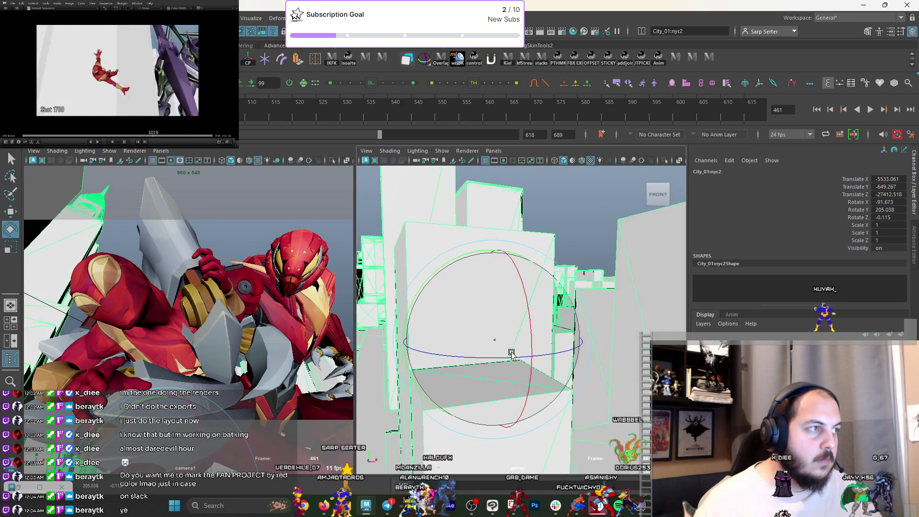
pyautogui.moveTo(498, 283); pyautogui.dragTo(493, 310)
pyautogui.hotkey('ctrl', 'z')
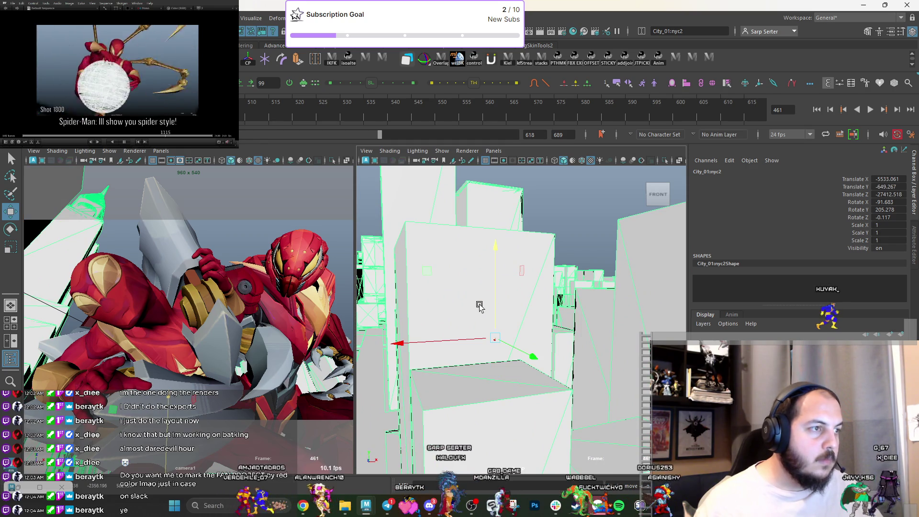
pyautogui.click(235, 234)
pyautogui.moveTo(438, 275)
pyautogui.keyDown('alt'); pyautogui.mouseDown()
pyautogui.moveTo(551, 316)
pyautogui.moveTo(505, 301)
pyautogui.moveTo(525, 281)
pyautogui.mouseUp(); pyautogui.keyUp('alt')
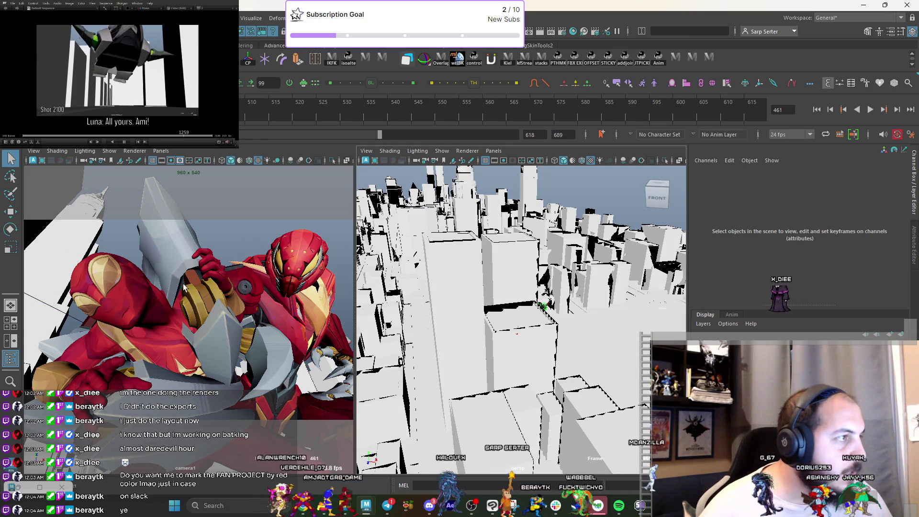
pyautogui.hotkey('ctrl', '1')
# Frame the wrist area and move the mech's first right thumb joint (thumb_01).
pyautogui.click(240, 288)
pyautogui.press('f')
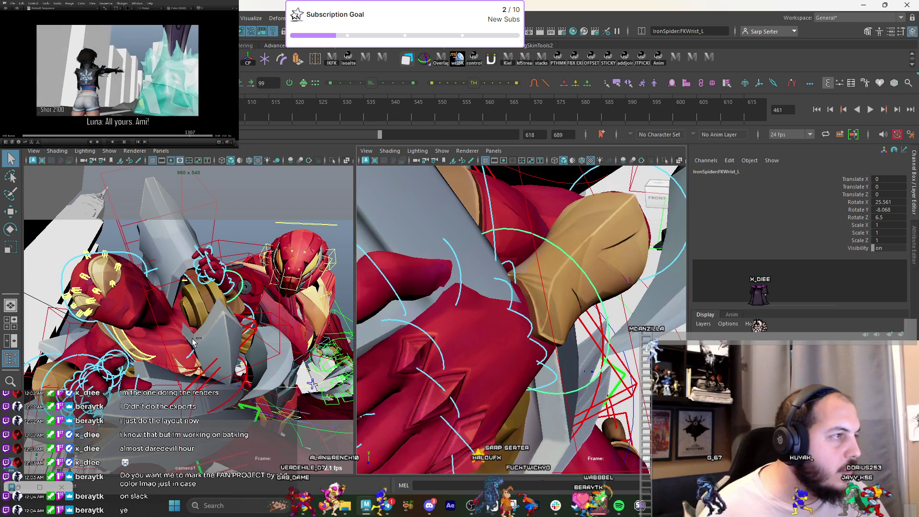
pyautogui.moveTo(508, 297)
pyautogui.keyDown('alt'); pyautogui.mouseDown()
pyautogui.moveTo(500, 252)
pyautogui.moveTo(563, 279)
pyautogui.moveTo(553, 231)
pyautogui.moveTo(521, 252)
pyautogui.mouseUp(); pyautogui.keyUp('alt')
pyautogui.click(550, 238)
pyautogui.press('w')
pyautogui.moveTo(159, 325)
pyautogui.mouseDown()
pyautogui.moveTo(163, 346)
pyautogui.moveTo(173, 296)
pyautogui.moveTo(181, 316)
pyautogui.mouseUp()
pyautogui.press('e')
pyautogui.press('w')
pyautogui.press('e')
pyautogui.press('q')
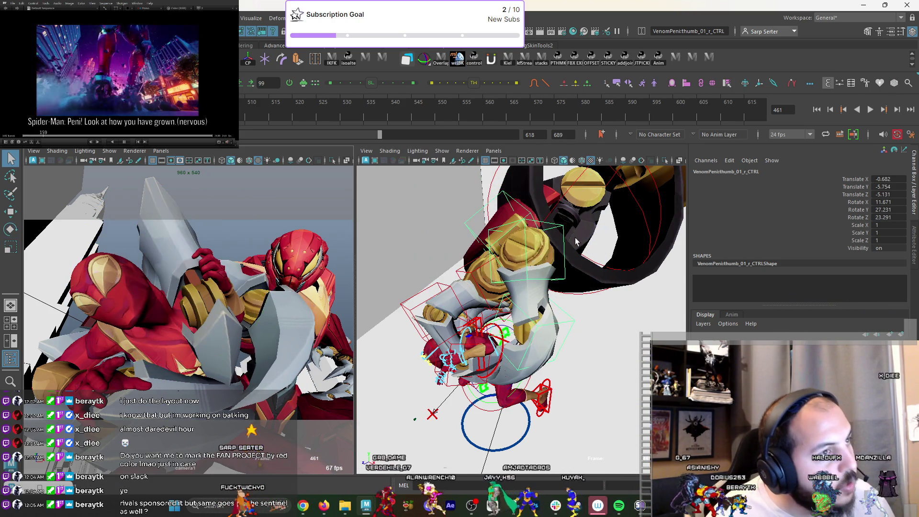
# Curl thumb_02 to rotate X -32.356, Y 44.174, Z -5.954 and adjust thumb_03.
pyautogui.click(525, 246)
pyautogui.press('e')
pyautogui.moveTo(526, 246)
pyautogui.mouseDown()
pyautogui.moveTo(512, 300)
pyautogui.moveTo(539, 299)
pyautogui.mouseUp()
pyautogui.press('q')
pyautogui.click(532, 307)
pyautogui.press('e')
pyautogui.press('q')
pyautogui.click(524, 241)
pyautogui.press('e')
pyautogui.moveTo(249, 268); pyautogui.dragTo(211, 363)
pyautogui.press('q')
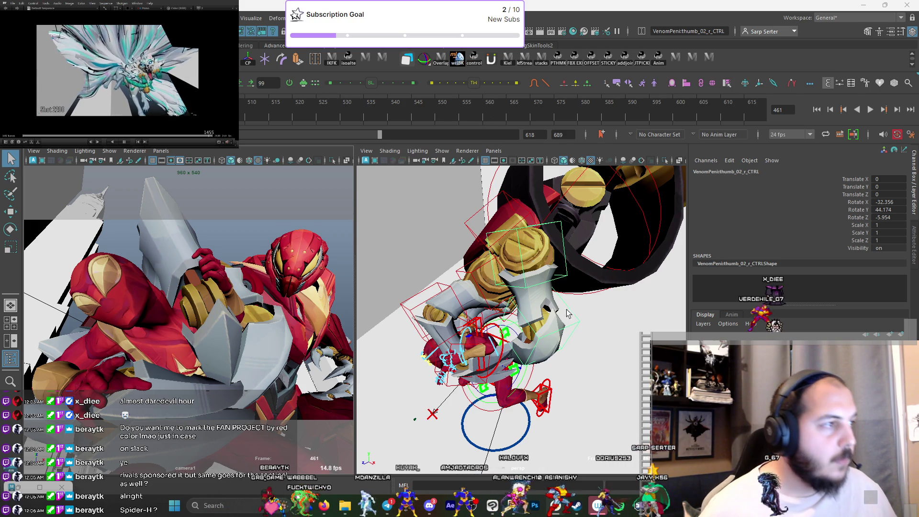
pyautogui.press('f')
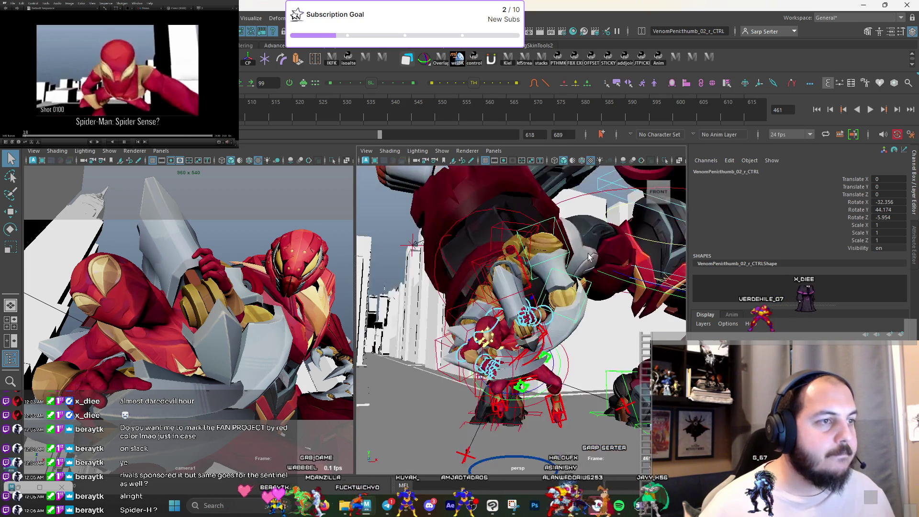
# Check Iron Spider's neck and head controls and slightly rotate his right shoulder.
pyautogui.click(471, 309)
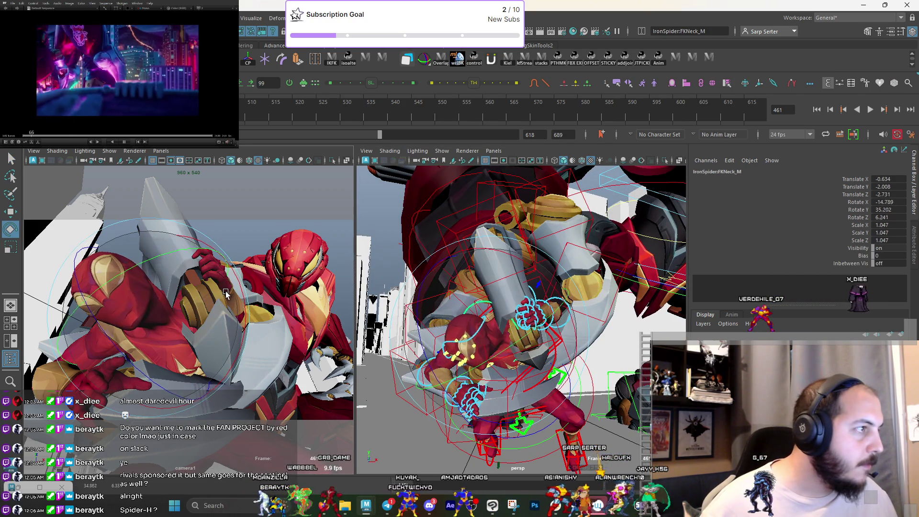
pyautogui.press('e')
pyautogui.press('q')
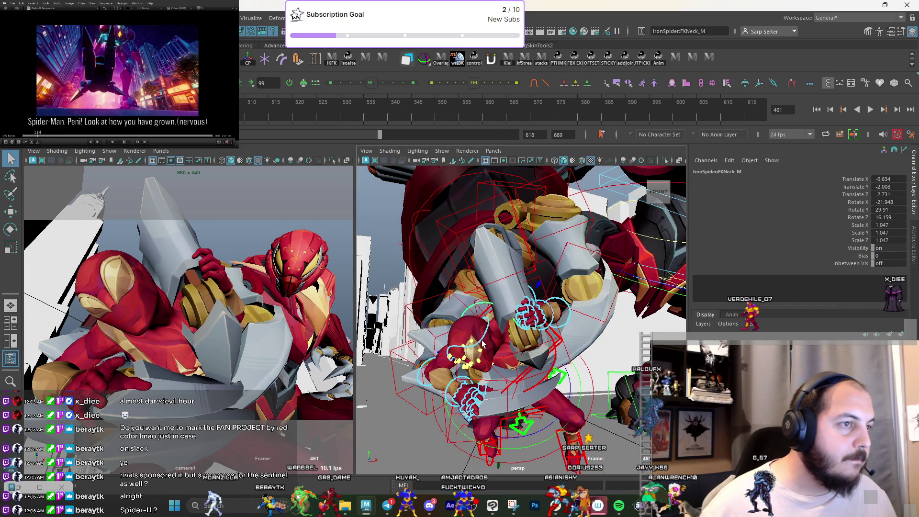
pyautogui.click(483, 344)
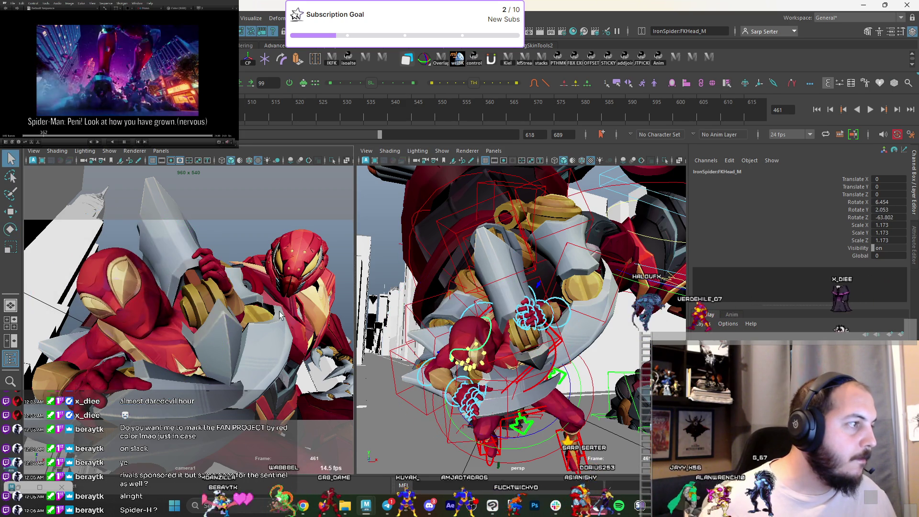
pyautogui.keyDown('alt'); pyautogui.moveTo(437, 366); pyautogui.dragTo(478, 360); pyautogui.keyUp('alt')
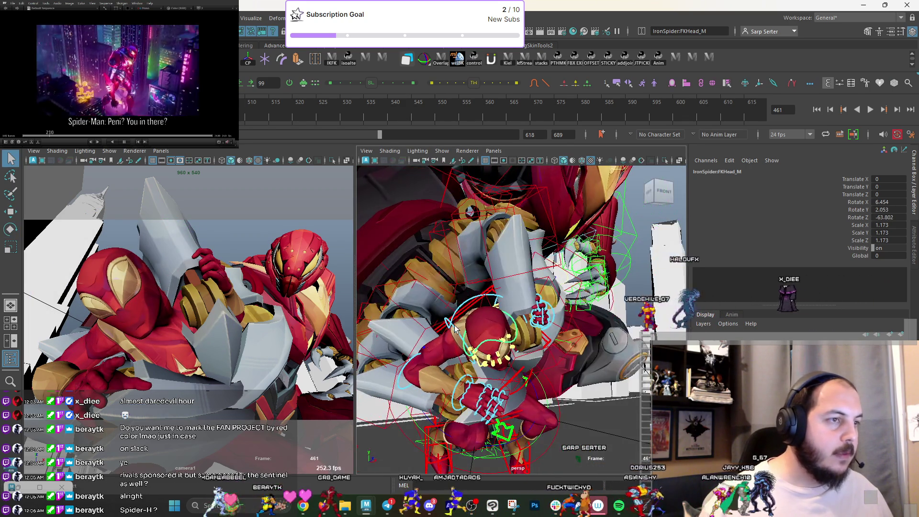
pyautogui.click(594, 269)
pyautogui.press('e')
pyautogui.moveTo(137, 336); pyautogui.dragTo(140, 332)
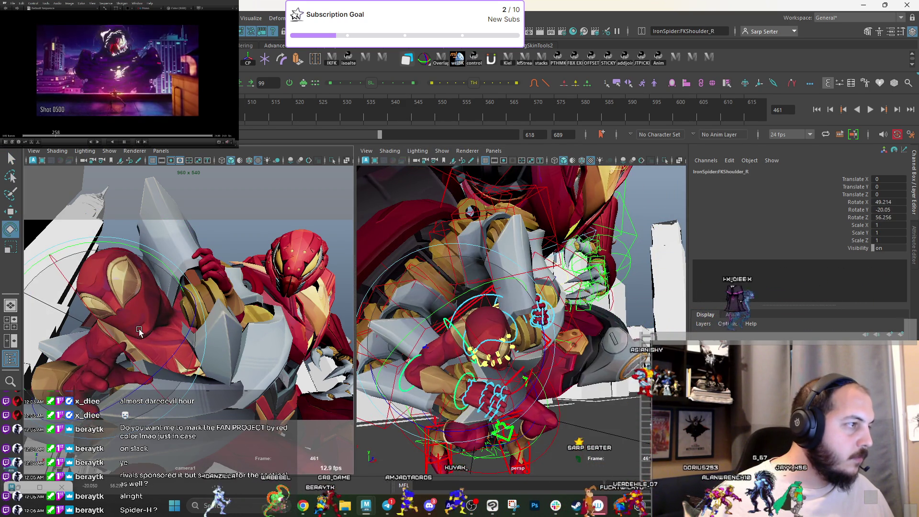
pyautogui.press('q')
# Rotate the mech's left scapula control to X -1.638, Y 7.321, Z -3.048.
pyautogui.keyDown('alt'); pyautogui.moveTo(498, 291); pyautogui.dragTo(455, 239); pyautogui.keyUp('alt')
pyautogui.moveTo(455, 240)
pyautogui.keyDown('alt'); pyautogui.mouseDown(button='right')
pyautogui.moveTo(393, 175)
pyautogui.moveTo(431, 206)
pyautogui.mouseUp(button='right'); pyautogui.keyUp('alt')
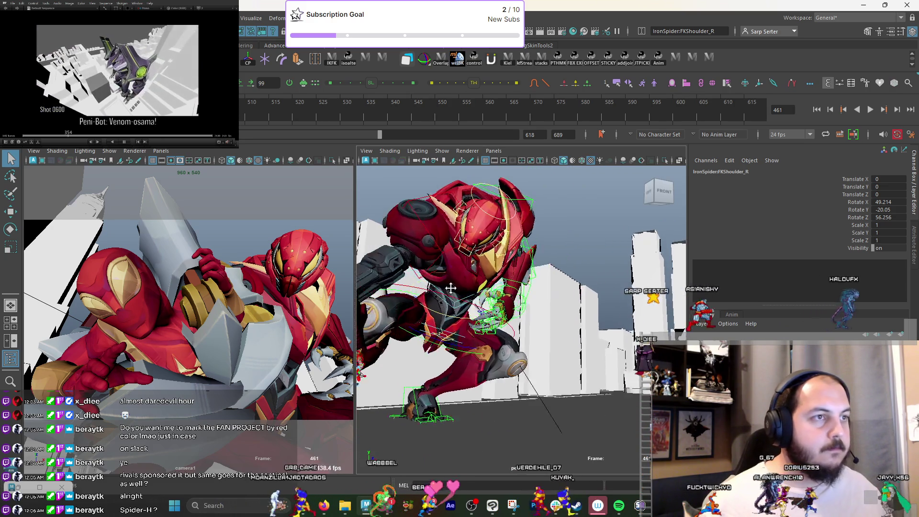
pyautogui.keyDown('alt'); pyautogui.moveTo(431, 206); pyautogui.dragTo(503, 249); pyautogui.keyUp('alt')
pyautogui.click(286, 283)
pyautogui.press('e')
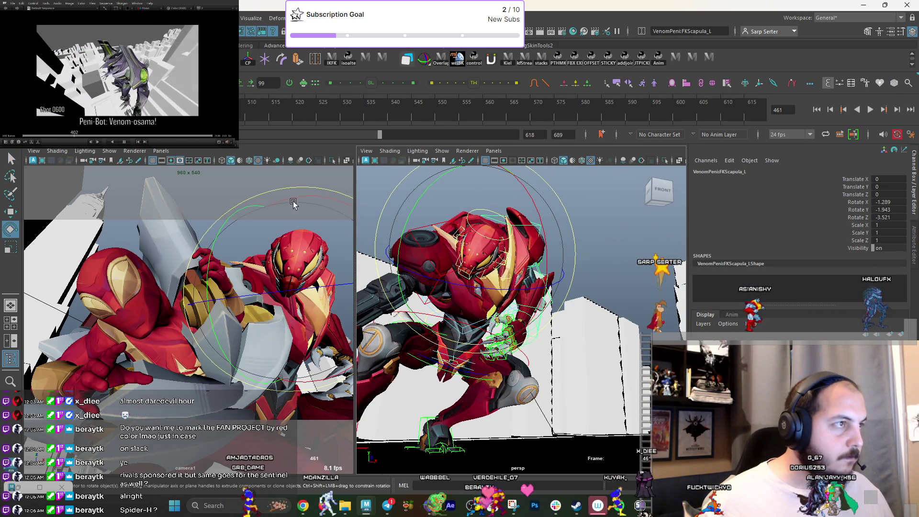
pyautogui.moveTo(294, 203)
pyautogui.mouseDown()
pyautogui.moveTo(310, 282)
pyautogui.moveTo(283, 311)
pyautogui.mouseUp()
pyautogui.press('q')
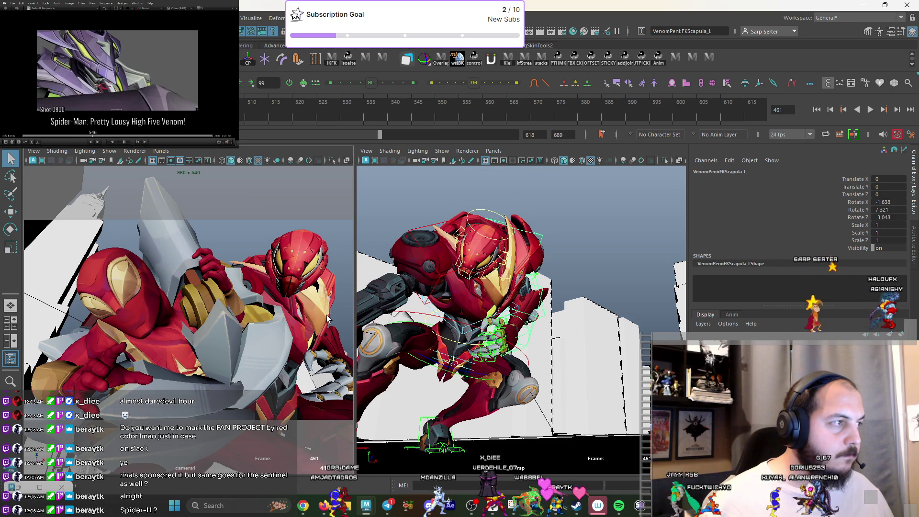
# Frame the mech's right arm IK control and hand, then open the File menu.
pyautogui.moveTo(499, 283)
pyautogui.keyDown('alt'); pyautogui.mouseDown()
pyautogui.moveTo(559, 369)
pyautogui.moveTo(545, 305)
pyautogui.mouseUp(); pyautogui.keyUp('alt')
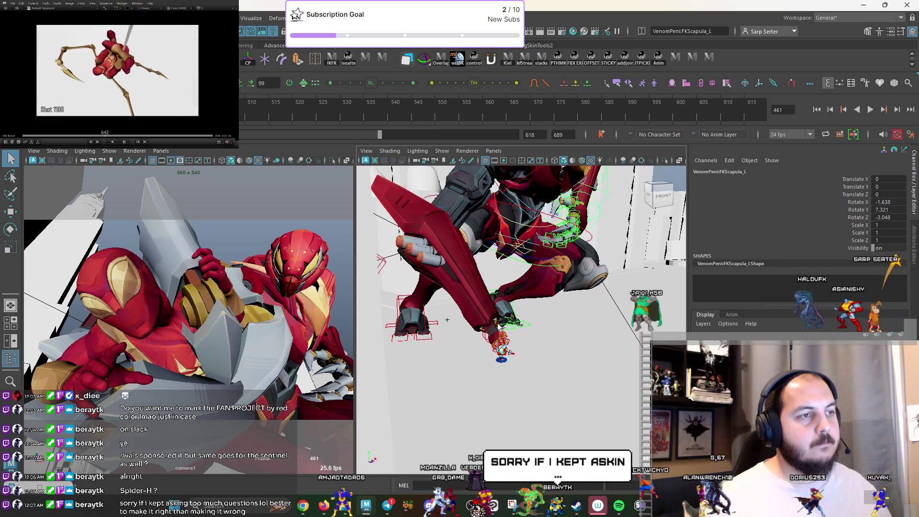
pyautogui.click(510, 352)
pyautogui.press('f')
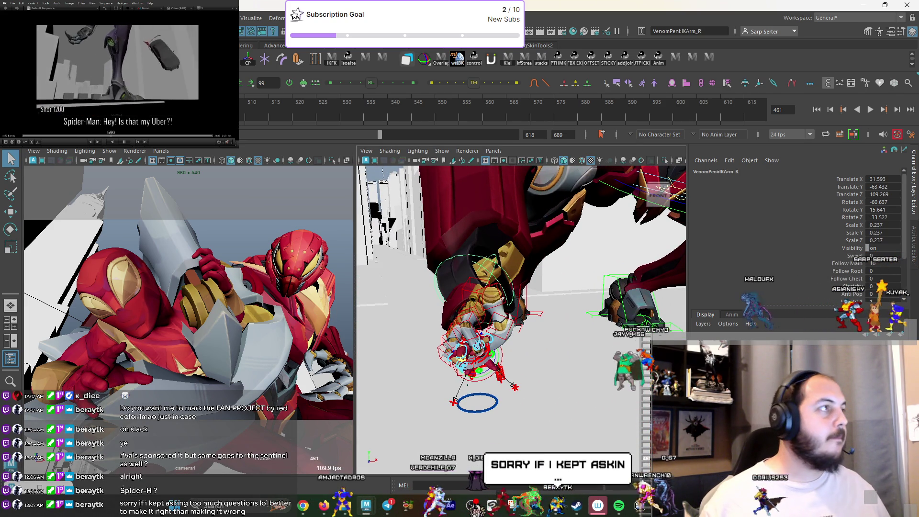
pyautogui.click(10, 17)
# Reference SPIDER_LEG_01.ma from the assets folder into the scene.
pyautogui.click(72, 250)
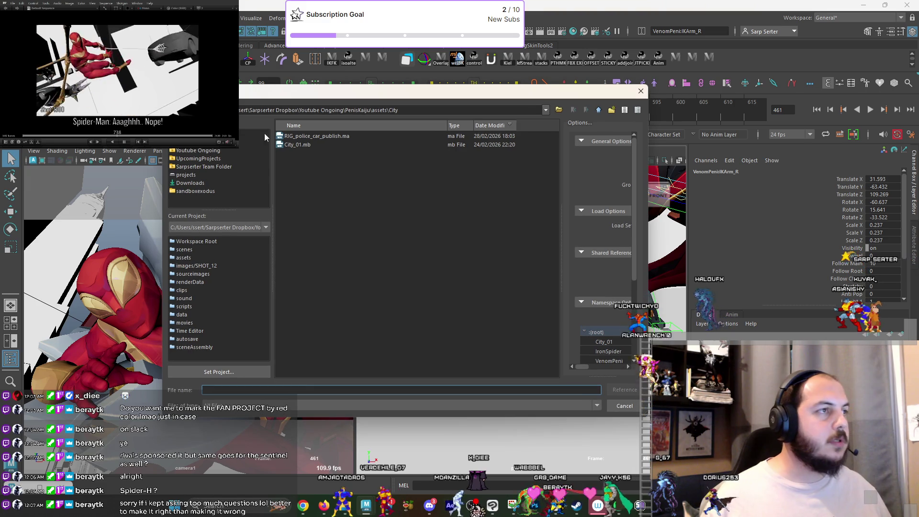
pyautogui.click(187, 259)
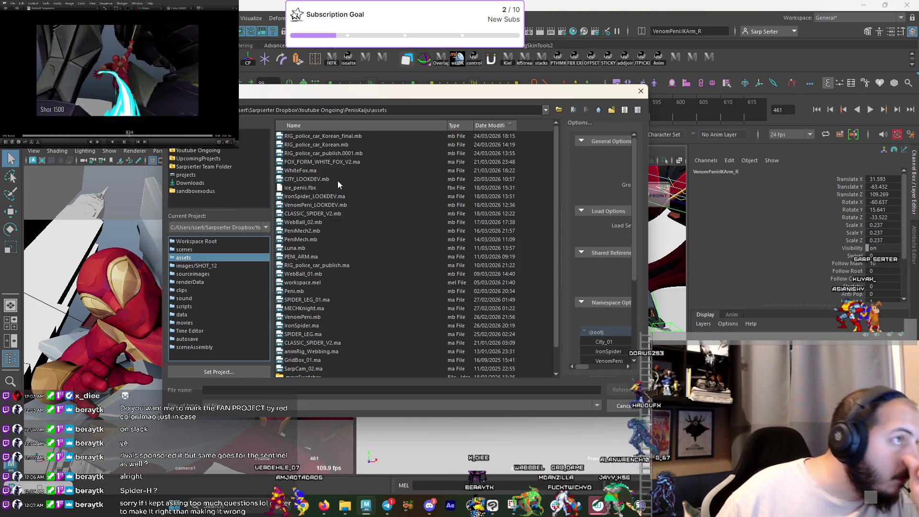
pyautogui.click(335, 198)
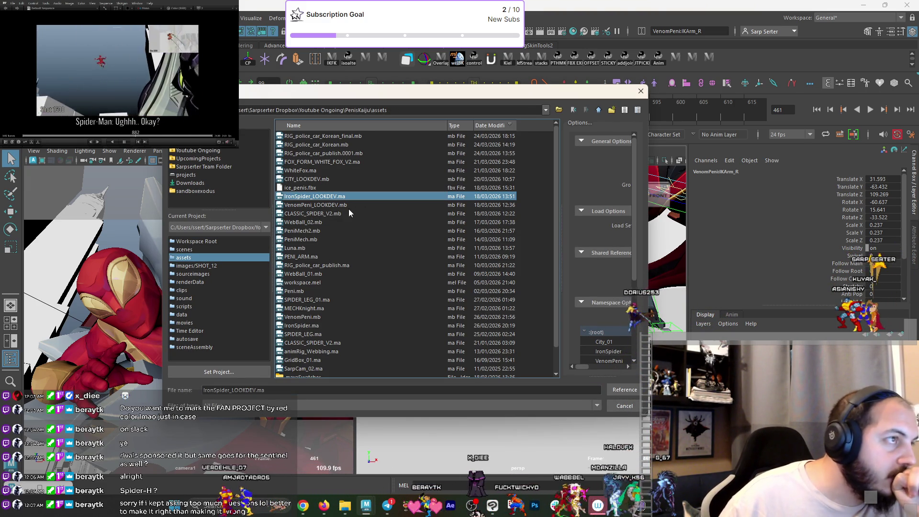
pyautogui.scroll(-1, 329, 215)
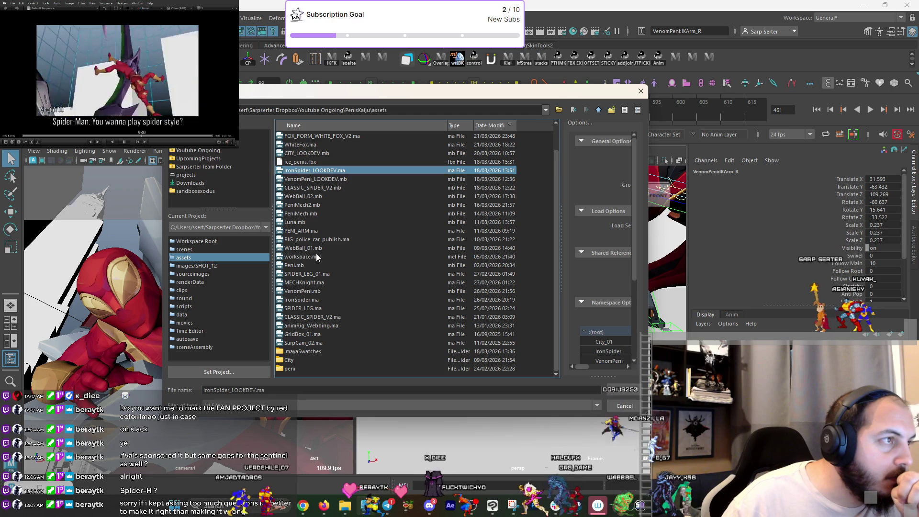
pyautogui.click(307, 275)
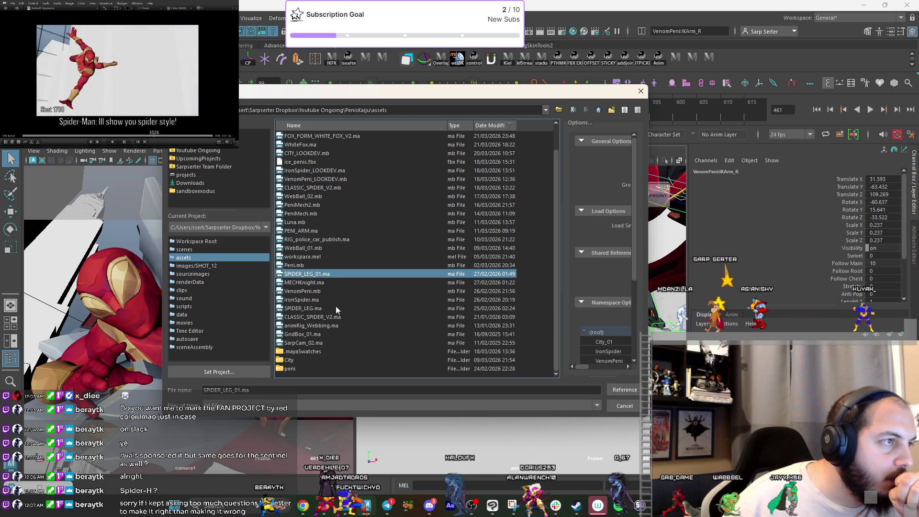
pyautogui.click(633, 393)
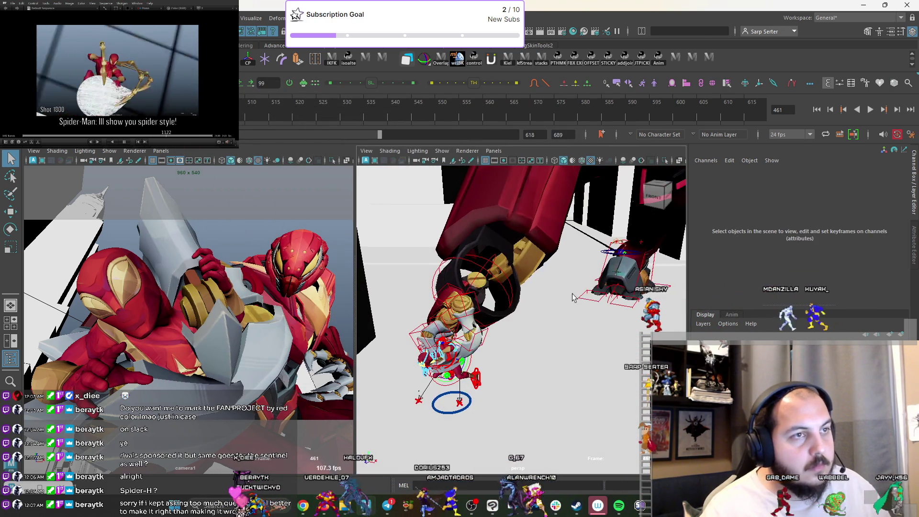
# Select and frame the new spider leg, then pick its IKROOT control.
pyautogui.click(647, 309)
pyautogui.press('f')
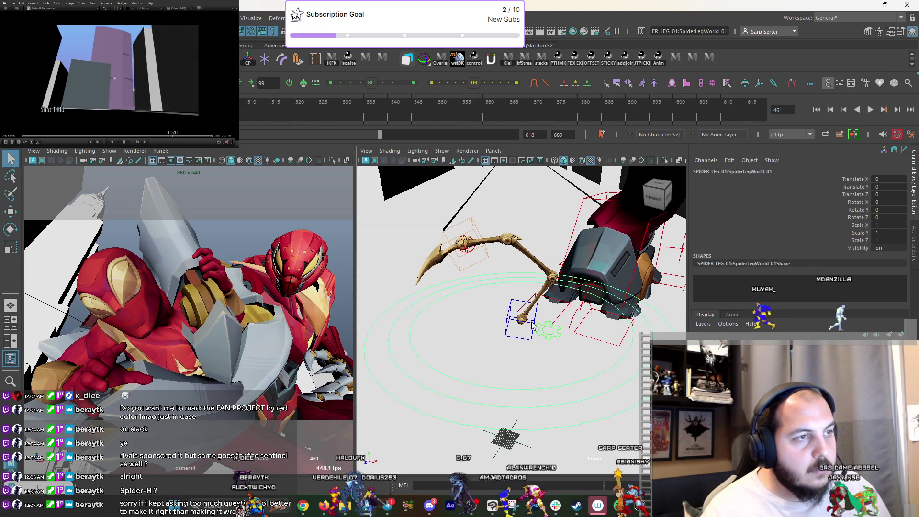
pyautogui.click(533, 330)
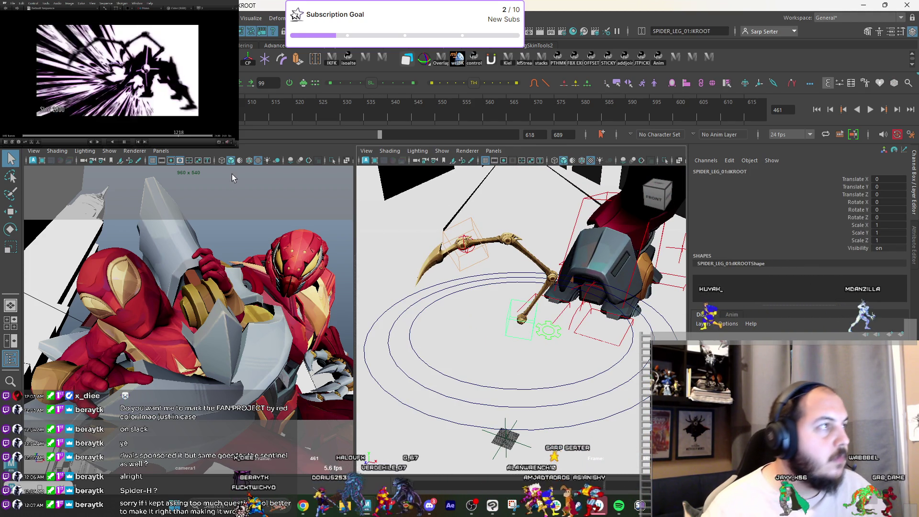
pyautogui.scroll(-5, 464, 300)
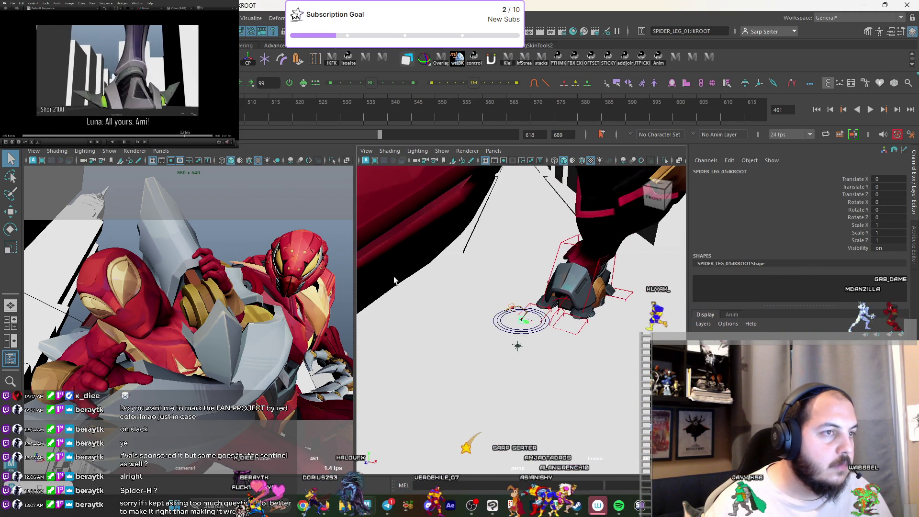
# Rotate the spider leg and move it toward Iron Spider's back.
pyautogui.keyDown('alt'); pyautogui.moveTo(501, 326); pyautogui.dragTo(514, 241); pyautogui.keyUp('alt')
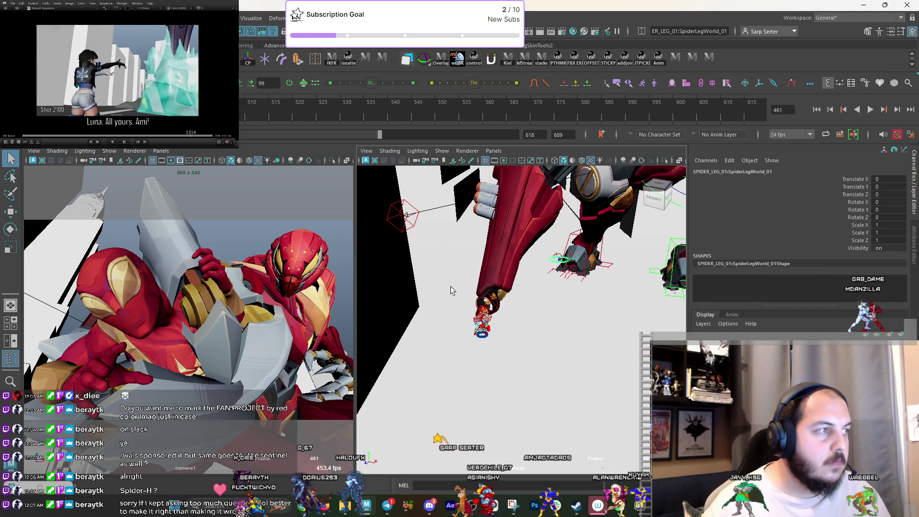
pyautogui.scroll(6, 474, 317)
pyautogui.press('w')
pyautogui.press('e')
pyautogui.moveTo(311, 309); pyautogui.dragTo(297, 278)
pyautogui.press('w')
pyautogui.moveTo(514, 285); pyautogui.dragTo(479, 357)
pyautogui.press('e')
pyautogui.moveTo(125, 335)
pyautogui.mouseDown()
pyautogui.moveTo(96, 361)
pyautogui.moveTo(103, 369)
pyautogui.mouseUp()
pyautogui.moveTo(469, 335)
pyautogui.keyDown('alt'); pyautogui.mouseDown()
pyautogui.moveTo(480, 360)
pyautogui.moveTo(518, 339)
pyautogui.moveTo(516, 364)
pyautogui.moveTo(502, 345)
pyautogui.moveTo(433, 330)
pyautogui.mouseUp(); pyautogui.keyUp('alt')
# Scale SpiderLegWorld_01 down to 0.801 and move it into place on the back.
pyautogui.press('w')
pyautogui.press('e')
pyautogui.press('w')
pyautogui.press('r')
pyautogui.press('w')
pyautogui.moveTo(158, 370)
pyautogui.mouseDown()
pyautogui.moveTo(133, 388)
pyautogui.moveTo(132, 379)
pyautogui.mouseUp()
pyautogui.press('q')
pyautogui.keyDown('alt'); pyautogui.moveTo(531, 345); pyautogui.dragTo(513, 353); pyautogui.keyUp('alt')
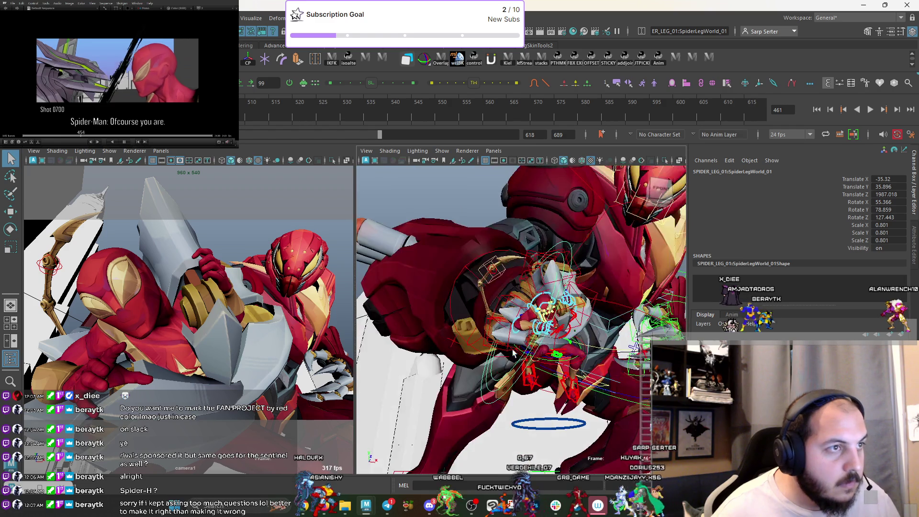
# Undo the last change and rotate the whole spider leg around Iron Spider.
pyautogui.hotkey('ctrl', 'z')
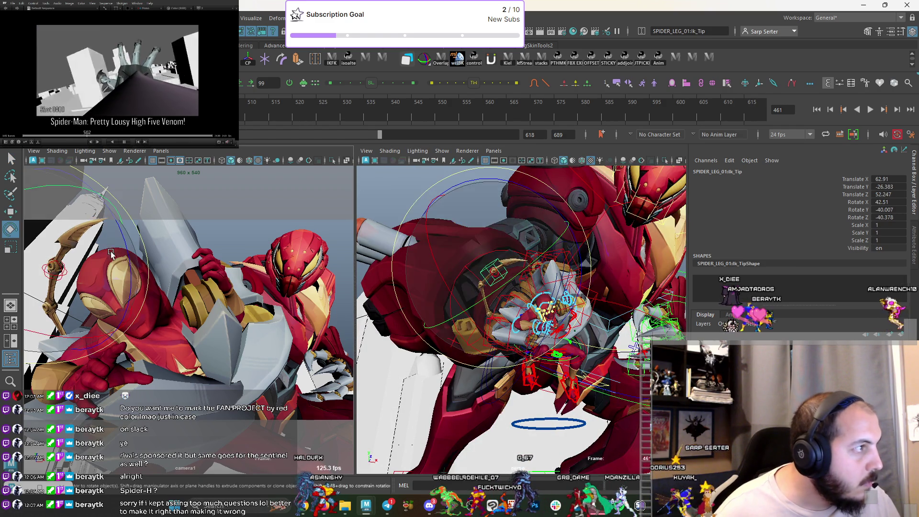
pyautogui.press('q')
pyautogui.keyDown('alt'); pyautogui.moveTo(407, 335); pyautogui.dragTo(429, 365); pyautogui.keyUp('alt')
pyautogui.click(407, 366)
pyautogui.press('e')
pyautogui.moveTo(143, 269)
pyautogui.mouseDown()
pyautogui.moveTo(198, 287)
pyautogui.moveTo(140, 375)
pyautogui.moveTo(159, 350)
pyautogui.mouseUp()
pyautogui.press('q')
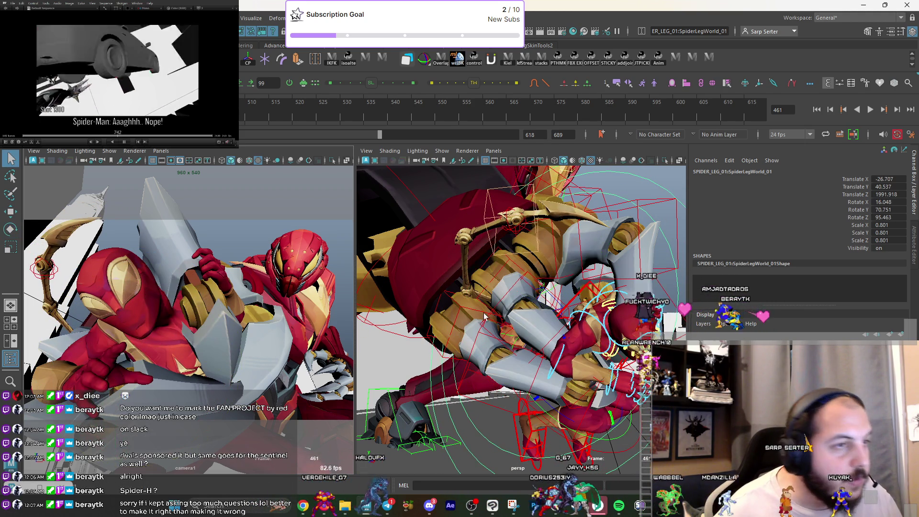
# Bend the leg tip outward by moving and rotating its Ik_Tip control.
pyautogui.keyDown('alt'); pyautogui.moveTo(493, 253); pyautogui.dragTo(510, 233); pyautogui.keyUp('alt')
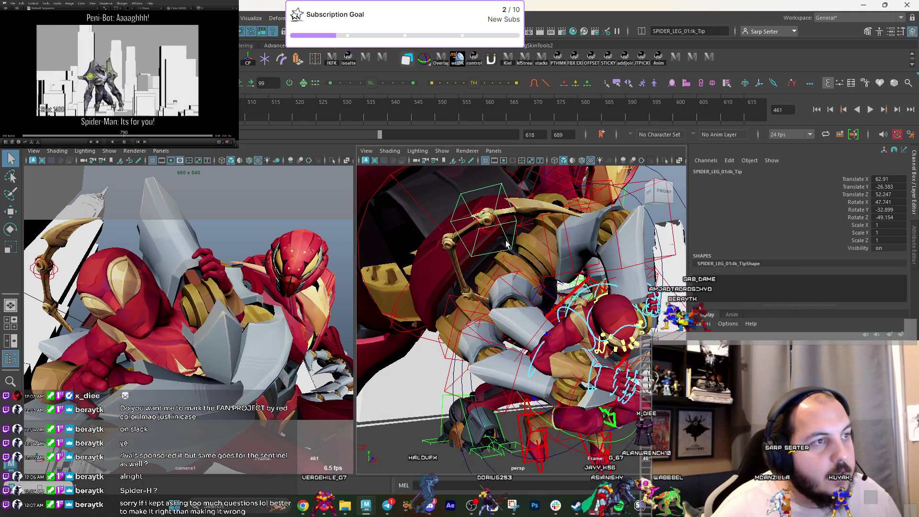
pyautogui.moveTo(46, 268); pyautogui.dragTo(50, 274)
pyautogui.press('e')
pyautogui.moveTo(82, 317); pyautogui.dragTo(87, 328)
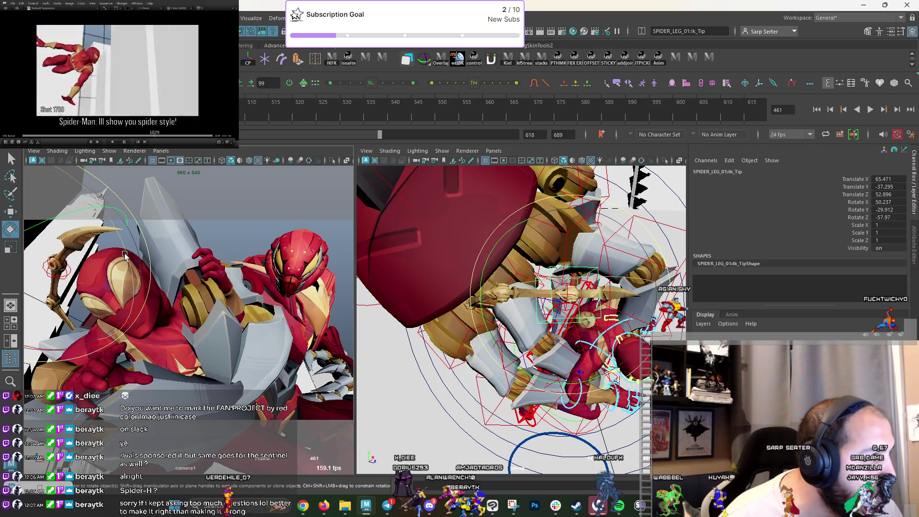
pyautogui.press('w')
pyautogui.moveTo(48, 262); pyautogui.dragTo(51, 256)
pyautogui.press('q')
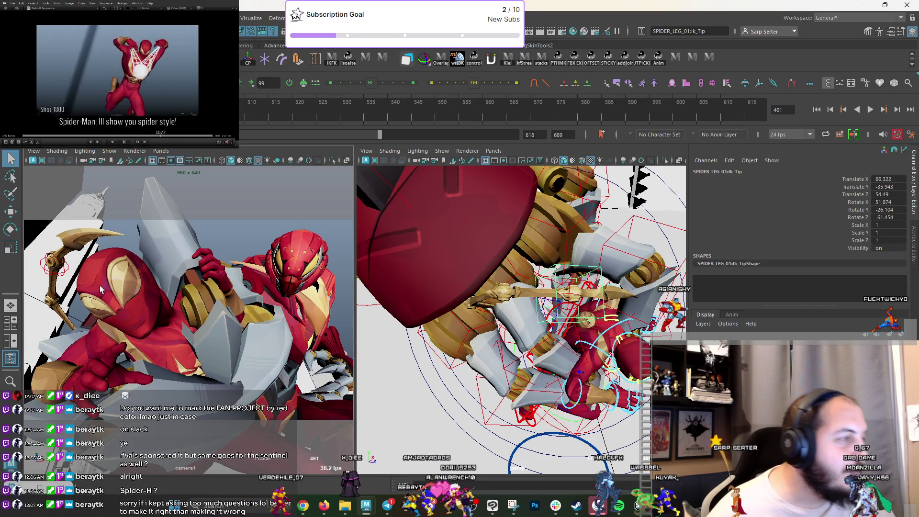
pyautogui.moveTo(451, 324)
pyautogui.keyDown('alt'); pyautogui.mouseDown()
pyautogui.moveTo(523, 332)
pyautogui.moveTo(542, 328)
pyautogui.moveTo(466, 330)
pyautogui.moveTo(578, 312)
pyautogui.mouseUp(); pyautogui.keyUp('alt')
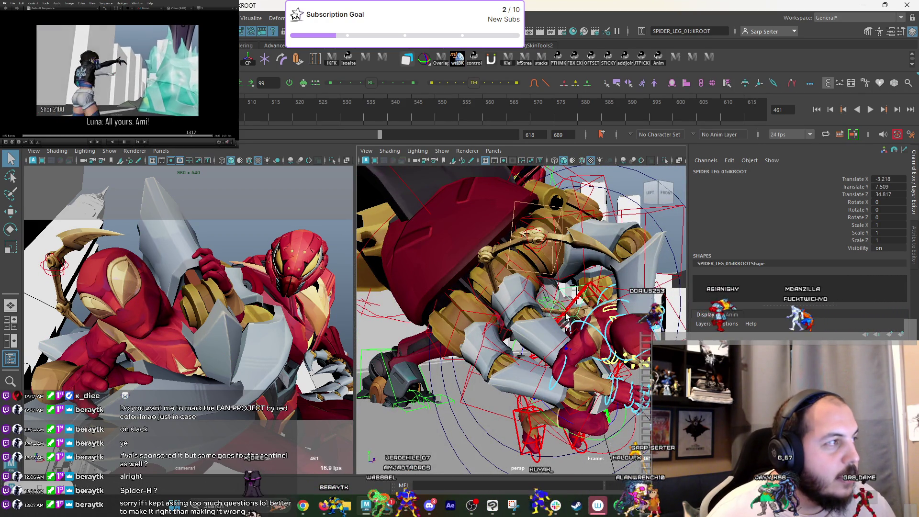
pyautogui.keyDown('alt'); pyautogui.moveTo(532, 277); pyautogui.dragTo(570, 289); pyautogui.keyUp('alt')
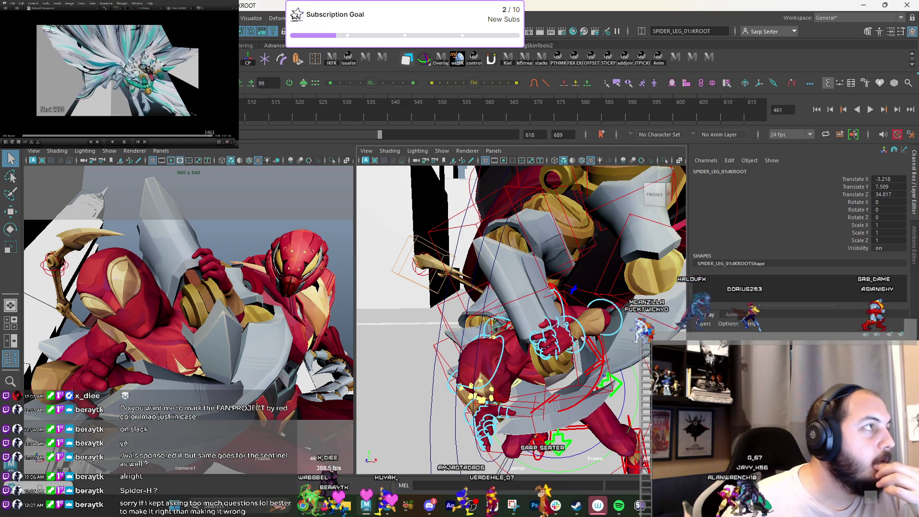
pyautogui.click(7, 18)
# Cancel the Create Reference dialog without loading another file.
pyautogui.click(71, 242)
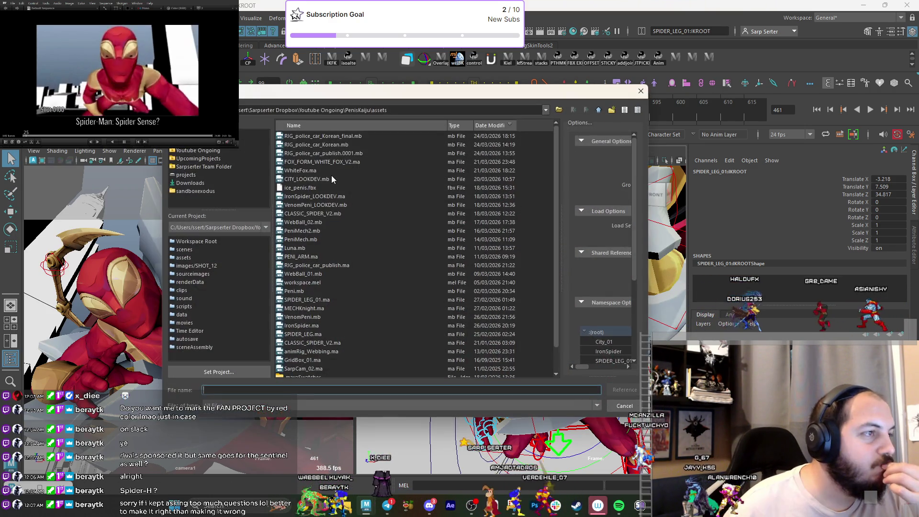
pyautogui.press('Escape')
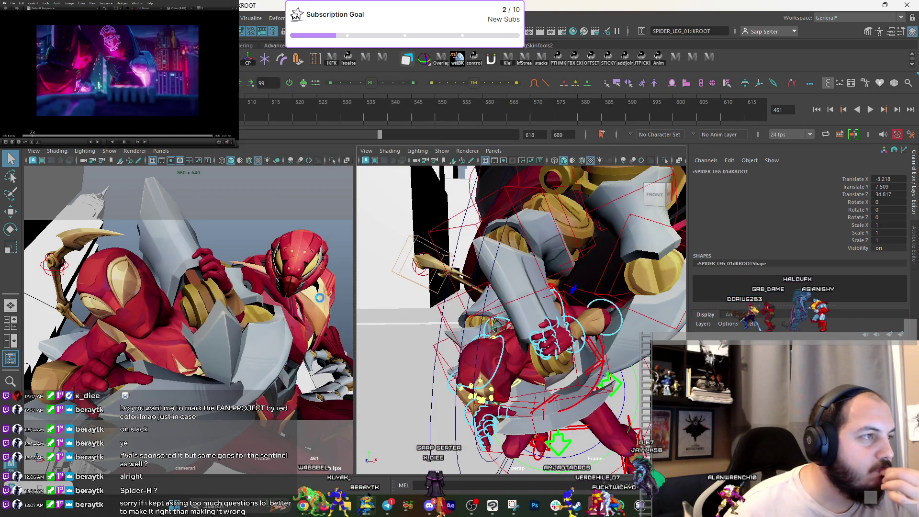
pyautogui.click(411, 295)
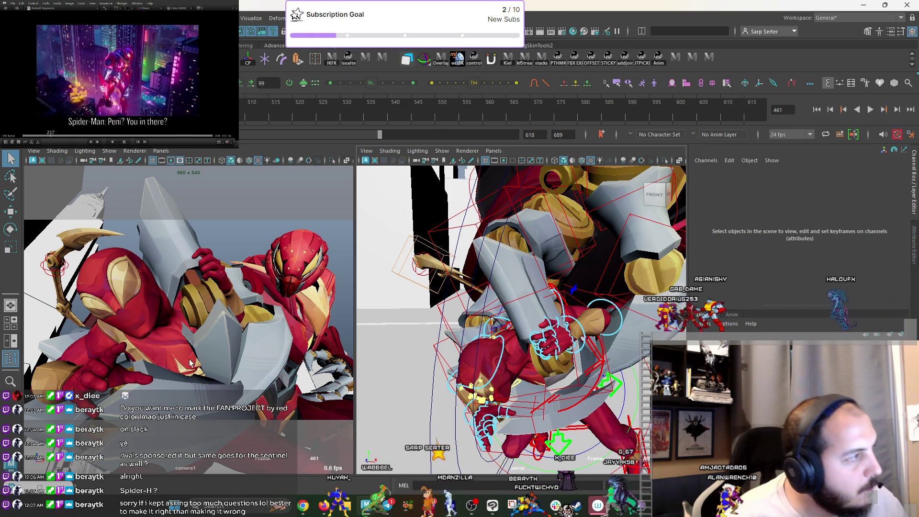
# Tear off the viewport Show menu as a floating panel, then open Save Scene As.
pyautogui.click(109, 151)
pyautogui.moveTo(148, 192)
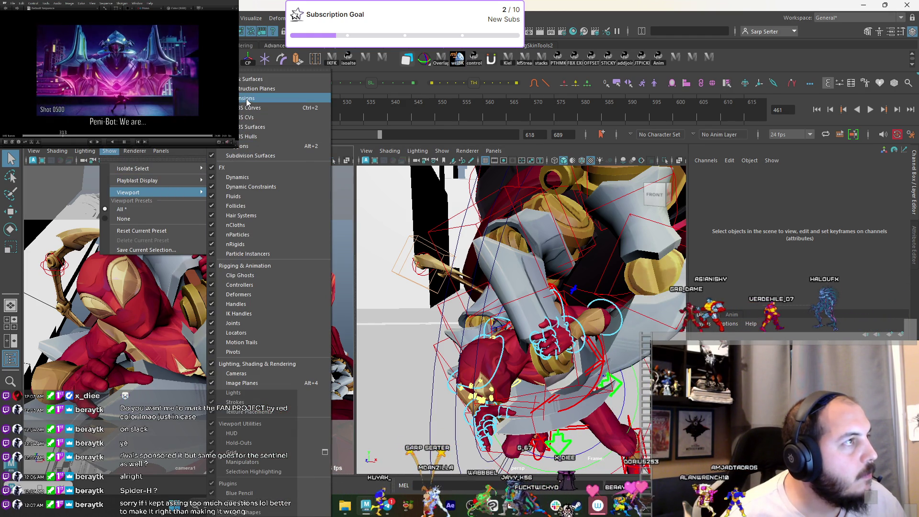
pyautogui.click(255, 309)
pyautogui.click(110, 151)
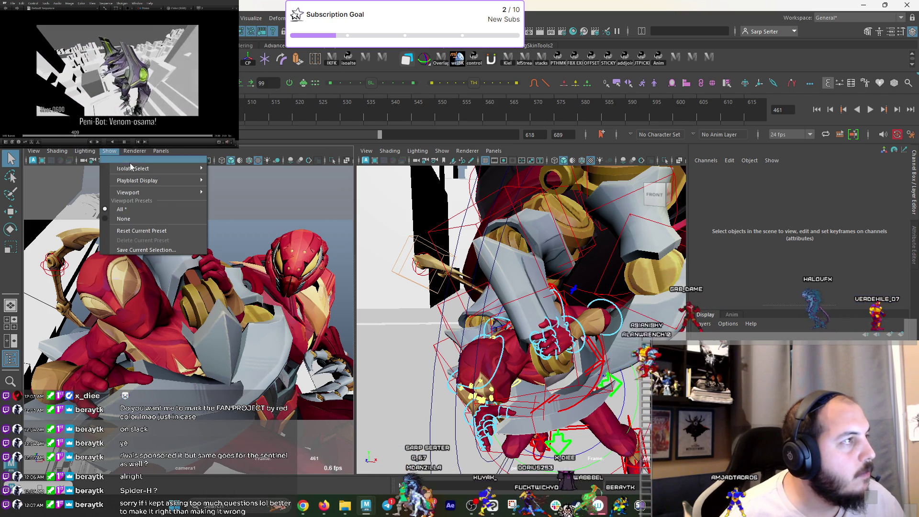
pyautogui.moveTo(144, 192)
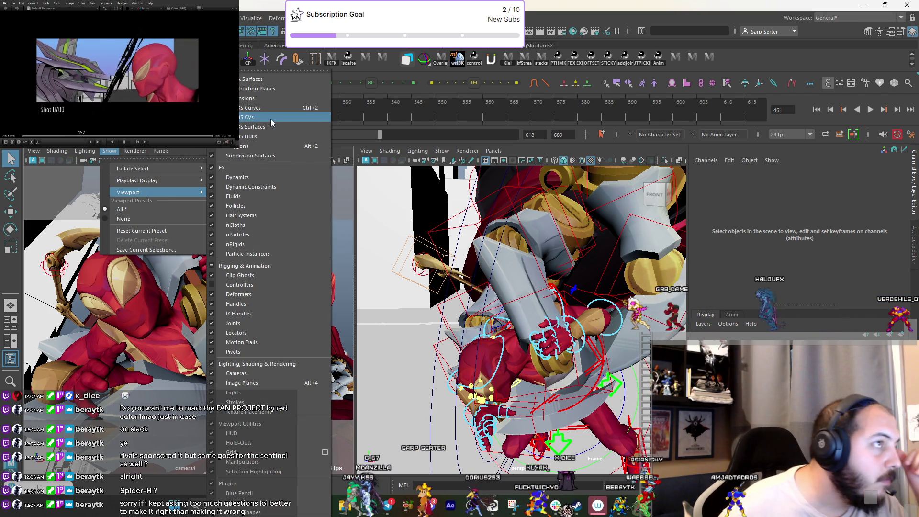
pyautogui.click(257, 84)
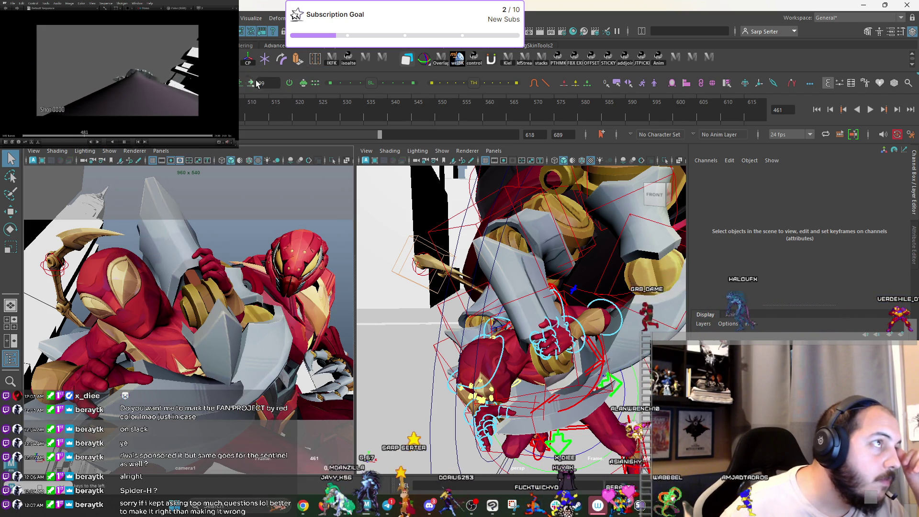
pyautogui.click(109, 151)
pyautogui.moveTo(167, 196)
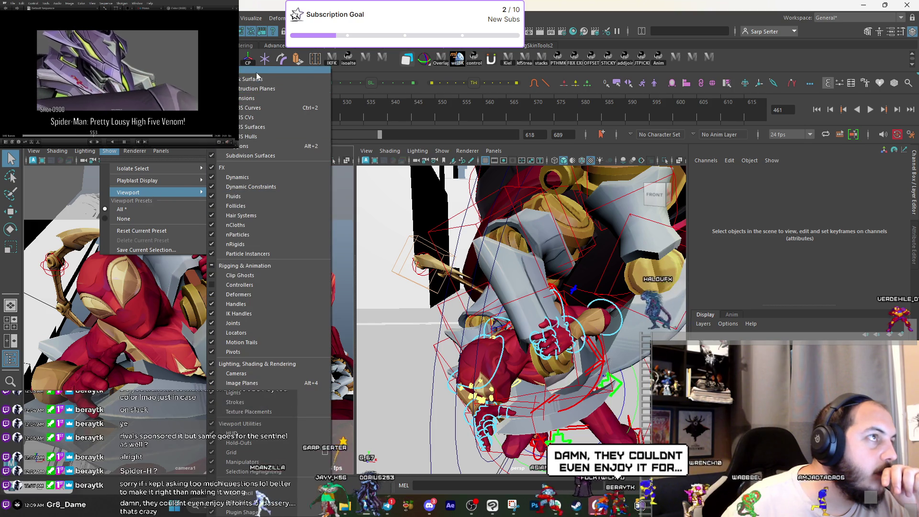
pyautogui.click(257, 70)
pyautogui.moveTo(331, 53); pyautogui.dragTo(383, 53)
pyautogui.click(7, 17)
pyautogui.click(38, 55)
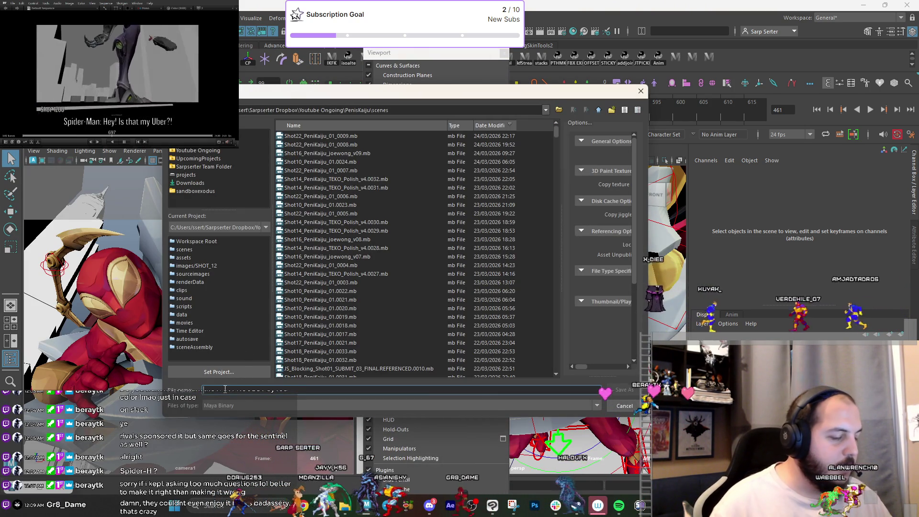
# Save the scene as THUMBNAIL_01.
pyautogui.press('capslock')
pyautogui.write('THUMBNAIL_01')
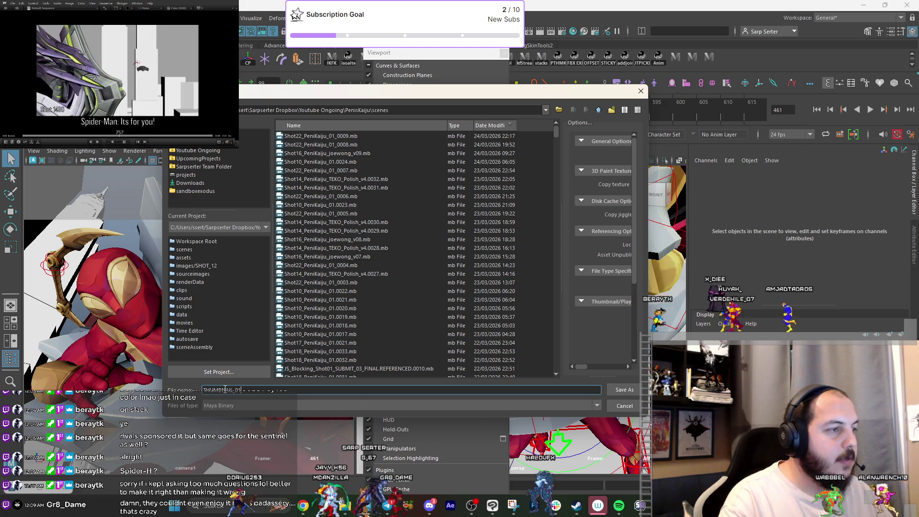
pyautogui.press('Return')
pyautogui.press('capslock')
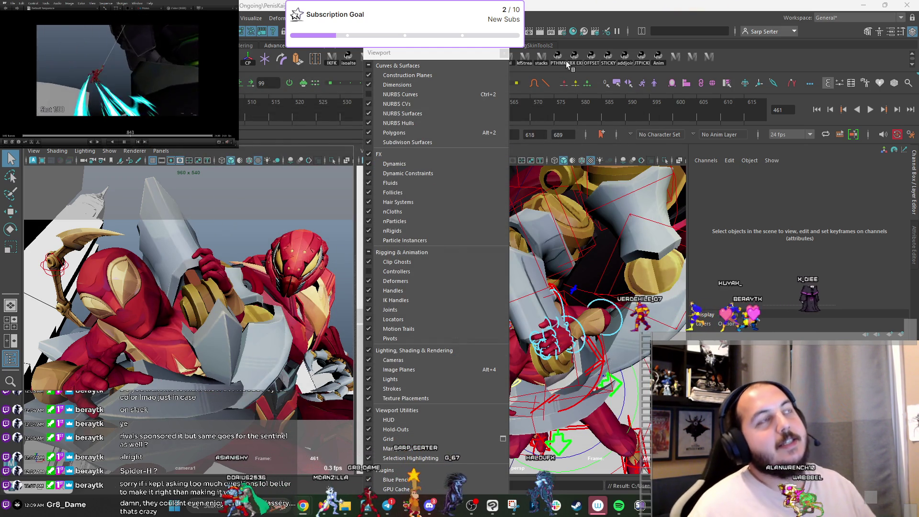
# Hide construction planes, dimensions and NURBS CVs, surfaces and hulls, keeping polygons shown.
pyautogui.moveTo(429, 57)
pyautogui.mouseDown()
pyautogui.moveTo(396, 98)
pyautogui.moveTo(411, 102)
pyautogui.mouseUp()
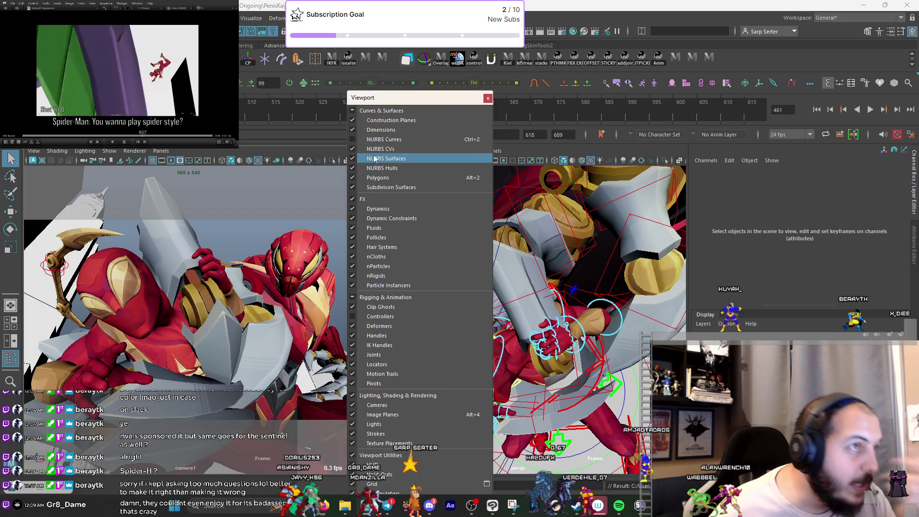
pyautogui.click(384, 120)
pyautogui.click(385, 130)
pyautogui.click(387, 138)
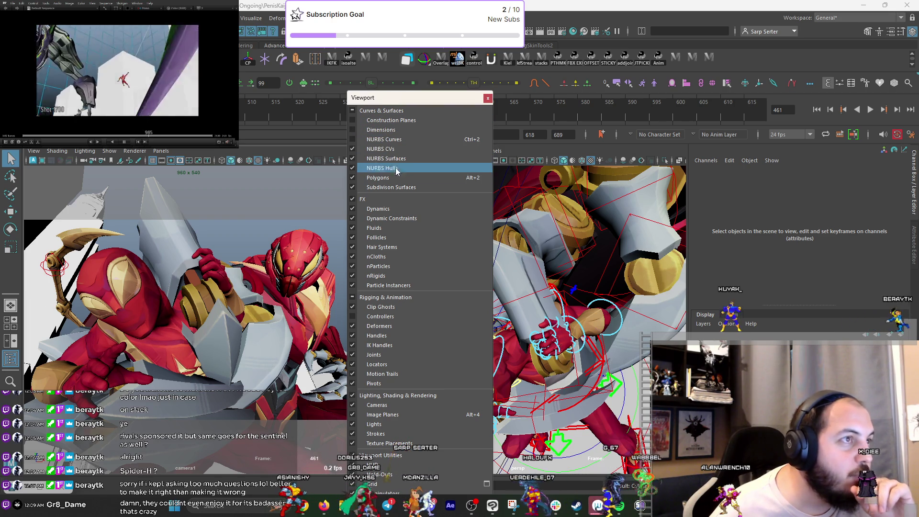
pyautogui.click(394, 149)
pyautogui.click(404, 159)
pyautogui.click(399, 168)
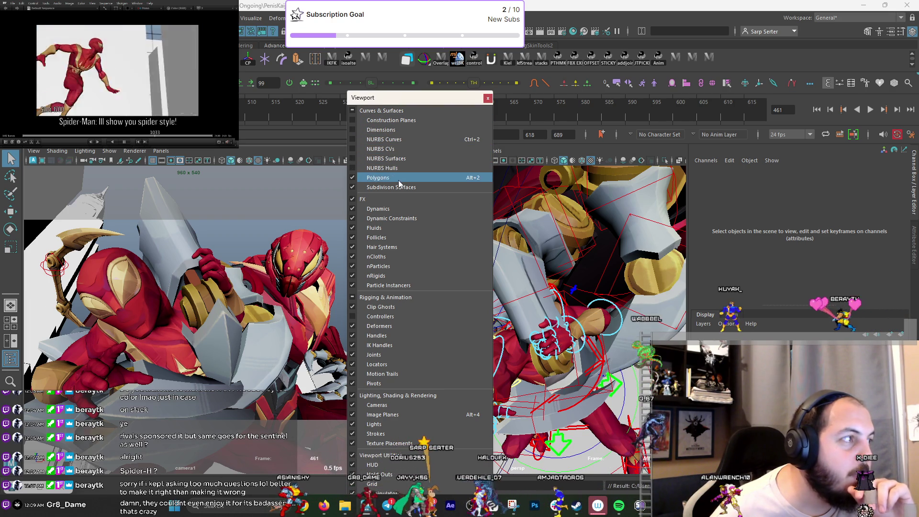
pyautogui.doubleClick(399, 180)
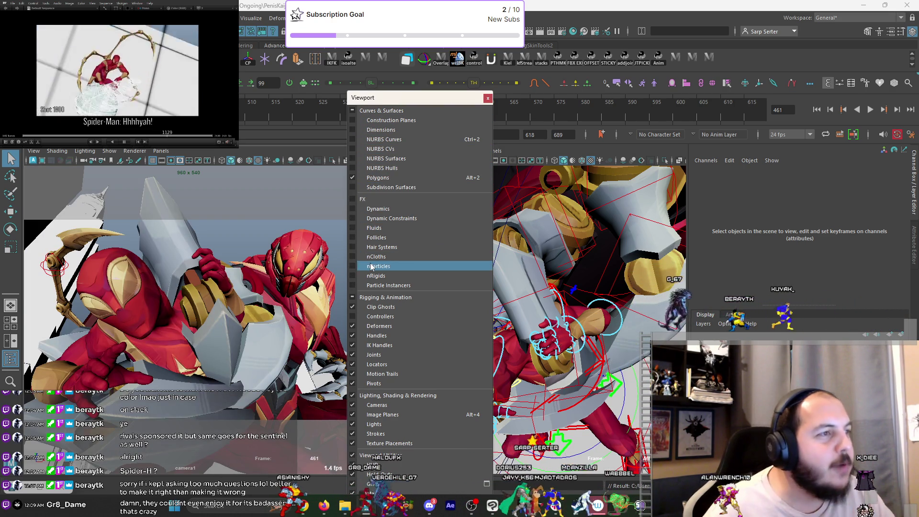
# Hide clip ghosts, controllers, deformers, handles and pivots, show joints, and close the filter panel.
pyautogui.moveTo(353, 307); pyautogui.dragTo(351, 381)
pyautogui.click(352, 382)
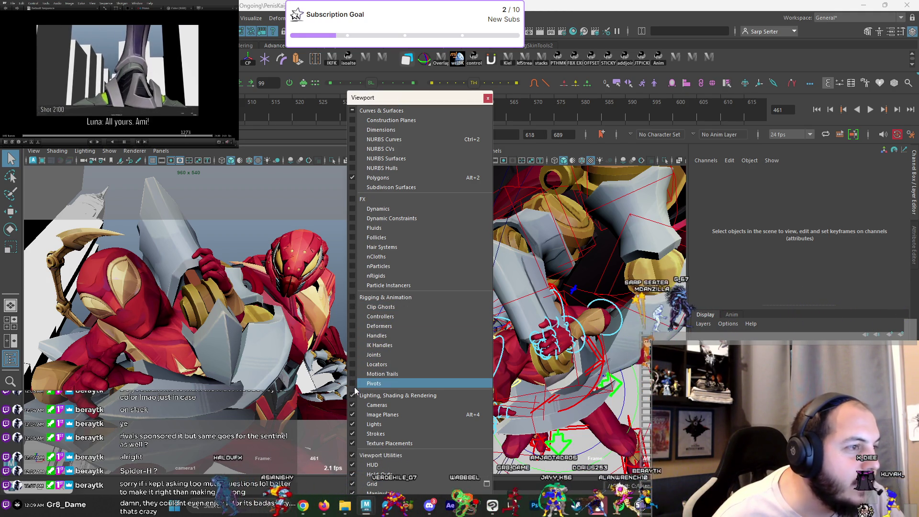
pyautogui.click(355, 383)
pyautogui.click(353, 355)
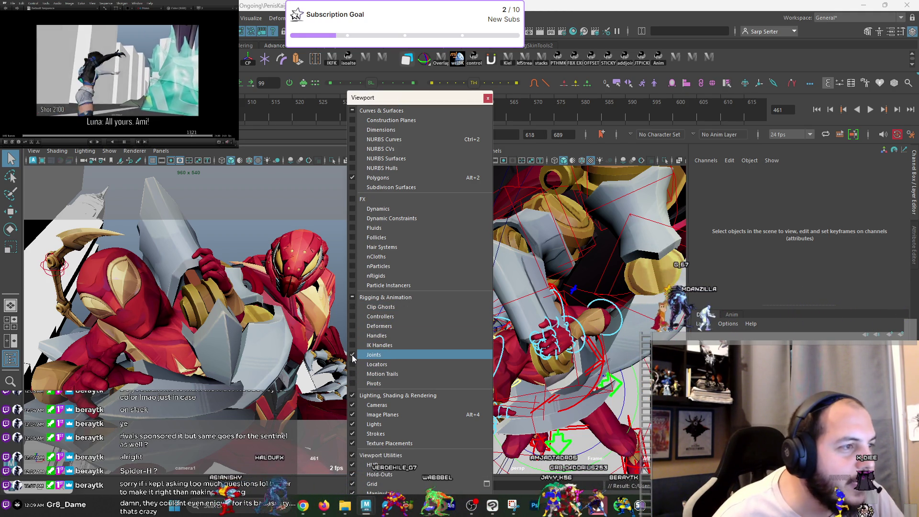
pyautogui.click(488, 98)
pyautogui.scroll(-10, 599, 288)
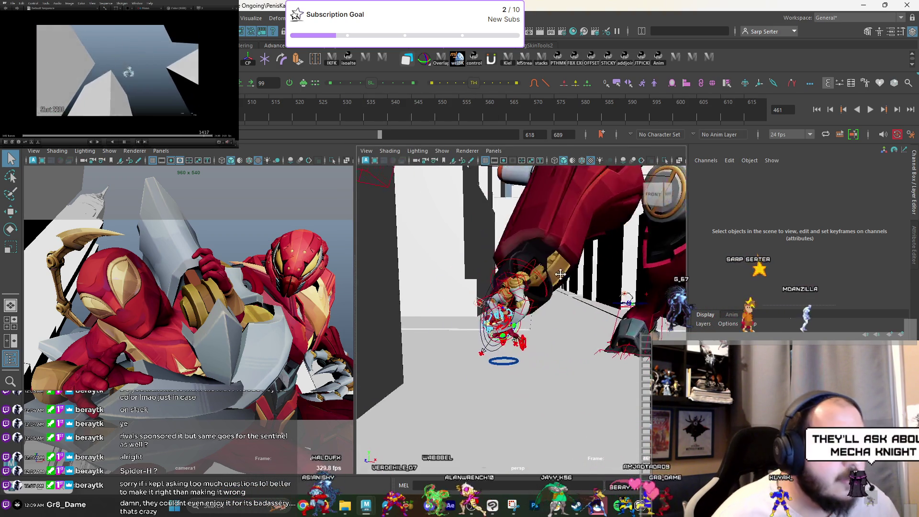
# Move the second spider leg forward and up, and rotate it toward the mech.
pyautogui.click(603, 257)
pyautogui.press('w')
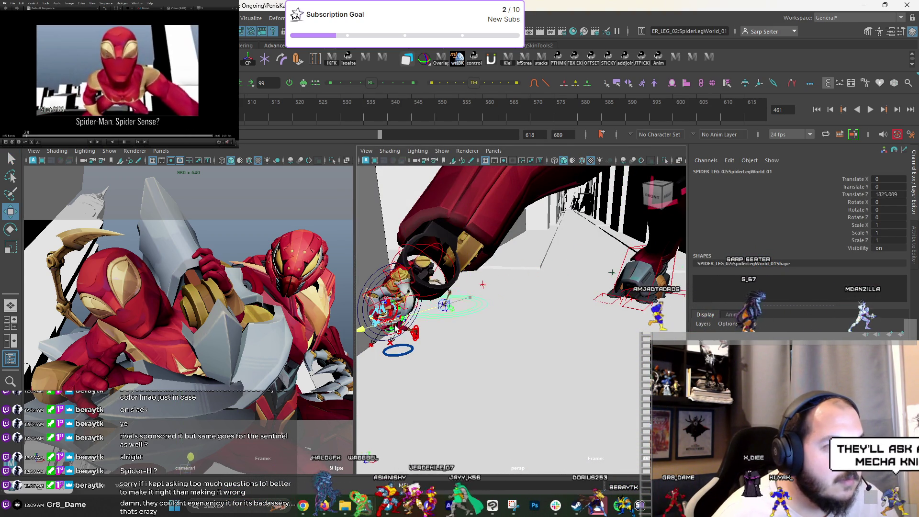
pyautogui.moveTo(395, 327); pyautogui.dragTo(335, 346, button='middle')
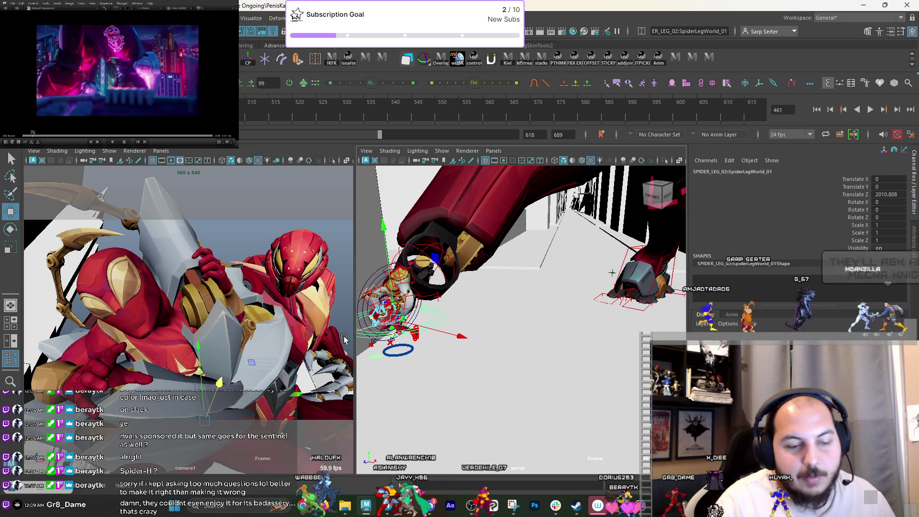
pyautogui.keyDown('alt'); pyautogui.moveTo(415, 299); pyautogui.dragTo(486, 308, button='middle'); pyautogui.keyUp('alt')
pyautogui.keyDown('alt'); pyautogui.moveTo(446, 296); pyautogui.dragTo(564, 308); pyautogui.keyUp('alt')
pyautogui.press('e')
pyautogui.moveTo(278, 287)
pyautogui.mouseDown()
pyautogui.moveTo(268, 335)
pyautogui.moveTo(249, 369)
pyautogui.moveTo(223, 387)
pyautogui.moveTo(235, 355)
pyautogui.mouseUp()
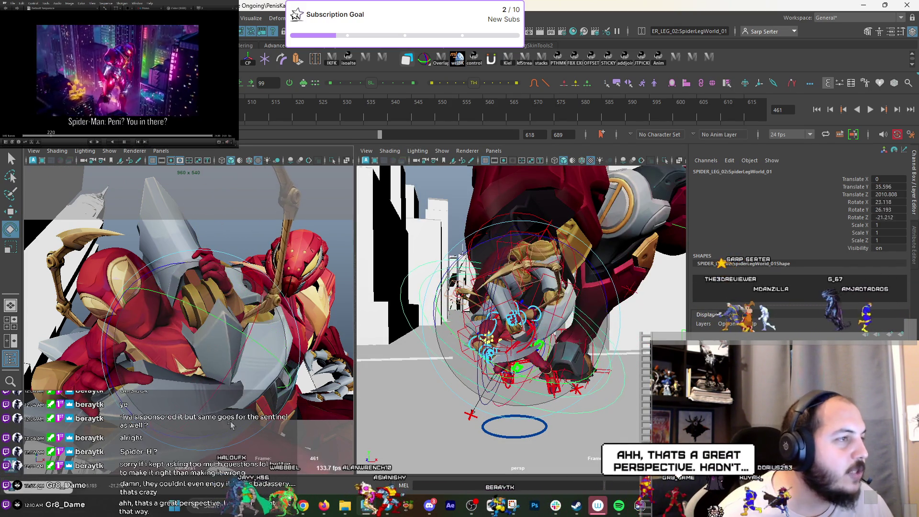
pyautogui.press('w')
pyautogui.moveTo(479, 311)
pyautogui.keyDown('alt'); pyautogui.mouseDown()
pyautogui.moveTo(531, 306)
pyautogui.moveTo(554, 342)
pyautogui.moveTo(489, 342)
pyautogui.moveTo(498, 335)
pyautogui.mouseUp(); pyautogui.keyUp('alt')
pyautogui.rightClick(522, 354)
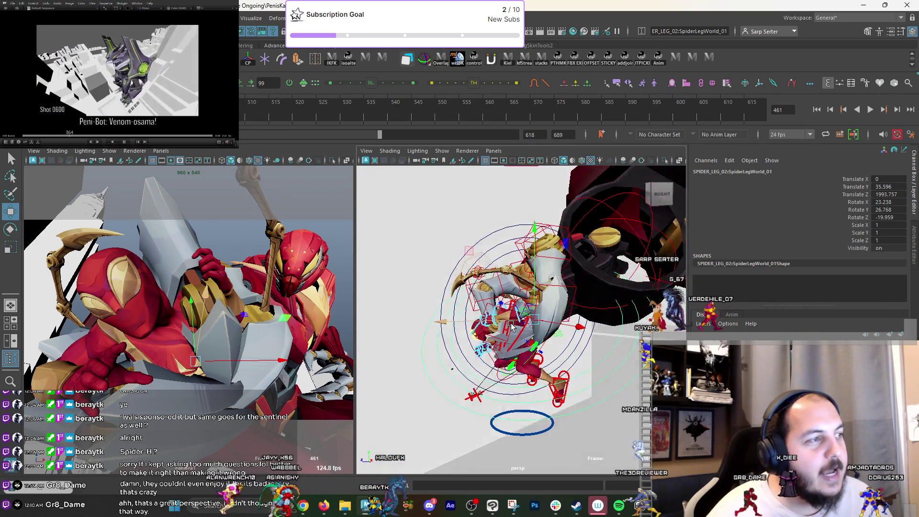
pyautogui.moveTo(237, 314); pyautogui.dragTo(237, 331, button='middle')
# Scale the leg to 0.77, rotate it along the arm, and shift it against the mech.
pyautogui.moveTo(477, 324)
pyautogui.keyDown('alt'); pyautogui.mouseDown()
pyautogui.moveTo(552, 407)
pyautogui.moveTo(527, 364)
pyautogui.mouseUp(); pyautogui.keyUp('alt')
pyautogui.press('e')
pyautogui.press('r')
pyautogui.moveTo(500, 331)
pyautogui.mouseDown()
pyautogui.moveTo(479, 334)
pyautogui.moveTo(531, 360)
pyautogui.mouseUp()
pyautogui.press('e')
pyautogui.moveTo(200, 383); pyautogui.dragTo(210, 380)
pyautogui.keyDown('alt'); pyautogui.moveTo(416, 326); pyautogui.dragTo(432, 335); pyautogui.keyUp('alt')
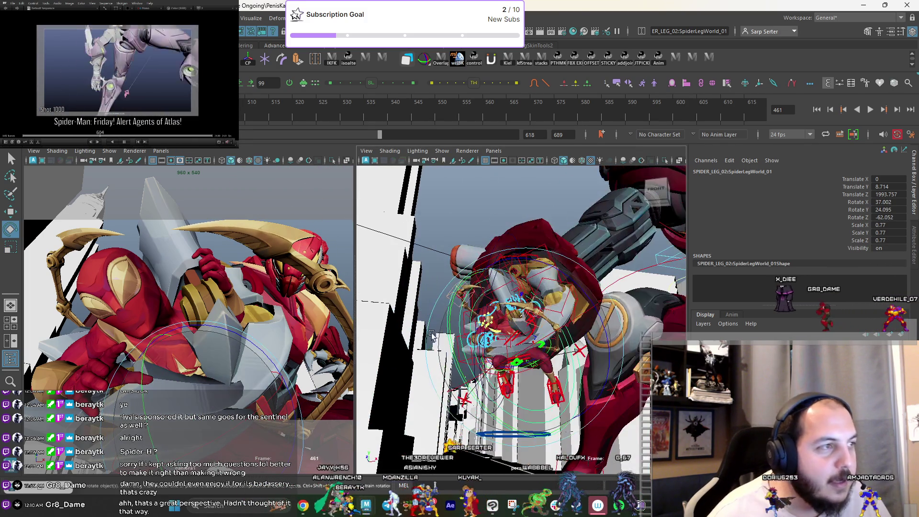
pyautogui.press('w')
pyautogui.moveTo(526, 339)
pyautogui.mouseDown()
pyautogui.moveTo(495, 333)
pyautogui.moveTo(545, 338)
pyautogui.moveTo(554, 320)
pyautogui.mouseUp()
pyautogui.press('e')
pyautogui.moveTo(225, 357)
pyautogui.mouseDown()
pyautogui.moveTo(207, 380)
pyautogui.moveTo(185, 339)
pyautogui.mouseUp()
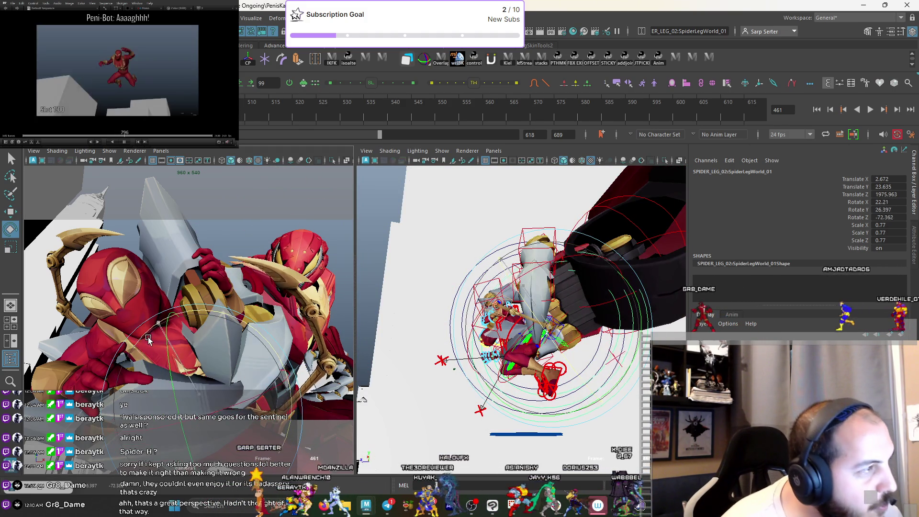
pyautogui.press('q')
pyautogui.keyDown('alt'); pyautogui.moveTo(545, 305); pyautogui.dragTo(622, 305); pyautogui.keyUp('alt')
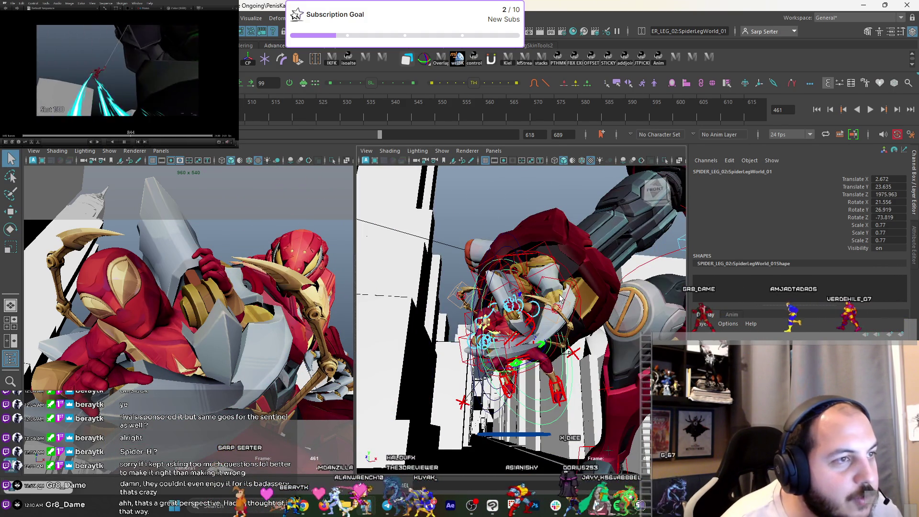
pyautogui.keyDown('alt'); pyautogui.moveTo(560, 298); pyautogui.dragTo(527, 307); pyautogui.keyUp('alt')
# Move the leg's Ik_Tip control into place, then bring up the Chrome browser.
pyautogui.click(307, 310)
pyautogui.press('w')
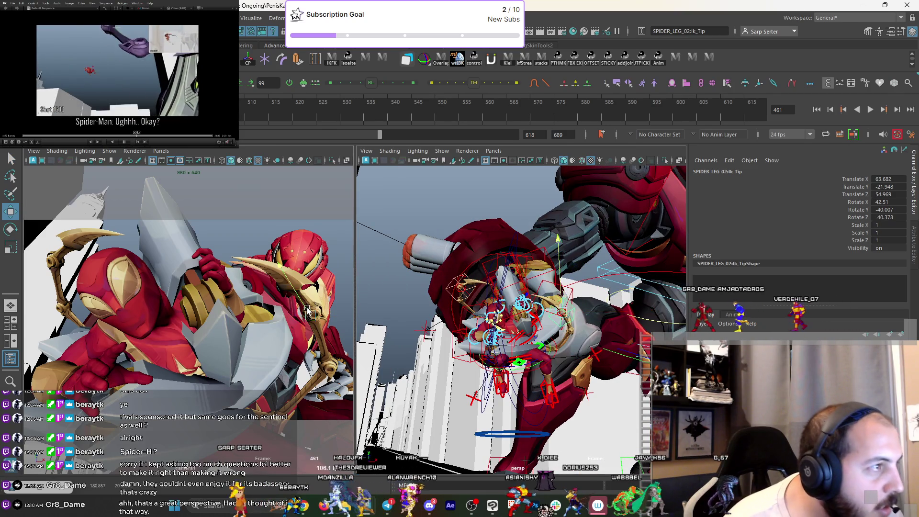
pyautogui.moveTo(317, 312); pyautogui.dragTo(325, 316, button='right')
pyautogui.moveTo(324, 316)
pyautogui.mouseDown()
pyautogui.moveTo(346, 309)
pyautogui.moveTo(351, 236)
pyautogui.mouseUp()
pyautogui.press('e')
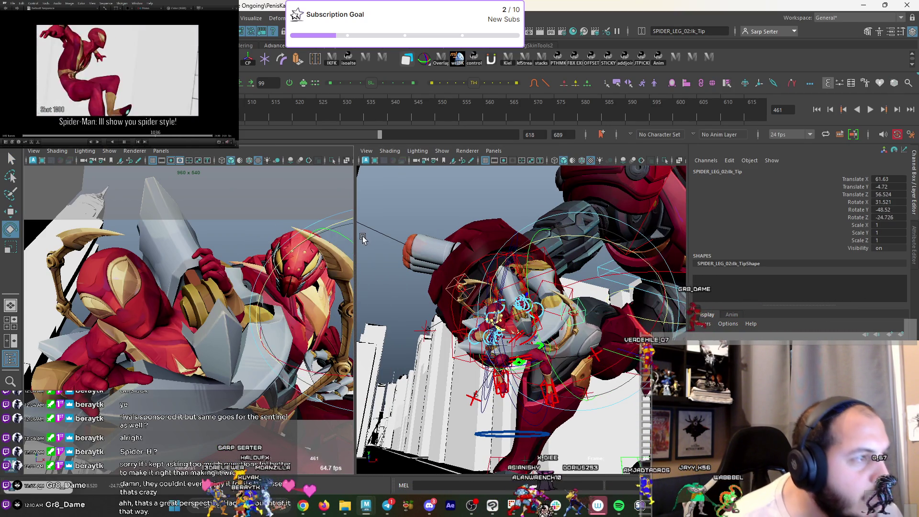
pyautogui.click(329, 511)
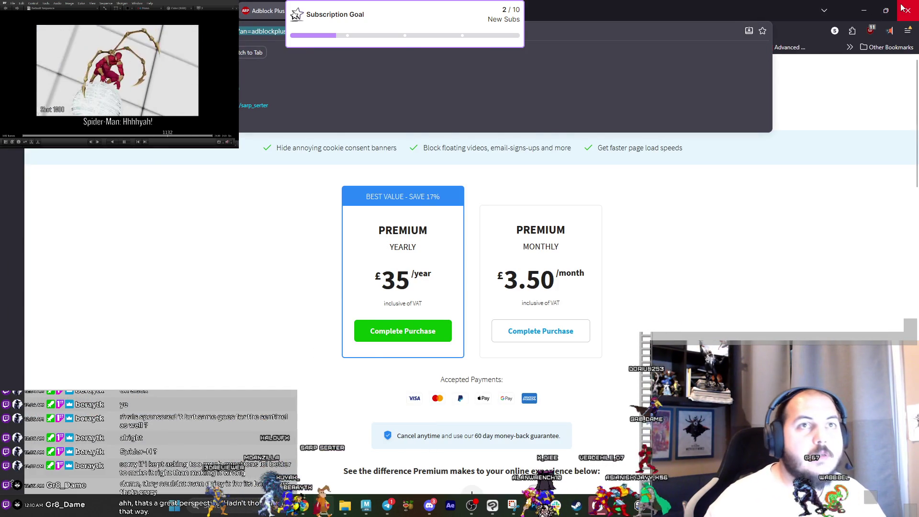
# Back in Chrome, search YouTube for 'iron spider cartoon' and open 'The Next Iron Spider'.
pyautogui.hotkey('alt', 'Tab')
pyautogui.press('super+d')
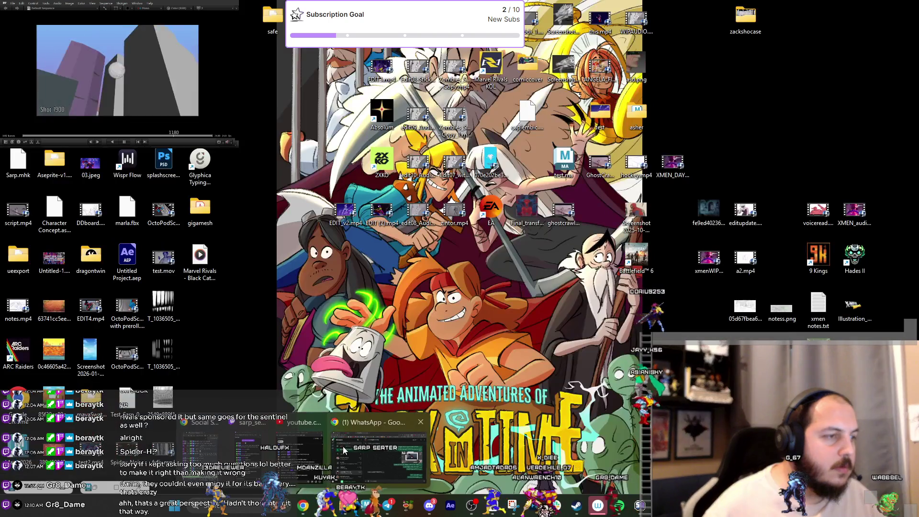
pyautogui.press('super+d')
pyautogui.hotkey('alt', 'Tab')
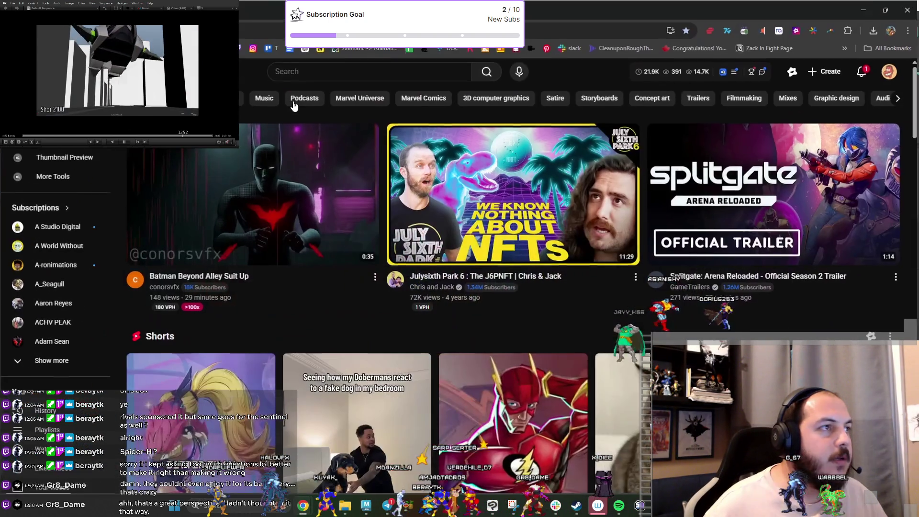
pyautogui.click(284, 71)
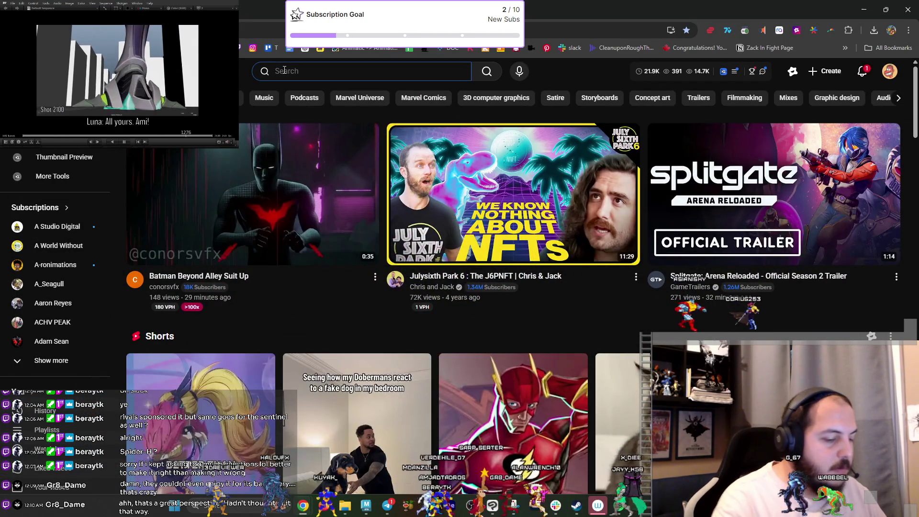
pyautogui.write('iron spider cartoon')
pyautogui.press('Return')
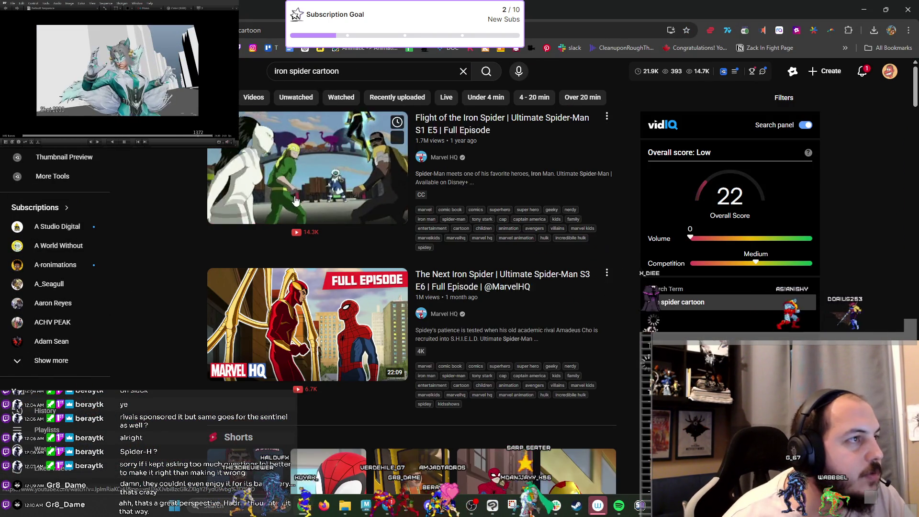
pyautogui.click(281, 307)
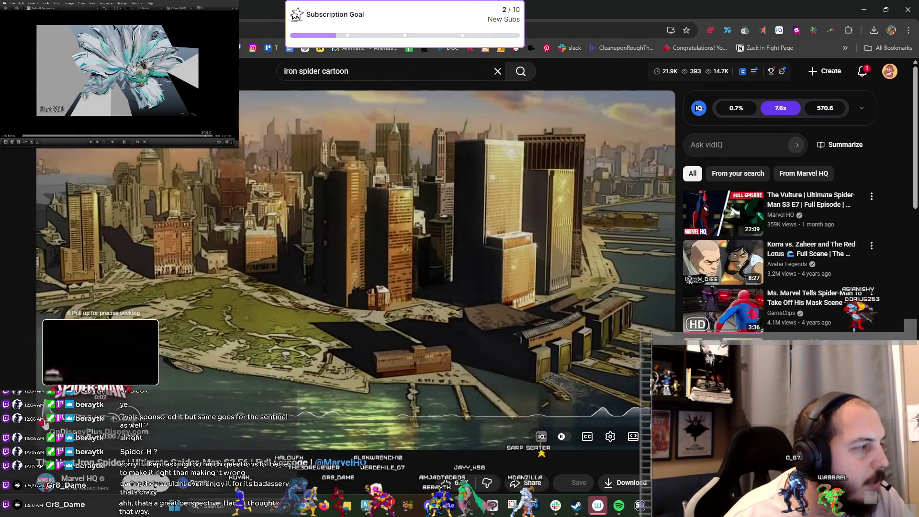
# Scrub the episode to the Iron Spider fight, pause on that shot, and minimize Chrome.
pyautogui.moveTo(44, 421); pyautogui.dragTo(213, 422)
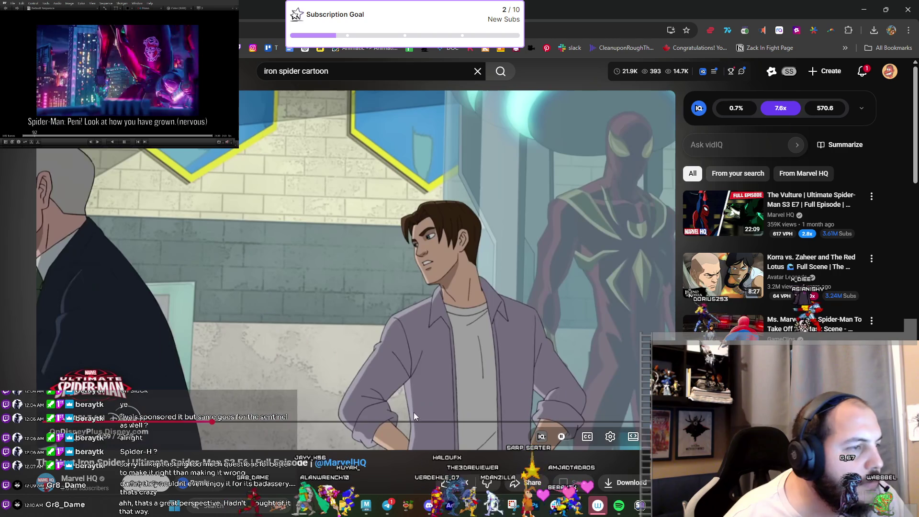
pyautogui.moveTo(440, 422); pyautogui.dragTo(459, 423)
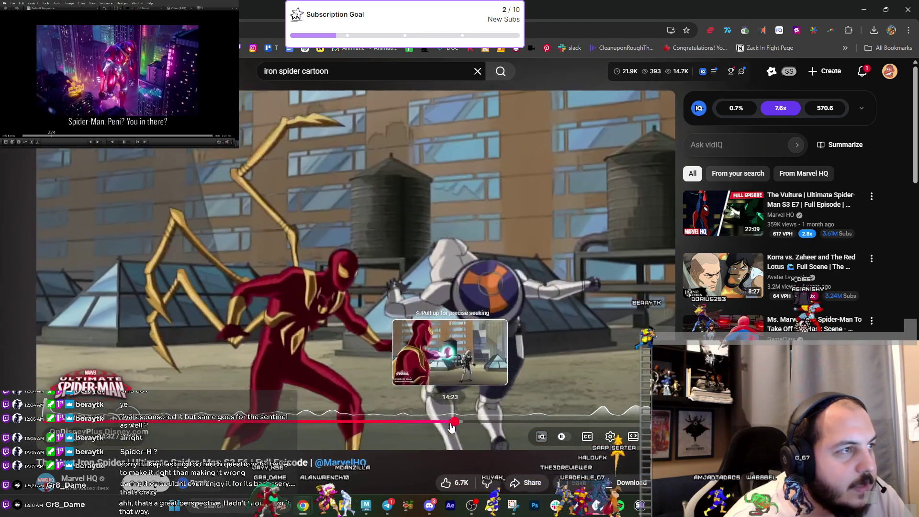
pyautogui.click(451, 423)
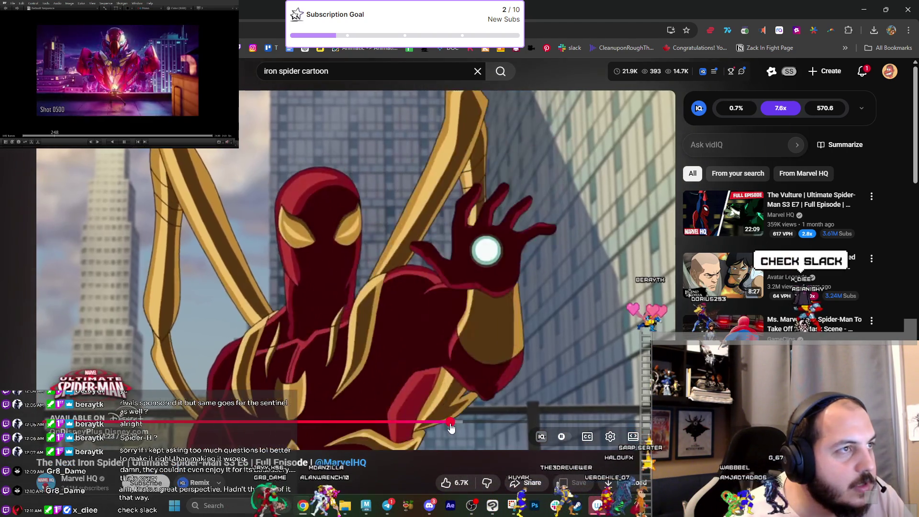
pyautogui.moveTo(451, 424)
pyautogui.mouseDown()
pyautogui.moveTo(441, 430)
pyautogui.moveTo(479, 422)
pyautogui.mouseUp()
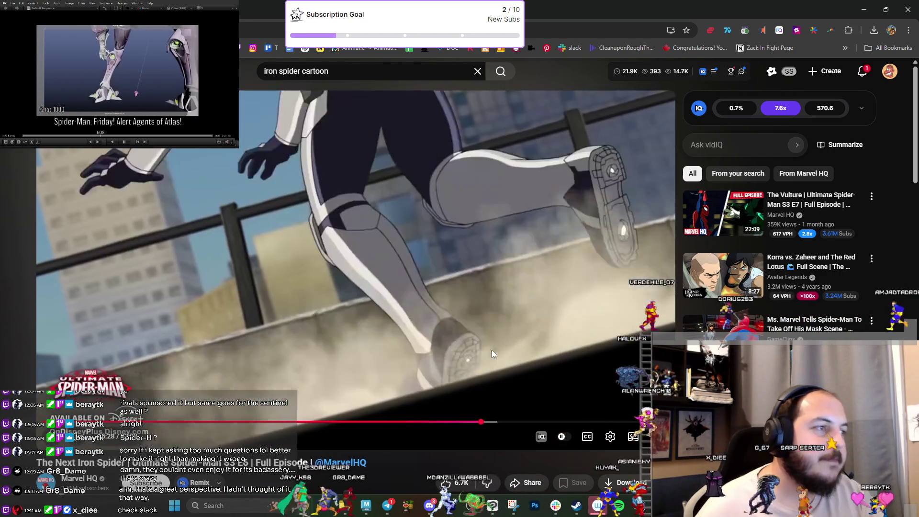
pyautogui.press('Right')
pyautogui.press('Left')
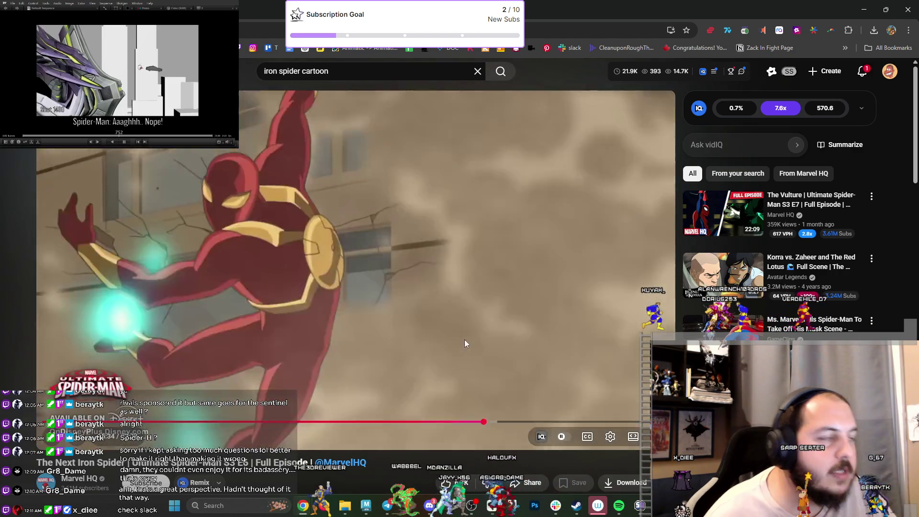
pyautogui.press('space')
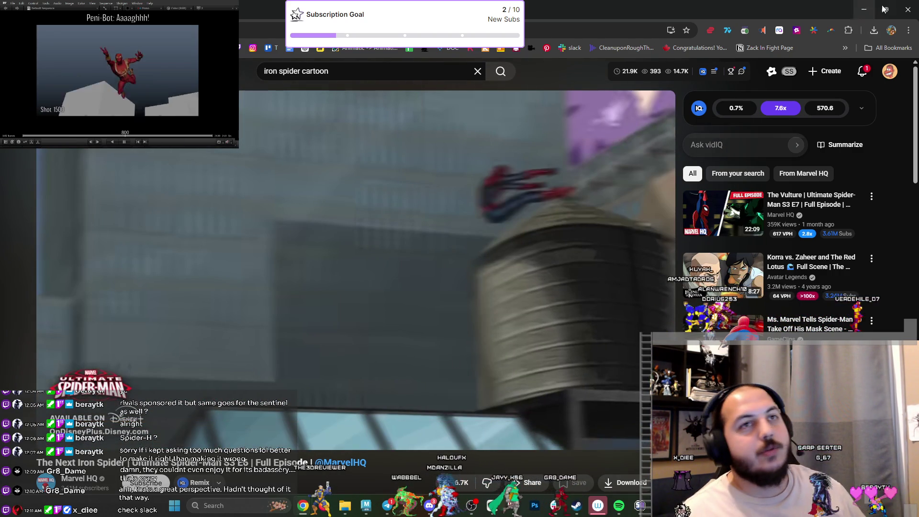
pyautogui.click(864, 9)
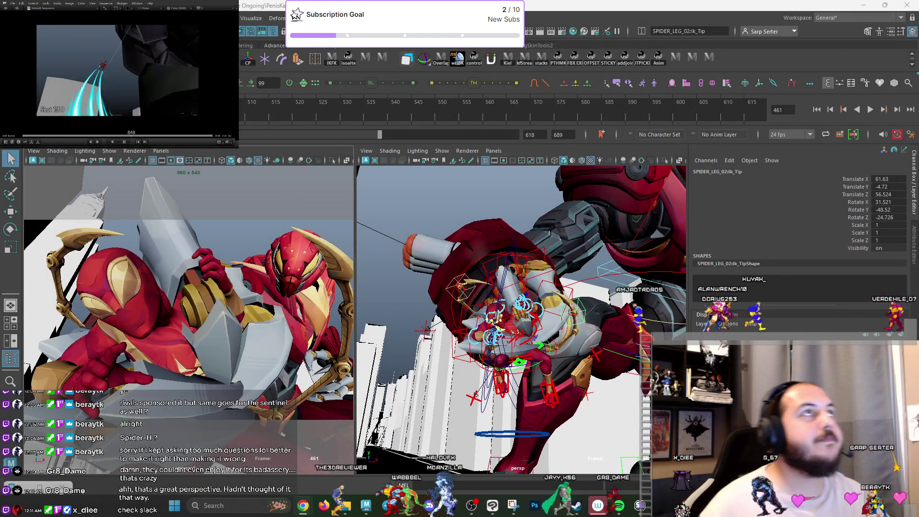
# Zoom into the Bat-King artwork in Photos and capture it as a Snipping Tool region snip.
pyautogui.hotkey('alt', 'Tab')
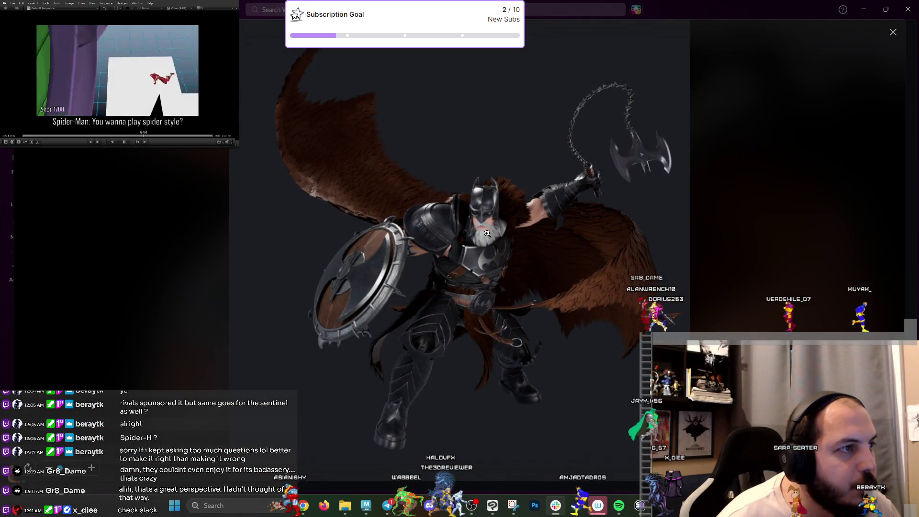
pyautogui.click(488, 233)
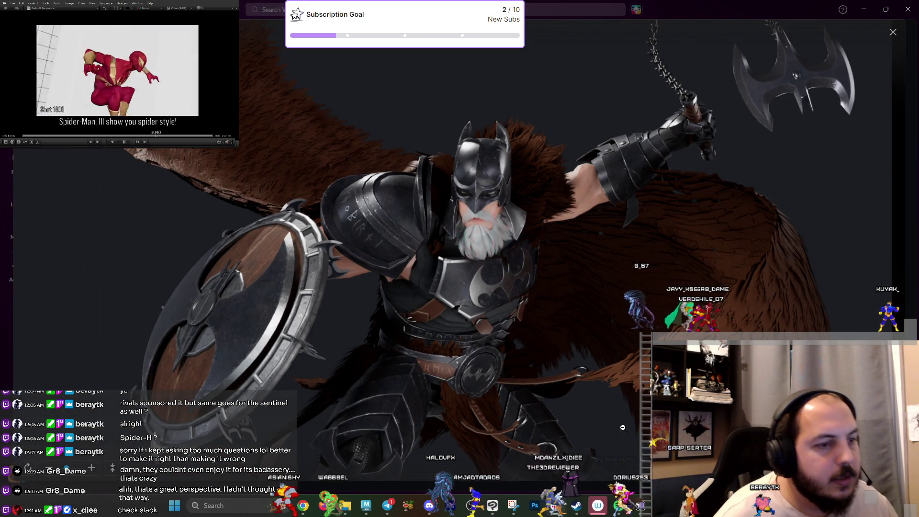
pyautogui.click(513, 506)
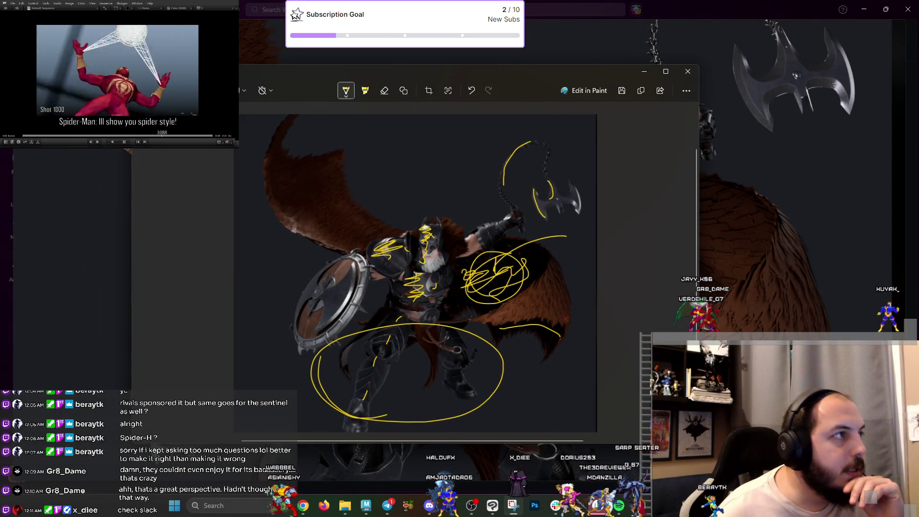
pyautogui.hotkey('ctrl', 'n')
pyautogui.moveTo(92, 76); pyautogui.dragTo(805, 441)
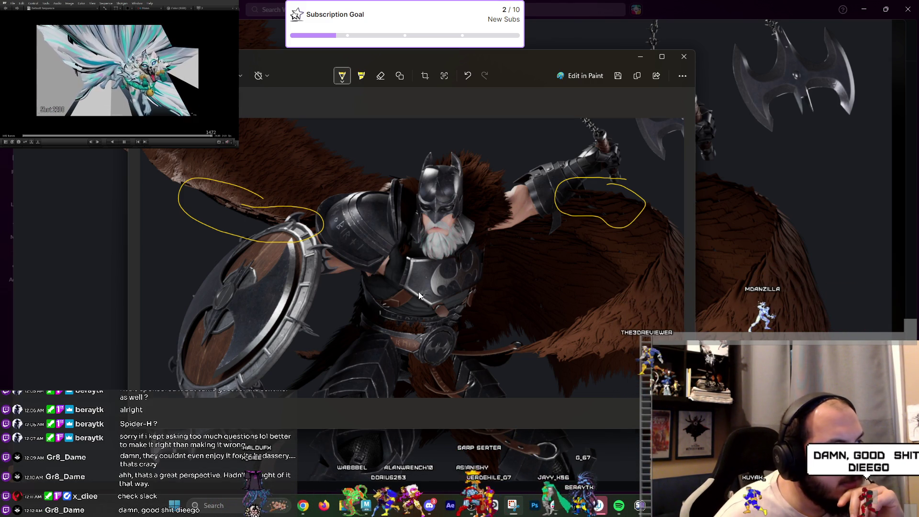
# Draw a yellow line down Bat-King's chest, then minimize the markup and Photos windows.
pyautogui.moveTo(461, 203); pyautogui.dragTo(448, 296)
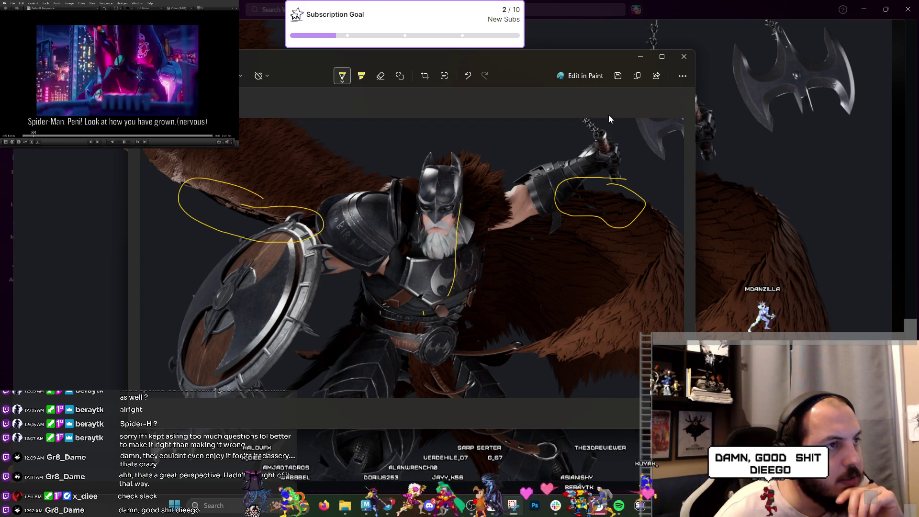
pyautogui.scroll(-1, 502, 230)
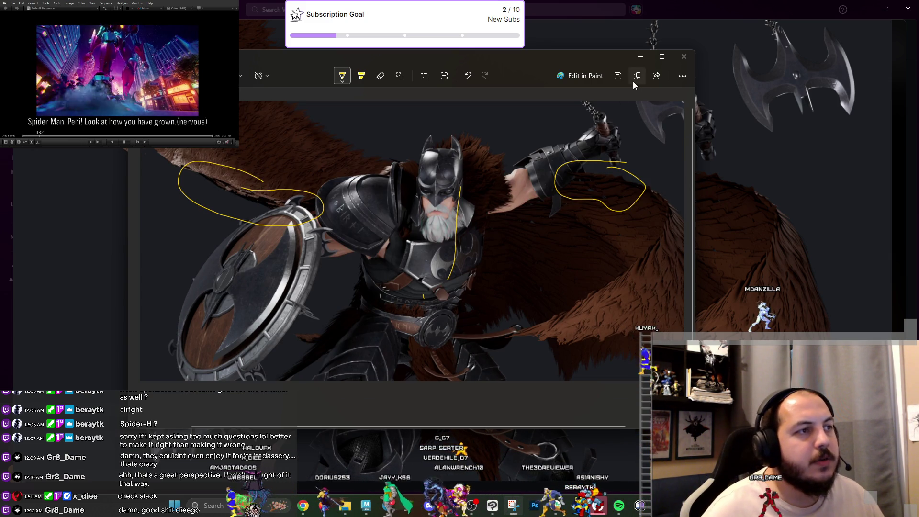
pyautogui.click(647, 57)
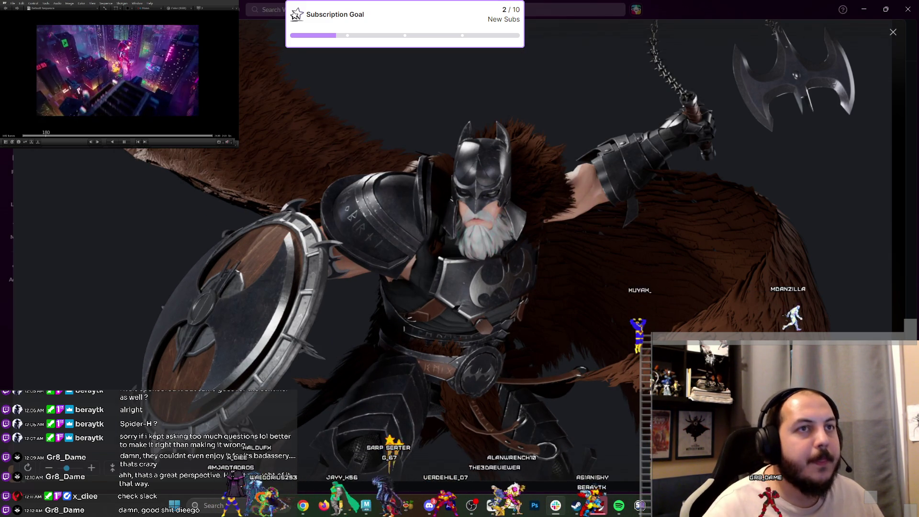
pyautogui.click(867, 12)
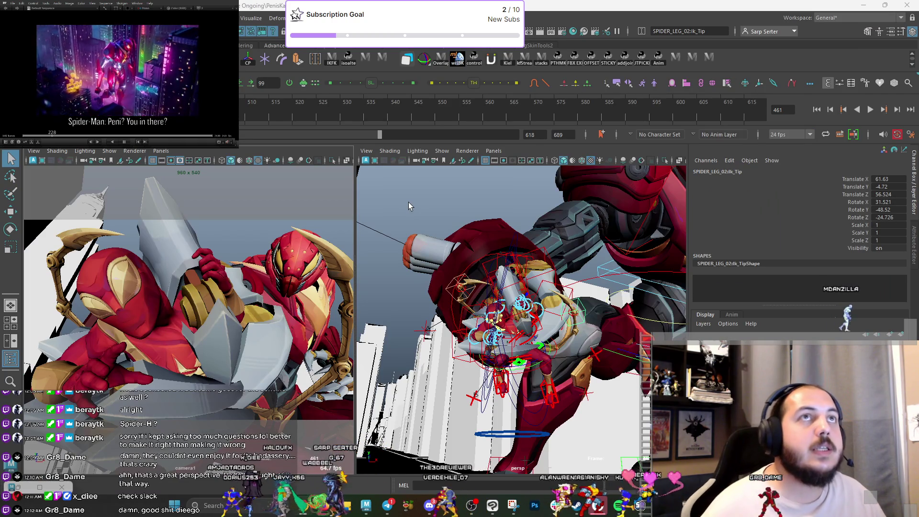
# Rotate SPIDER_LEG_02's lk_Tip control, viewed from a low close-up of the rig.
pyautogui.keyDown('alt'); pyautogui.moveTo(531, 278); pyautogui.dragTo(506, 306); pyautogui.keyUp('alt')
pyautogui.keyDown('alt'); pyautogui.moveTo(506, 307); pyautogui.dragTo(609, 290, button='right'); pyautogui.keyUp('alt')
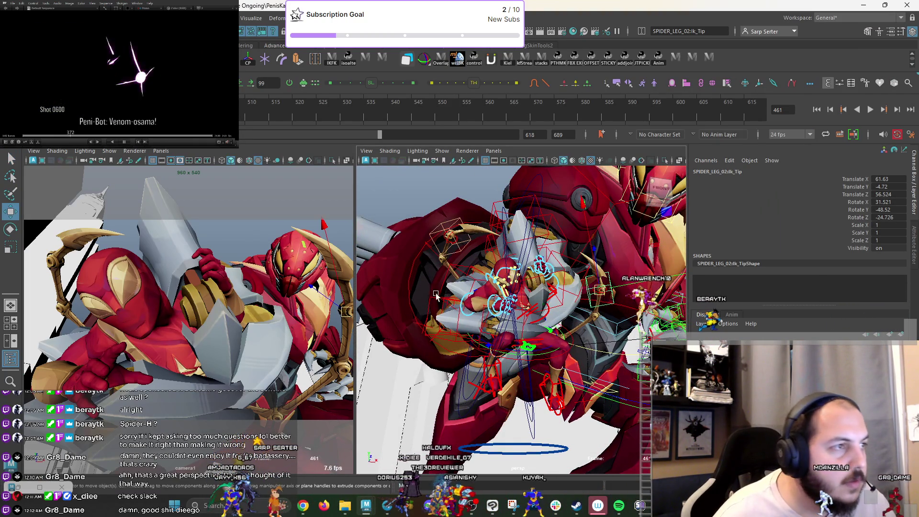
pyautogui.press('e')
pyautogui.moveTo(318, 280); pyautogui.dragTo(307, 250)
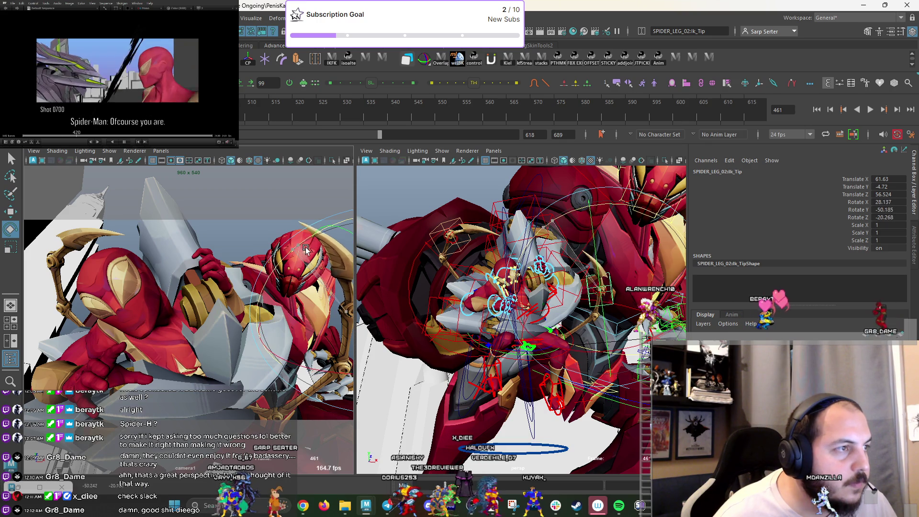
# Shrink the SpiderLegWorld_01 control and shift it along Z toward the mech's hand.
pyautogui.moveTo(582, 328)
pyautogui.keyDown('alt'); pyautogui.mouseDown()
pyautogui.moveTo(564, 327)
pyautogui.moveTo(605, 399)
pyautogui.mouseUp(); pyautogui.keyUp('alt')
pyautogui.press('q')
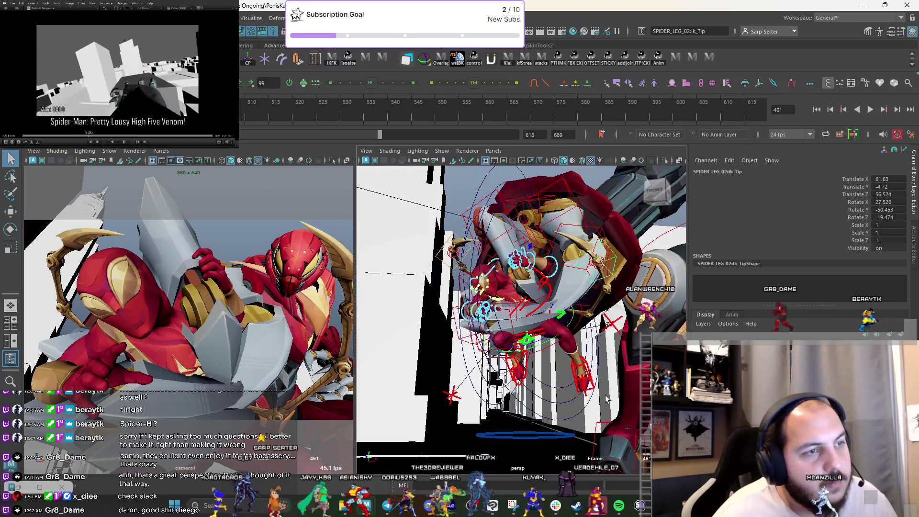
pyautogui.press('r')
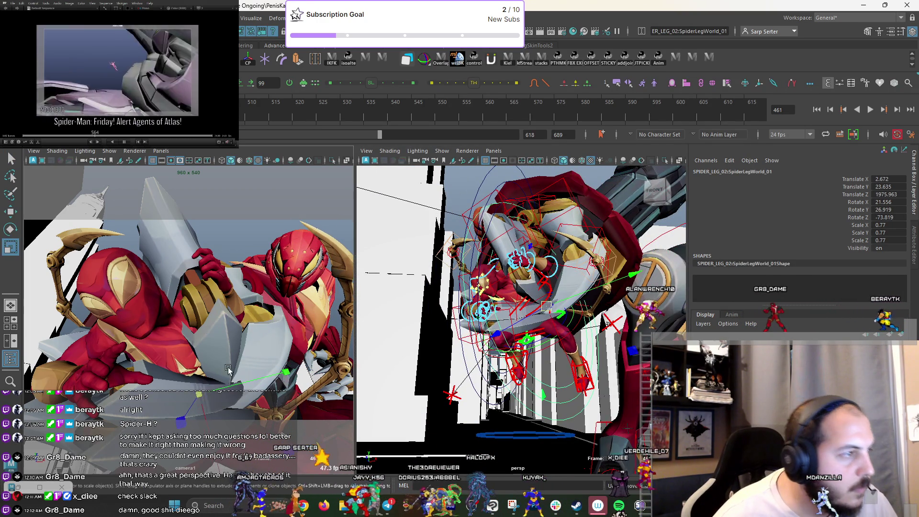
pyautogui.moveTo(196, 392)
pyautogui.mouseDown()
pyautogui.moveTo(255, 341)
pyautogui.moveTo(181, 405)
pyautogui.moveTo(186, 394)
pyautogui.mouseUp()
pyautogui.press('e')
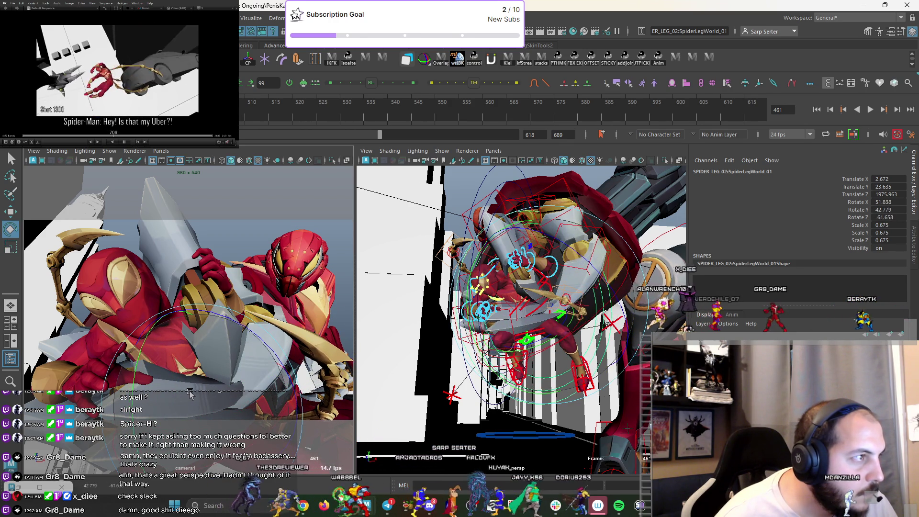
pyautogui.press('w')
pyautogui.keyDown('alt'); pyautogui.moveTo(479, 311); pyautogui.dragTo(530, 328); pyautogui.keyUp('alt')
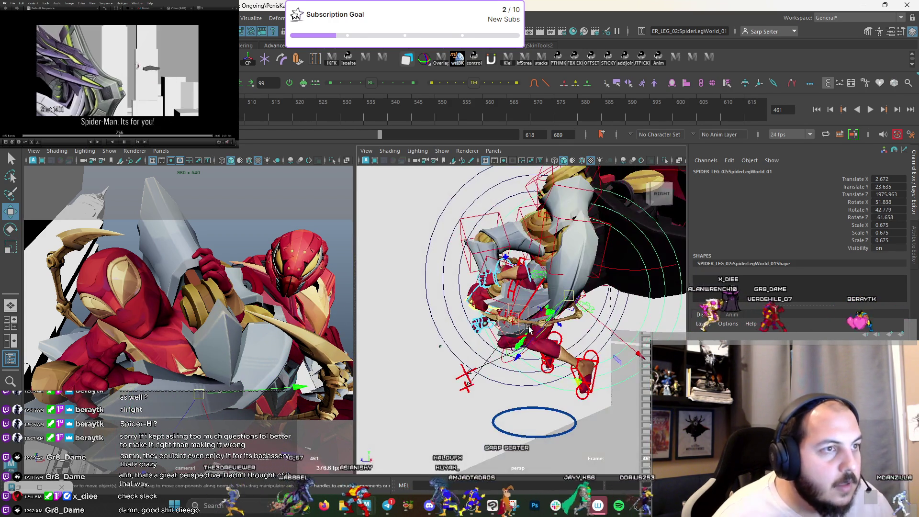
pyautogui.moveTo(570, 304); pyautogui.dragTo(519, 297)
pyautogui.moveTo(203, 378)
pyautogui.mouseDown()
pyautogui.moveTo(228, 364)
pyautogui.moveTo(209, 389)
pyautogui.moveTo(153, 378)
pyautogui.moveTo(164, 375)
pyautogui.mouseUp()
# Rotate SpiderLegWorld_01 to turn the leg, move it back along Z, and turn it slightly.
pyautogui.press('e')
pyautogui.press('r')
pyautogui.press('e')
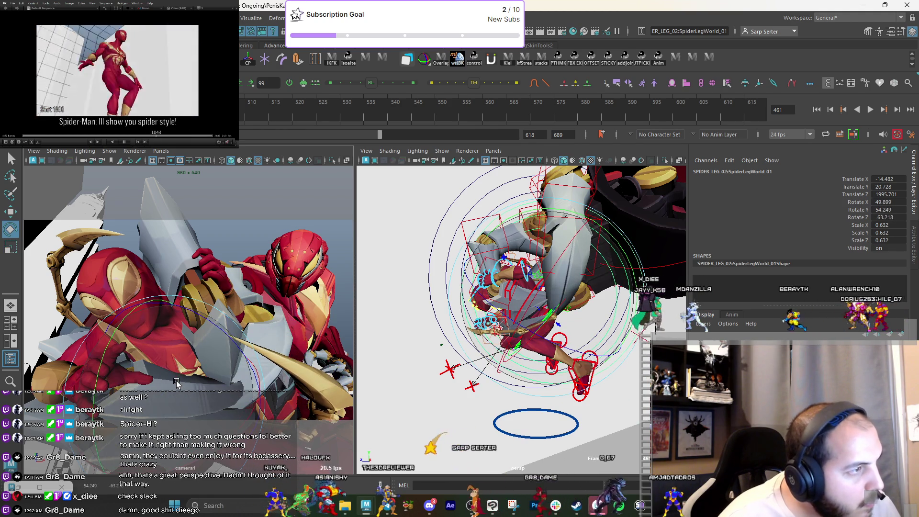
pyautogui.moveTo(124, 379); pyautogui.dragTo(185, 383)
pyautogui.press('w')
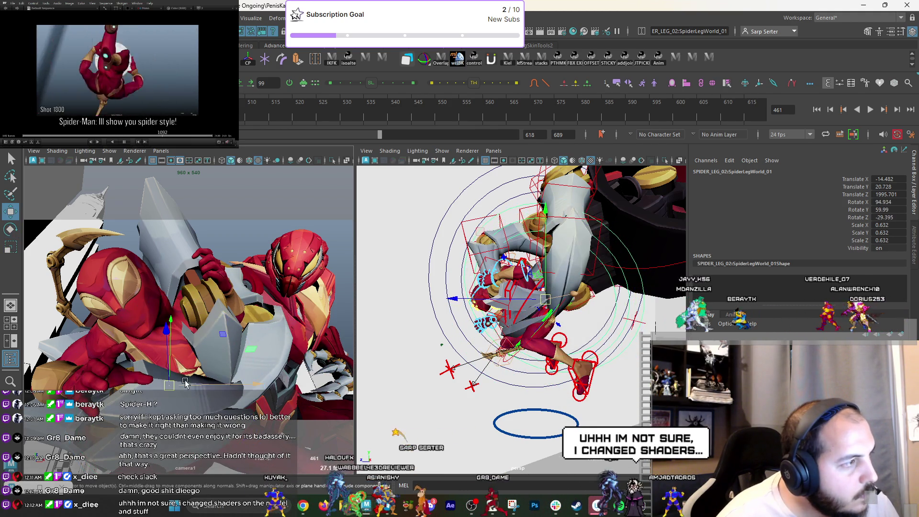
pyautogui.moveTo(479, 274); pyautogui.dragTo(512, 281)
pyautogui.press('e')
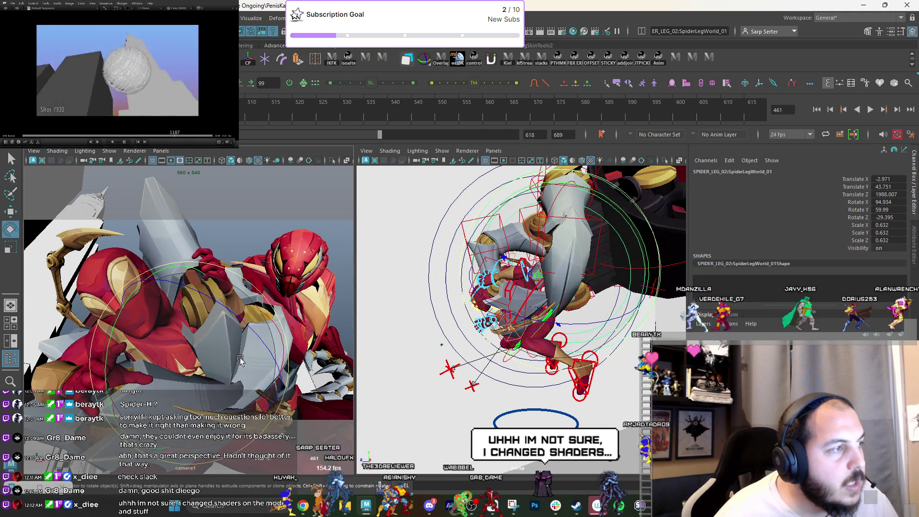
pyautogui.moveTo(244, 340)
pyautogui.mouseDown()
pyautogui.moveTo(196, 337)
pyautogui.moveTo(316, 353)
pyautogui.mouseUp()
# Rotate the leg's world control further, checking the pose from other angles.
pyautogui.keyDown('alt'); pyautogui.moveTo(540, 344); pyautogui.dragTo(540, 345); pyautogui.keyUp('alt')
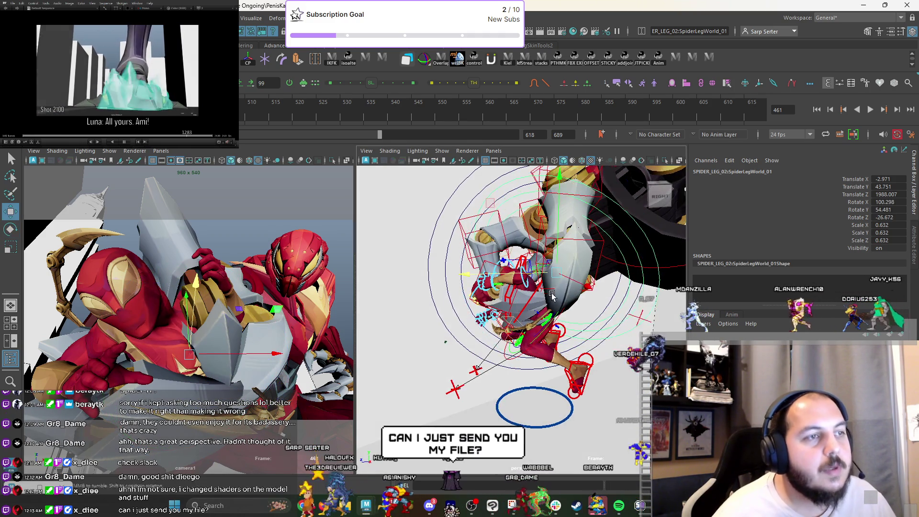
pyautogui.keyDown('alt'); pyautogui.moveTo(552, 296); pyautogui.dragTo(533, 276); pyautogui.keyUp('alt')
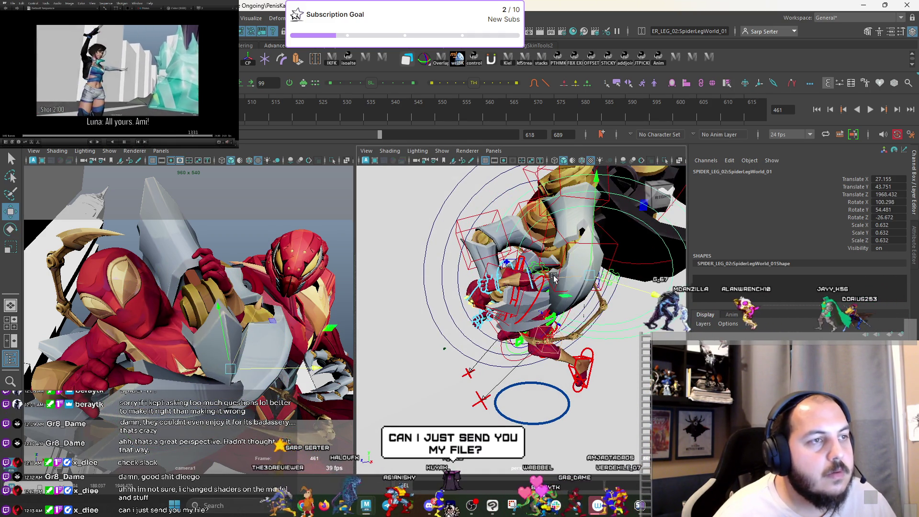
pyautogui.moveTo(255, 398)
pyautogui.mouseDown()
pyautogui.moveTo(259, 325)
pyautogui.moveTo(253, 355)
pyautogui.moveTo(269, 355)
pyautogui.moveTo(273, 342)
pyautogui.moveTo(257, 364)
pyautogui.mouseUp()
pyautogui.press('w')
pyautogui.press('e')
pyautogui.press('w')
pyautogui.press('e')
pyautogui.press('q')
# Select the lk_Tip control, then rotate and nudge it around the mech's hand.
pyautogui.keyDown('alt'); pyautogui.moveTo(517, 306); pyautogui.dragTo(546, 331); pyautogui.keyUp('alt')
pyautogui.keyDown('alt'); pyautogui.moveTo(545, 330); pyautogui.dragTo(618, 360, button='right'); pyautogui.keyUp('alt')
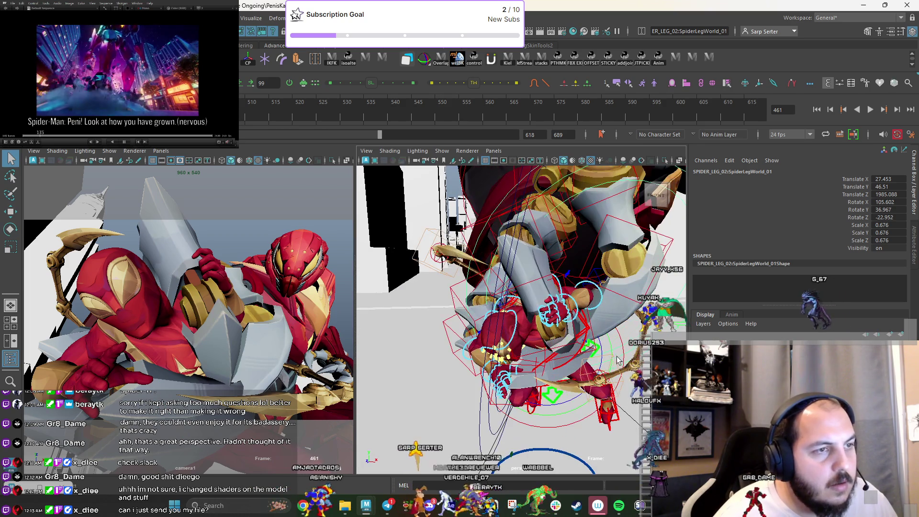
pyautogui.click(622, 385)
pyautogui.press('e')
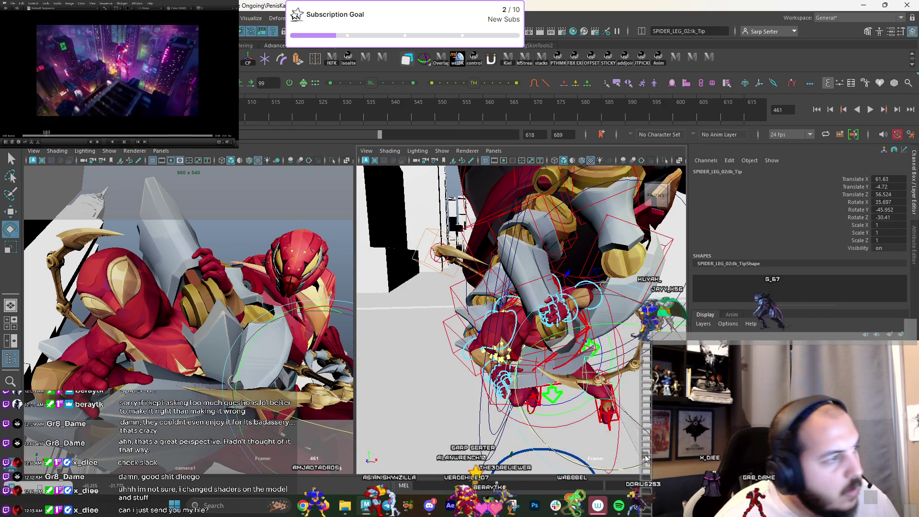
pyautogui.moveTo(405, 404); pyautogui.dragTo(323, 403)
pyautogui.keyDown('alt'); pyautogui.moveTo(562, 337); pyautogui.dragTo(603, 305); pyautogui.keyUp('alt')
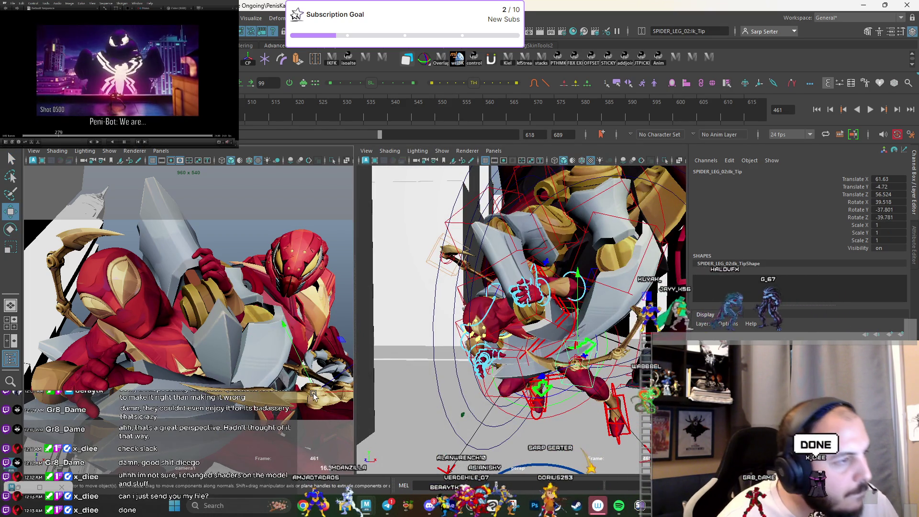
pyautogui.press('e')
pyautogui.moveTo(309, 406); pyautogui.dragTo(328, 422)
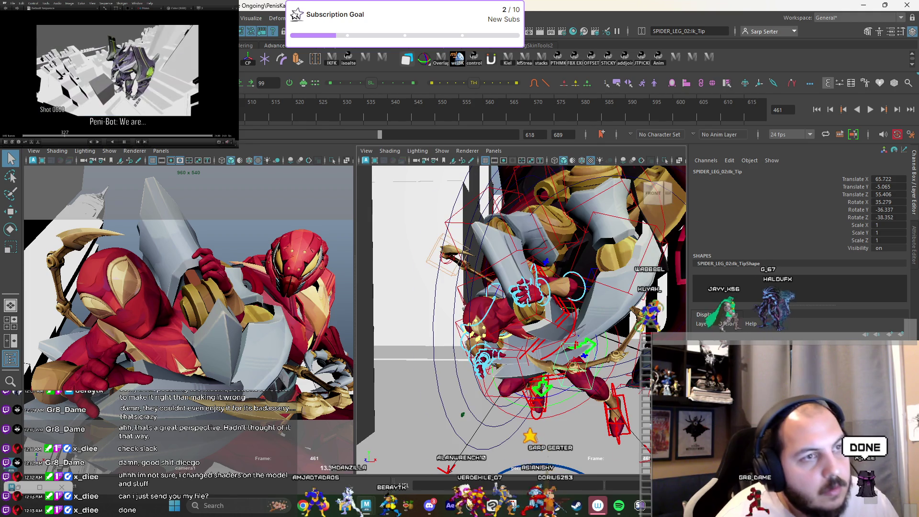
pyautogui.keyDown('alt'); pyautogui.moveTo(603, 306); pyautogui.dragTo(607, 312); pyautogui.keyUp('alt')
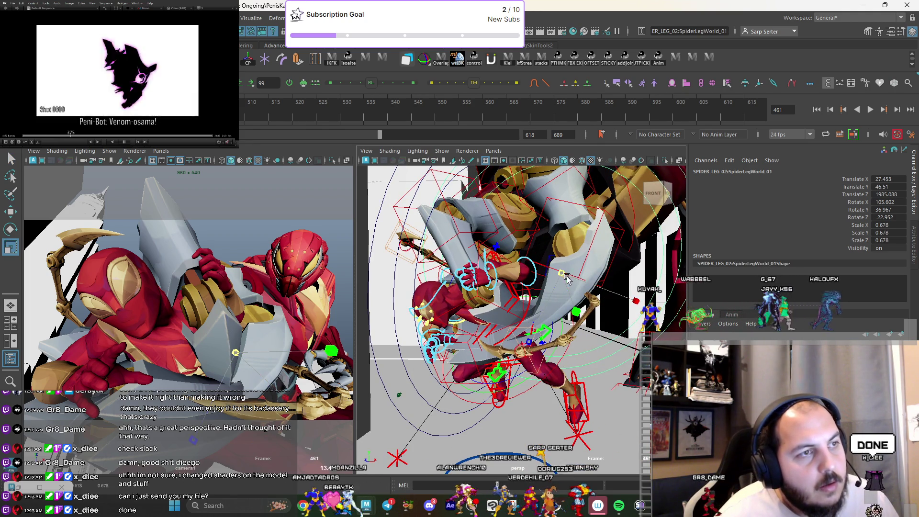
# Reposition, slightly enlarge and rotate SpiderLegWorld_01 into place, then switch to the Bat-King Maya window.
pyautogui.moveTo(234, 362); pyautogui.dragTo(239, 370)
pyautogui.press('e')
pyautogui.press('w')
pyautogui.moveTo(498, 306)
pyautogui.keyDown('alt'); pyautogui.mouseDown()
pyautogui.moveTo(530, 271)
pyautogui.moveTo(575, 278)
pyautogui.mouseUp(); pyautogui.keyUp('alt')
pyautogui.press('r')
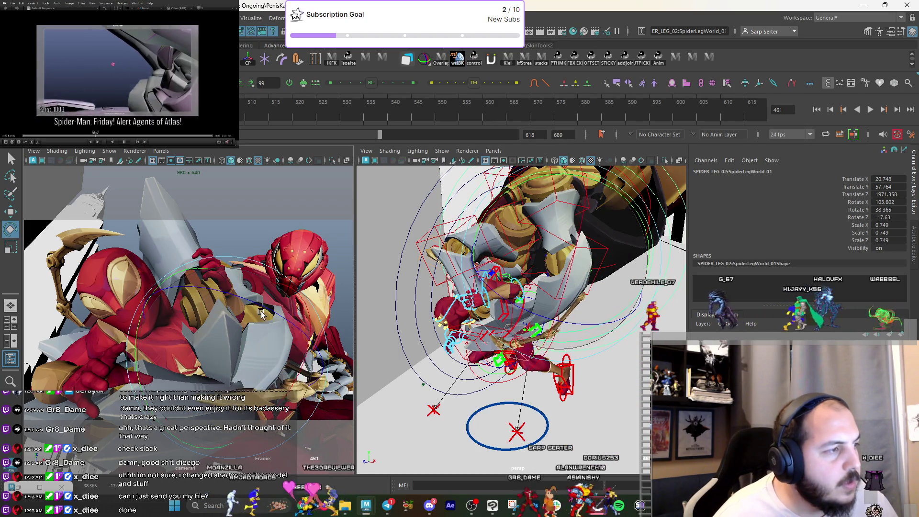
pyautogui.moveTo(236, 344); pyautogui.dragTo(249, 371)
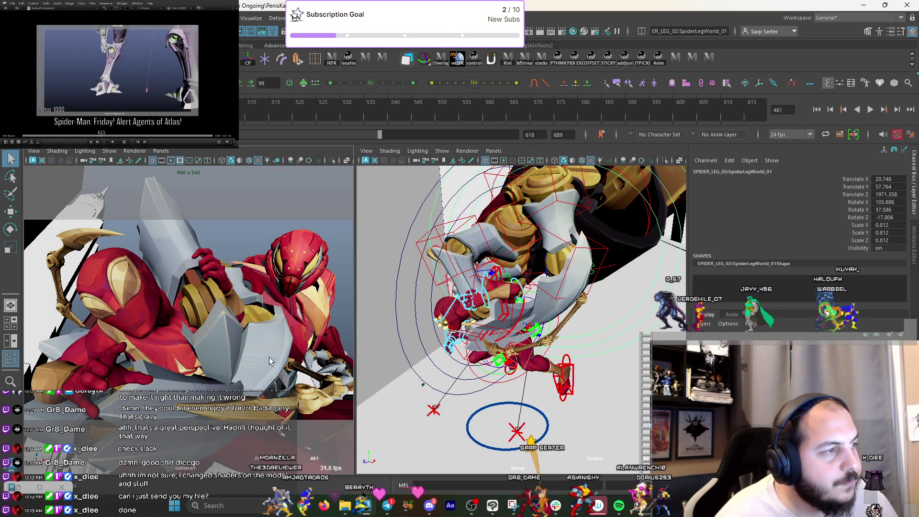
pyautogui.press('e')
pyautogui.moveTo(205, 369)
pyautogui.mouseDown()
pyautogui.moveTo(200, 375)
pyautogui.moveTo(329, 369)
pyautogui.mouseUp()
pyautogui.press('q')
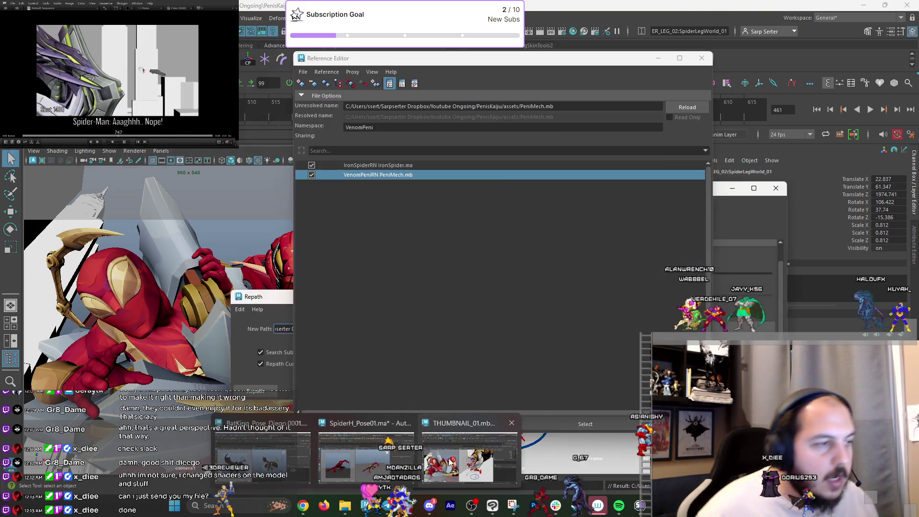
pyautogui.click(469, 455)
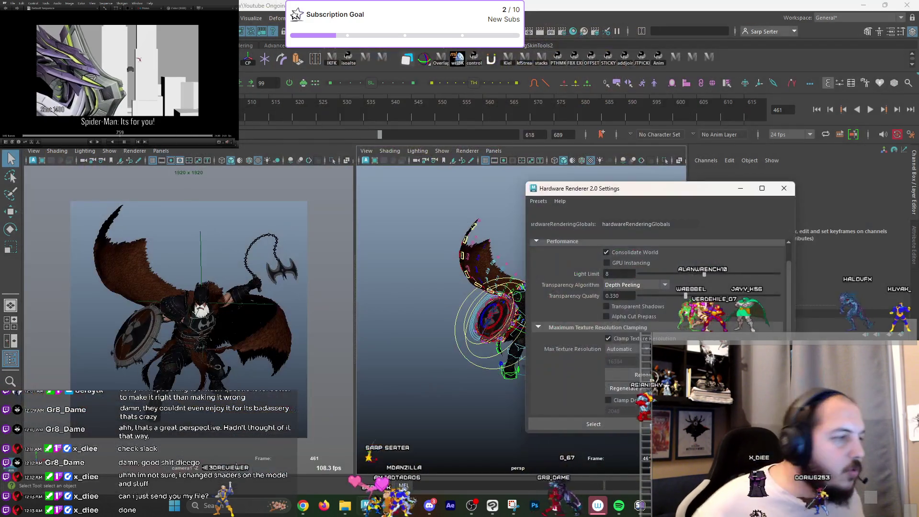
# Open a BatKing scene file with Ctrl+O and choose Don't Save for the current scene.
pyautogui.hotkey('ctrl', 'o')
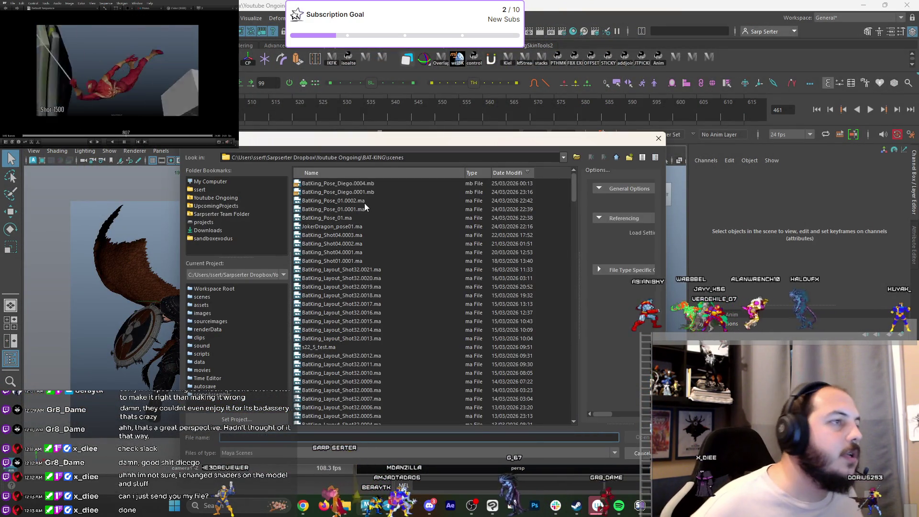
pyautogui.click(642, 437)
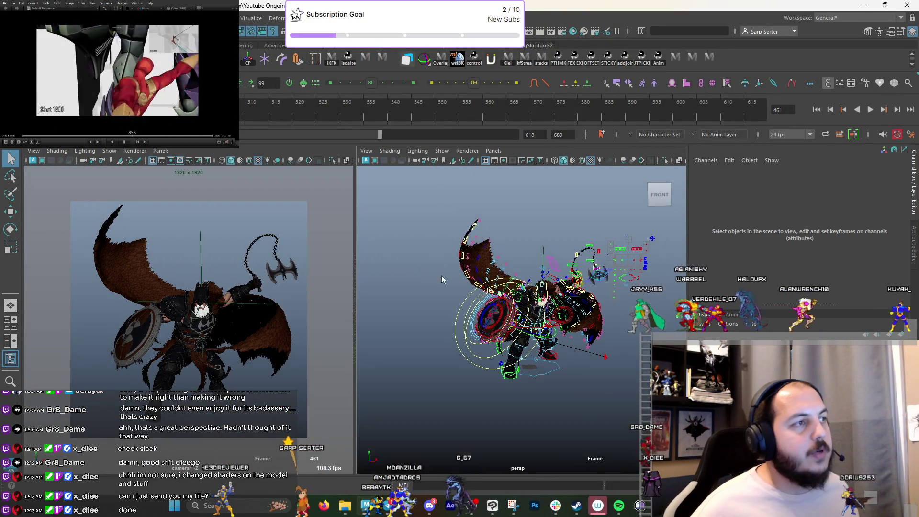
pyautogui.click(459, 259)
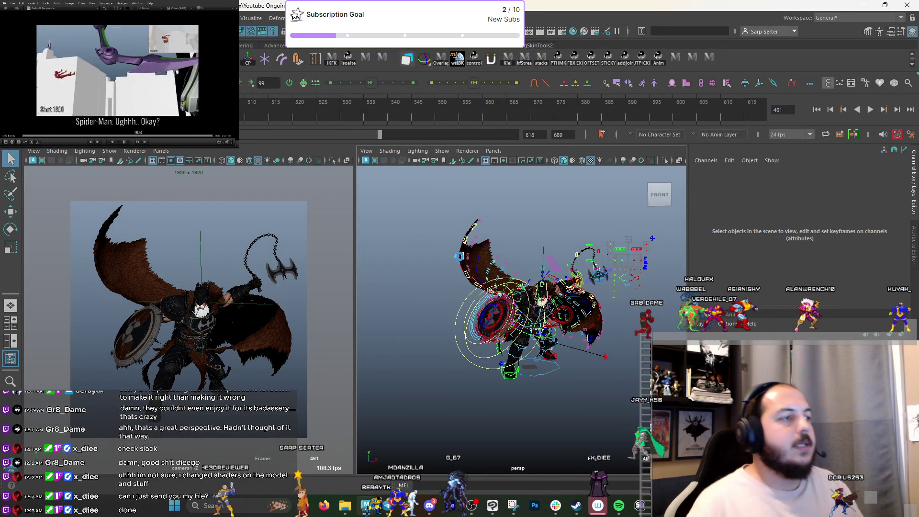
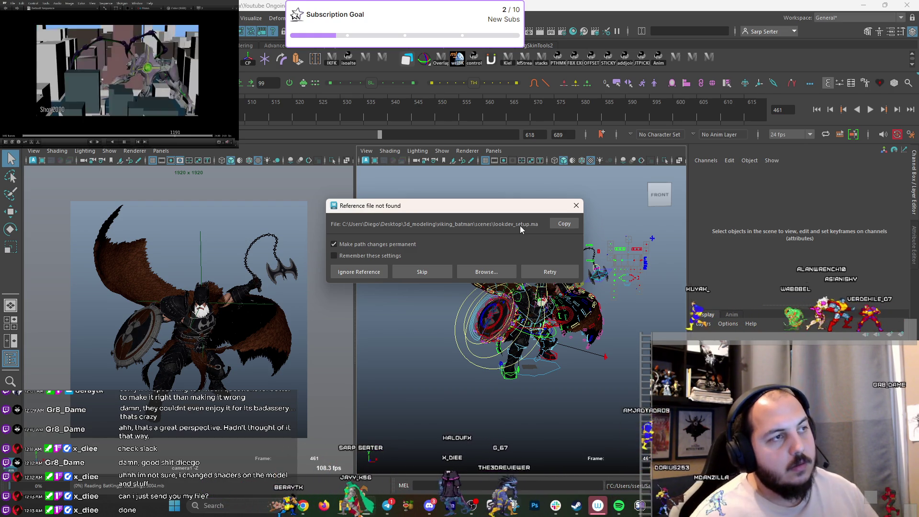
# Skip the missing-reference warning and move the SPIDER_LEG_02 IK root upward.
pyautogui.click(546, 272)
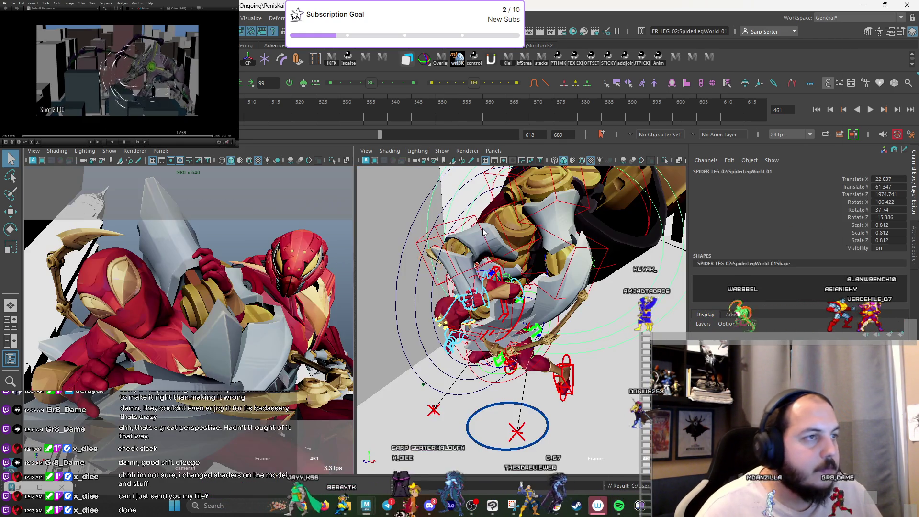
pyautogui.moveTo(573, 319)
pyautogui.keyDown('alt'); pyautogui.mouseDown()
pyautogui.moveTo(577, 253)
pyautogui.moveTo(573, 283)
pyautogui.moveTo(587, 296)
pyautogui.mouseUp(); pyautogui.keyUp('alt')
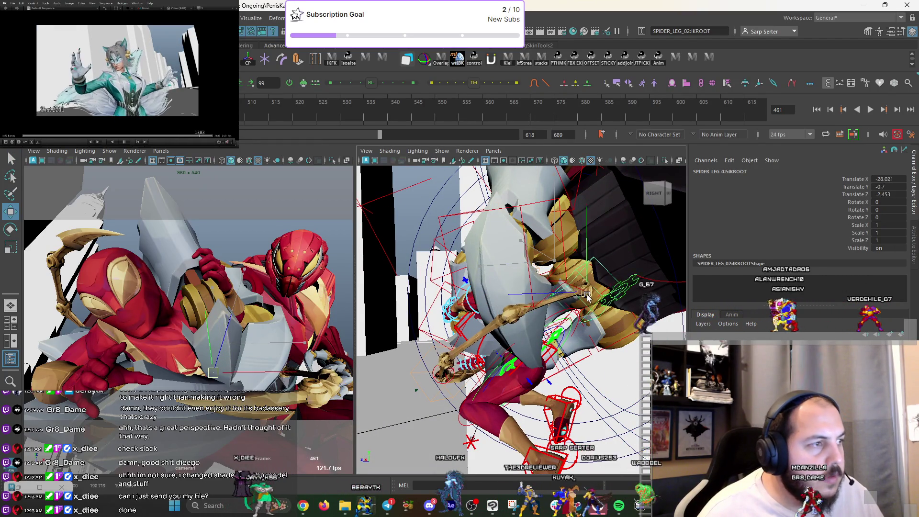
pyautogui.moveTo(211, 371); pyautogui.dragTo(218, 348)
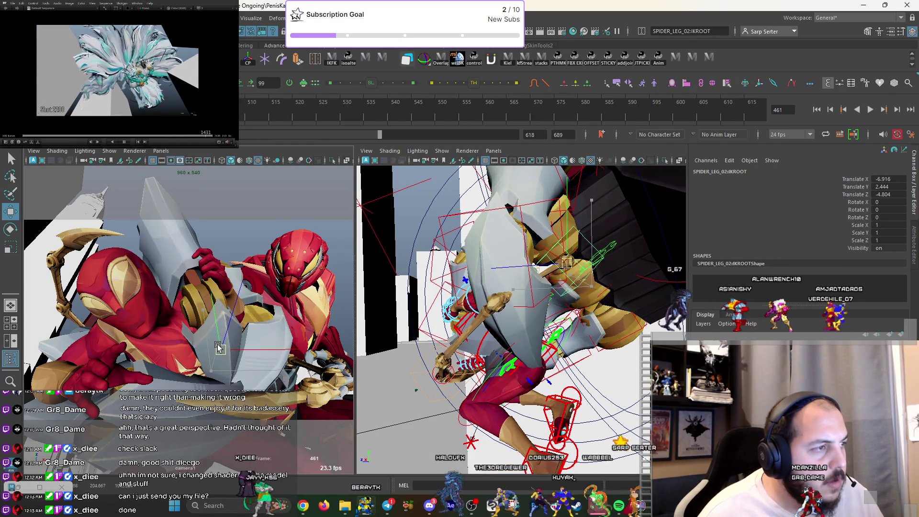
pyautogui.keyDown('alt'); pyautogui.moveTo(447, 358); pyautogui.dragTo(643, 382); pyautogui.keyUp('alt')
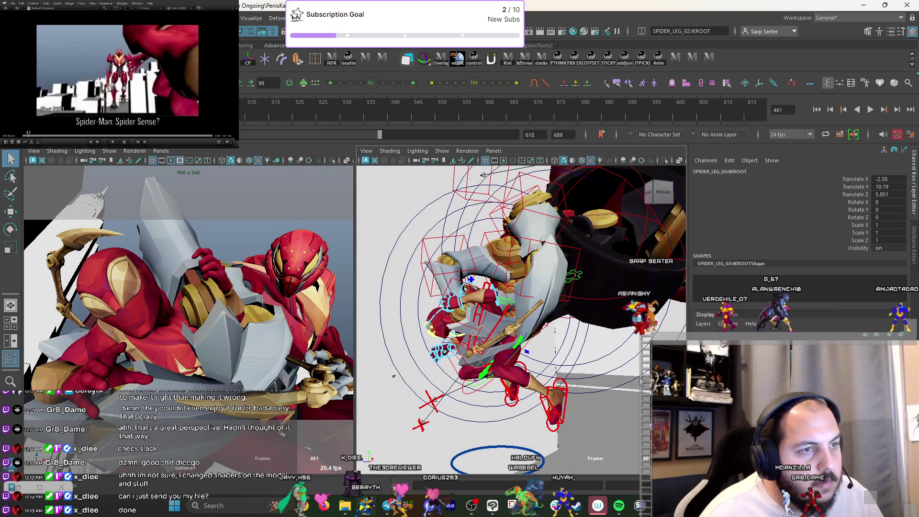
# Reposition the SpiderLegWorld_01 leg control and enlarge it slightly.
pyautogui.click(482, 367)
pyautogui.press('w')
pyautogui.moveTo(219, 339)
pyautogui.mouseDown()
pyautogui.moveTo(221, 323)
pyautogui.moveTo(241, 337)
pyautogui.moveTo(235, 326)
pyautogui.moveTo(270, 334)
pyautogui.moveTo(224, 378)
pyautogui.moveTo(202, 386)
pyautogui.mouseUp()
pyautogui.press('e')
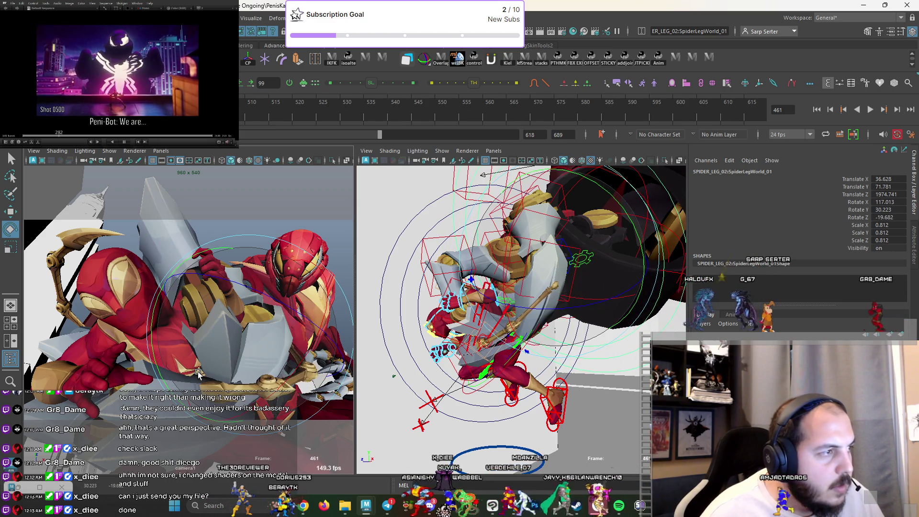
pyautogui.press('q')
pyautogui.keyDown('alt'); pyautogui.moveTo(479, 336); pyautogui.dragTo(520, 351); pyautogui.keyUp('alt')
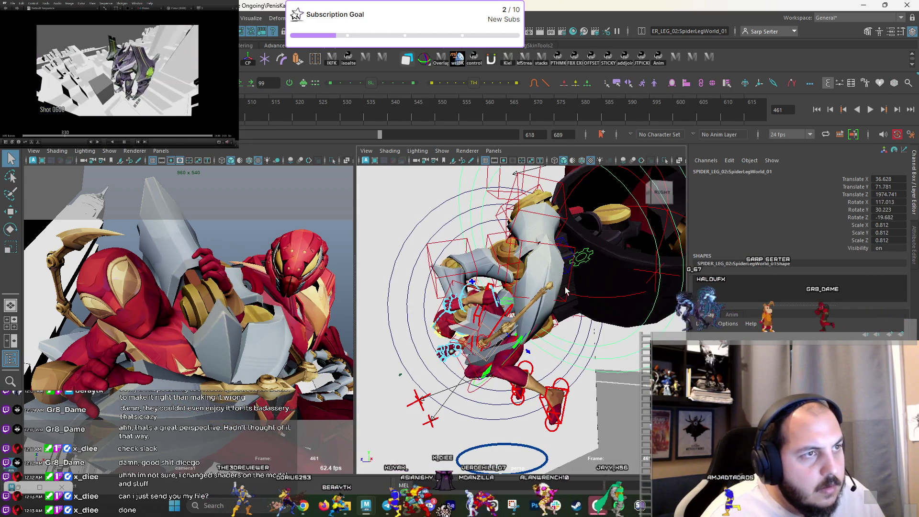
pyautogui.moveTo(555, 266)
pyautogui.mouseDown()
pyautogui.moveTo(566, 272)
pyautogui.moveTo(555, 261)
pyautogui.moveTo(568, 259)
pyautogui.mouseUp()
pyautogui.press('w')
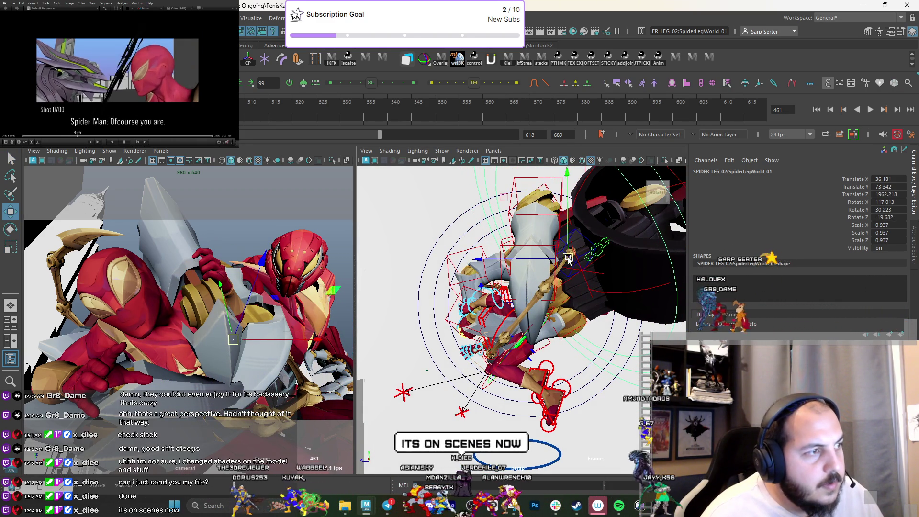
pyautogui.keyDown('alt'); pyautogui.moveTo(532, 320); pyautogui.dragTo(503, 346); pyautogui.keyUp('alt')
# Move the spider leg's Ik_Tip control to the right and rotate it, undoing the last rotation.
pyautogui.click(505, 343)
pyautogui.click(485, 368)
pyautogui.press('w')
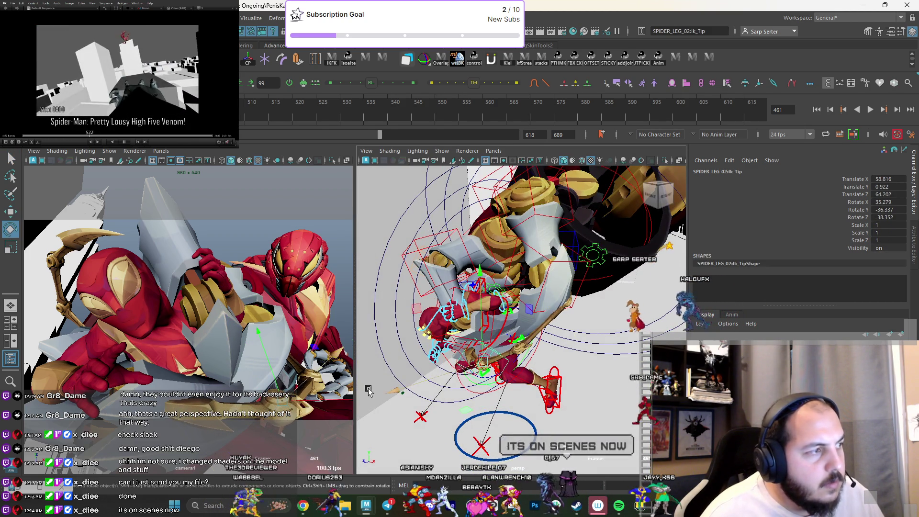
pyautogui.moveTo(336, 398); pyautogui.dragTo(251, 420)
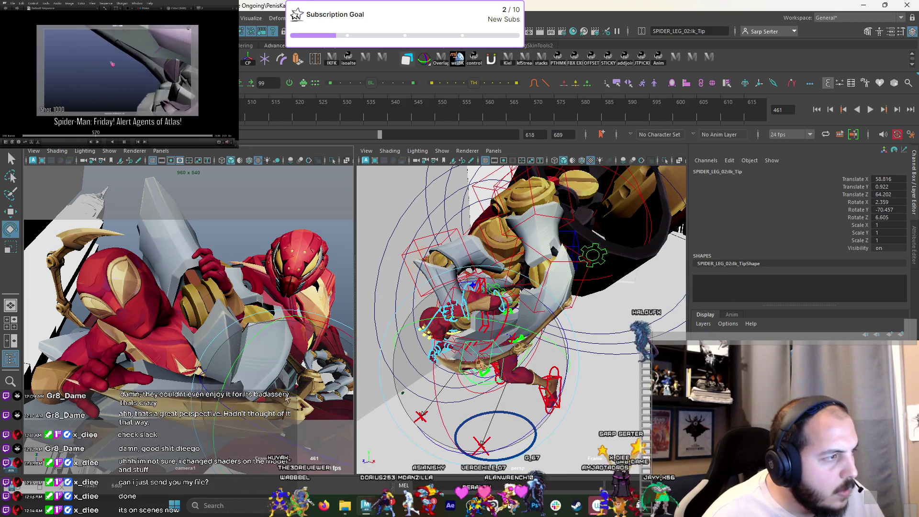
pyautogui.press('w')
pyautogui.keyDown('alt'); pyautogui.moveTo(431, 383); pyautogui.dragTo(486, 363); pyautogui.keyUp('alt')
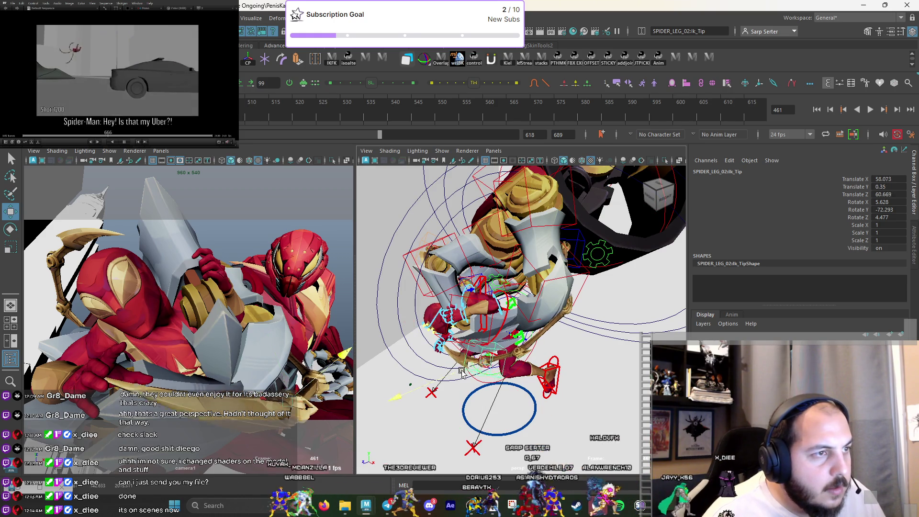
pyautogui.moveTo(462, 372); pyautogui.dragTo(510, 372, button='middle')
pyautogui.moveTo(272, 389); pyautogui.dragTo(284, 382)
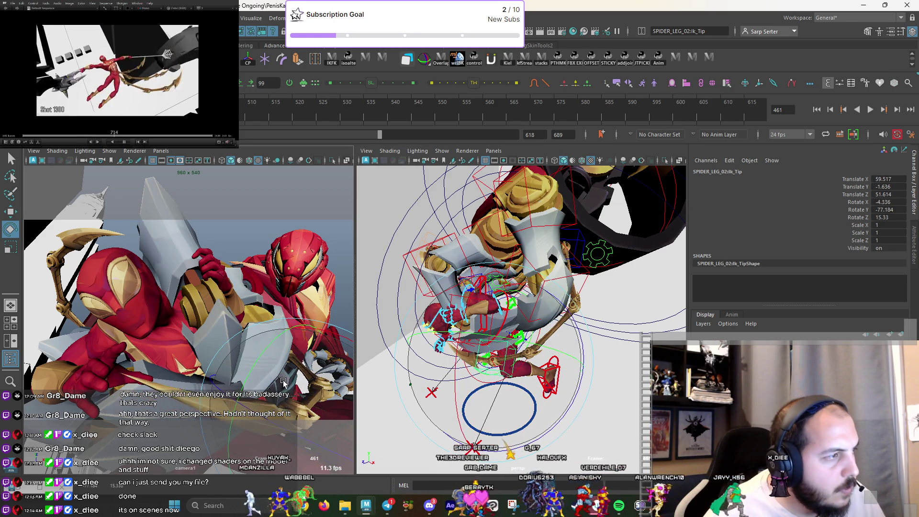
pyautogui.hotkey('ctrl', 'z')
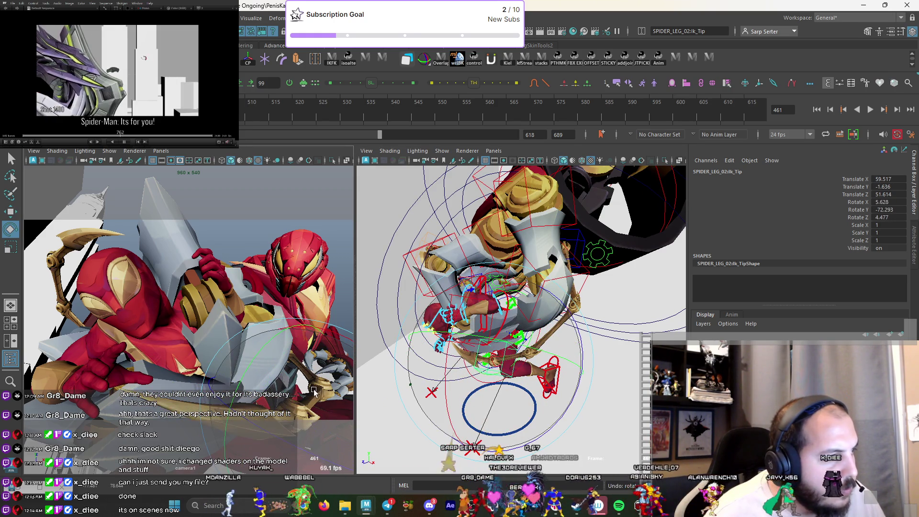
# Fine-tune the Ik_Tip rotation, frame the rig, and hide controls in the camera panel.
pyautogui.press('q')
pyautogui.moveTo(325, 402)
pyautogui.mouseDown()
pyautogui.moveTo(296, 398)
pyautogui.moveTo(287, 377)
pyautogui.mouseUp()
pyautogui.press('e')
pyautogui.press('q')
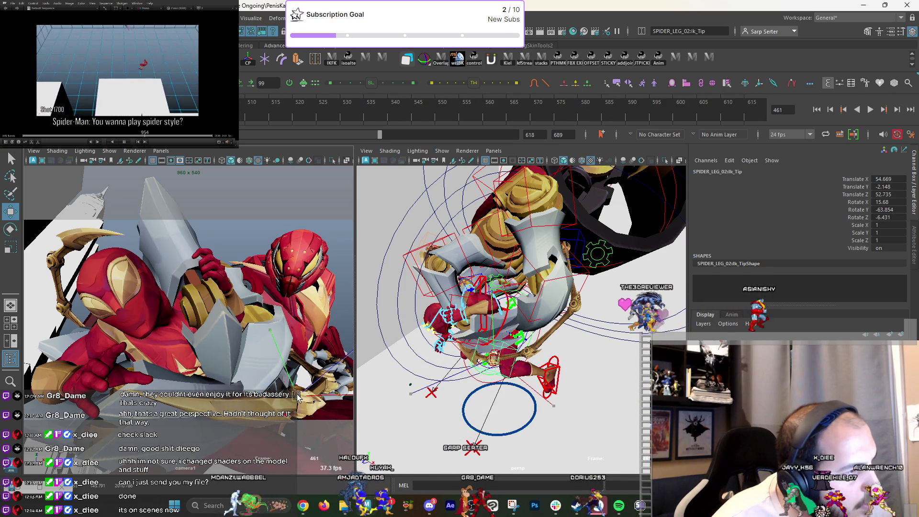
pyautogui.press('f')
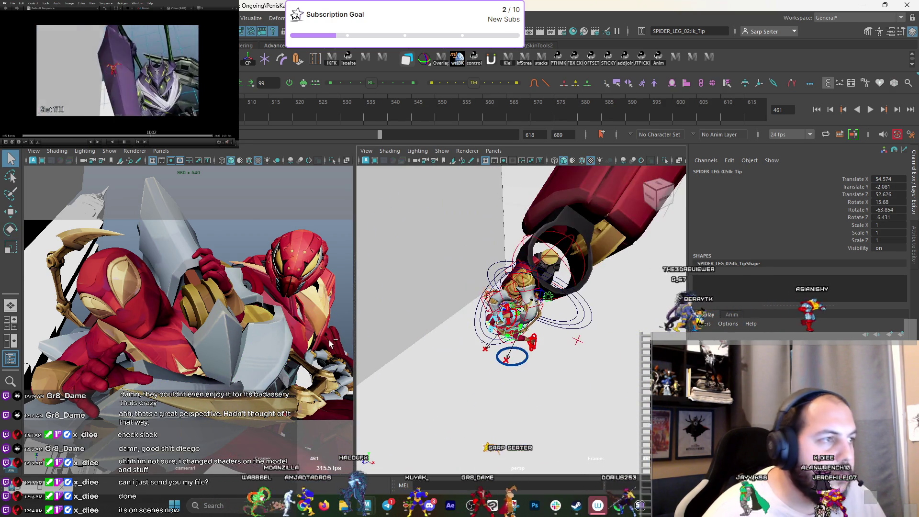
pyautogui.hotkey('alt', '1')
# Move the left FK elbow to bend the arm, then undo twice.
pyautogui.moveTo(314, 341); pyautogui.dragTo(304, 329)
pyautogui.press('e')
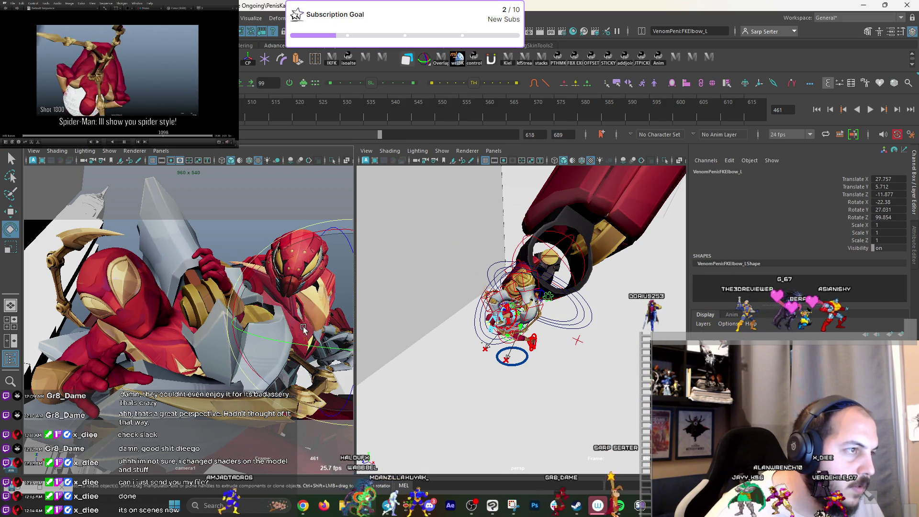
pyautogui.hotkey('ctrl', 'z')
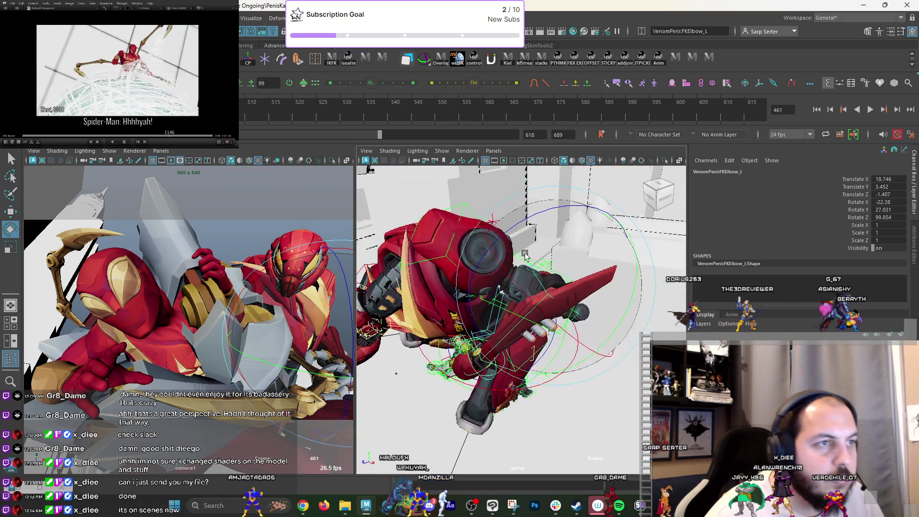
pyautogui.hotkey('ctrl', 'z')
# In the Batman scene window, replace the missing reference with scenes/BatKing_Pose_Diego.0004.mb.
pyautogui.moveTo(368, 507)
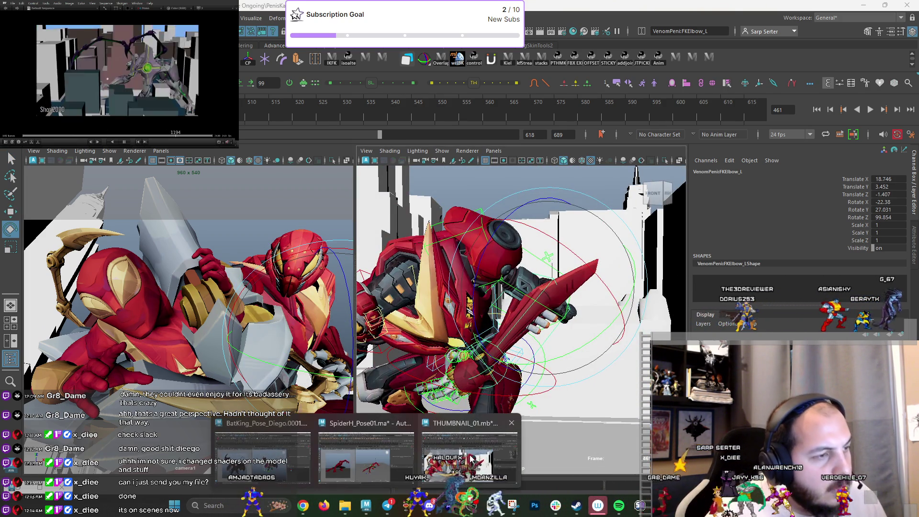
pyautogui.click(268, 455)
pyautogui.click(479, 271)
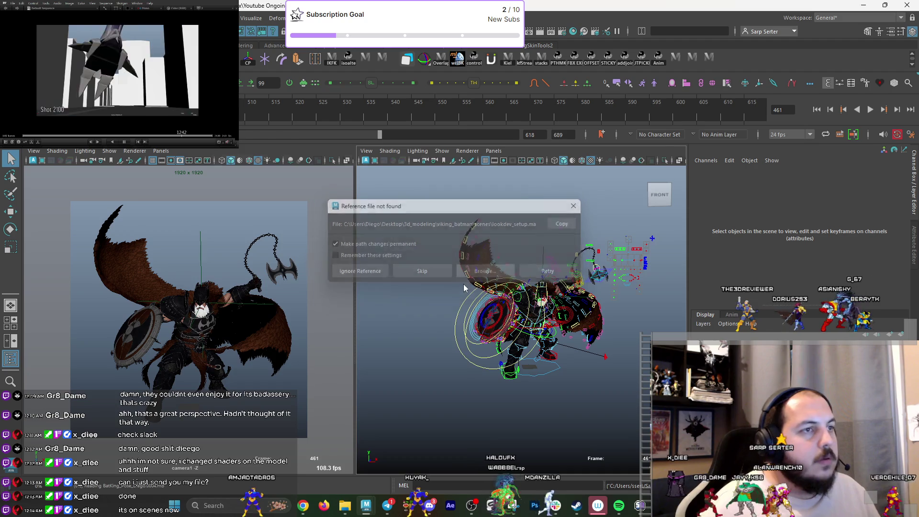
pyautogui.click(205, 297)
pyautogui.doubleClick(325, 192)
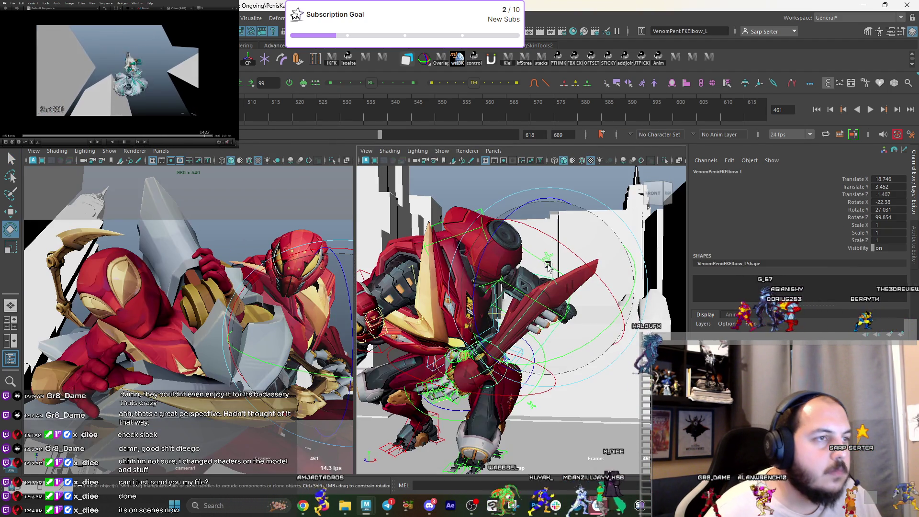
# Rotate the left scapula and bend the left elbow.
pyautogui.keyDown('alt'); pyautogui.moveTo(548, 266); pyautogui.dragTo(495, 238); pyautogui.keyUp('alt')
pyautogui.click(278, 308)
pyautogui.press('e')
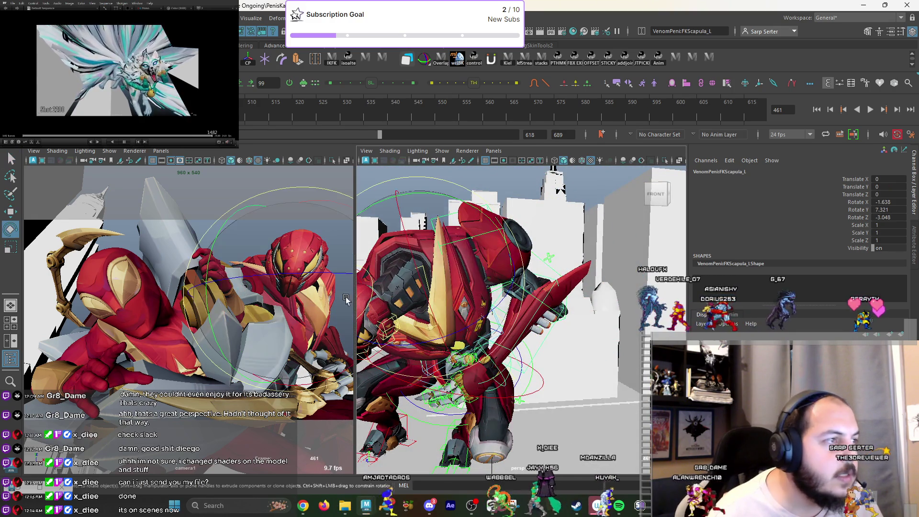
pyautogui.moveTo(279, 307); pyautogui.dragTo(546, 246)
pyautogui.press('q')
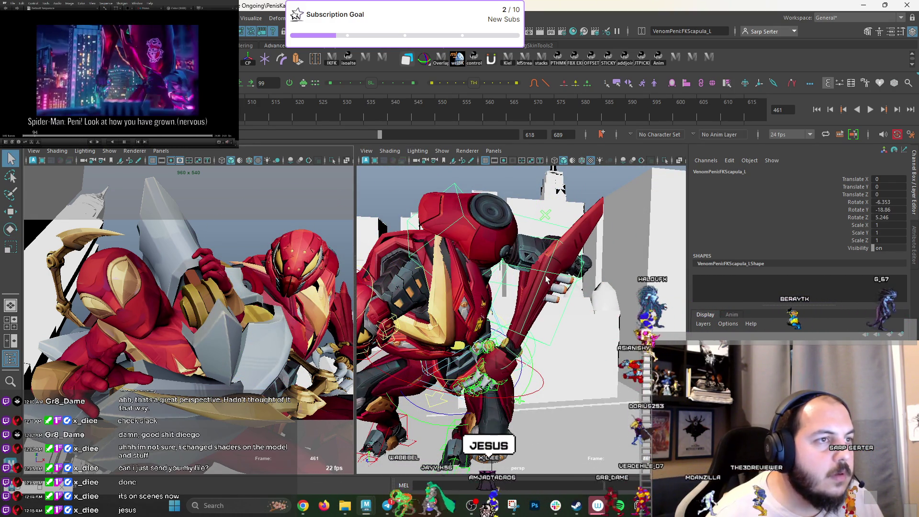
pyautogui.click(548, 280)
pyautogui.press('e')
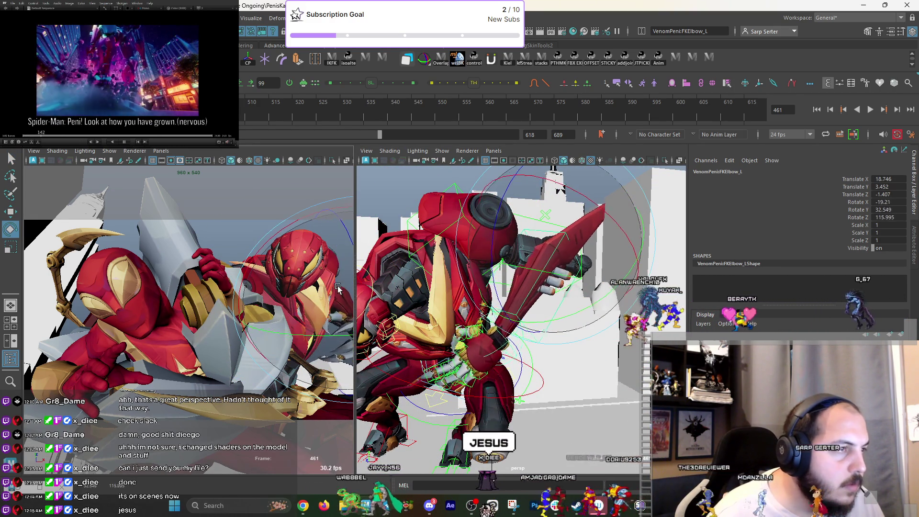
pyautogui.moveTo(332, 301)
pyautogui.mouseDown()
pyautogui.moveTo(337, 254)
pyautogui.moveTo(335, 268)
pyautogui.mouseUp()
pyautogui.press('q')
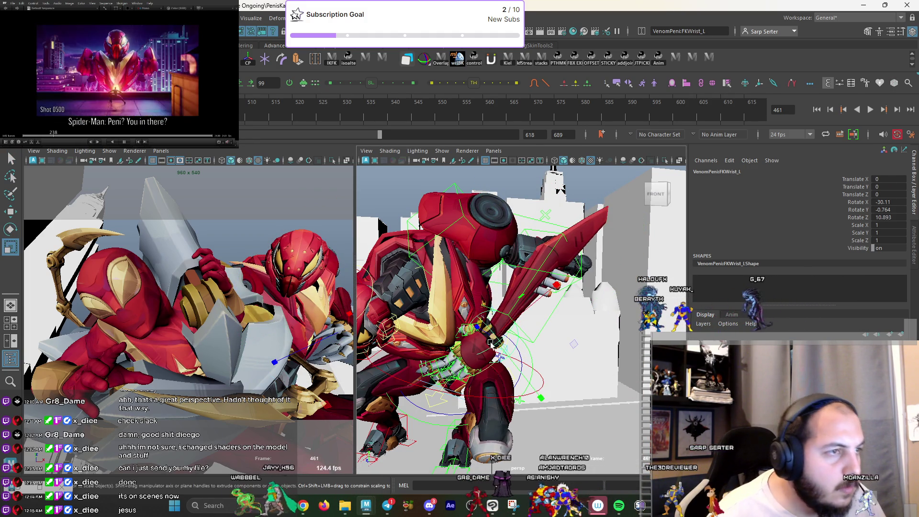
# Rotate the left wrist and shoulder, then pull the left elbow control inward.
pyautogui.press('e')
pyautogui.moveTo(306, 297); pyautogui.dragTo(322, 331)
pyautogui.press('q')
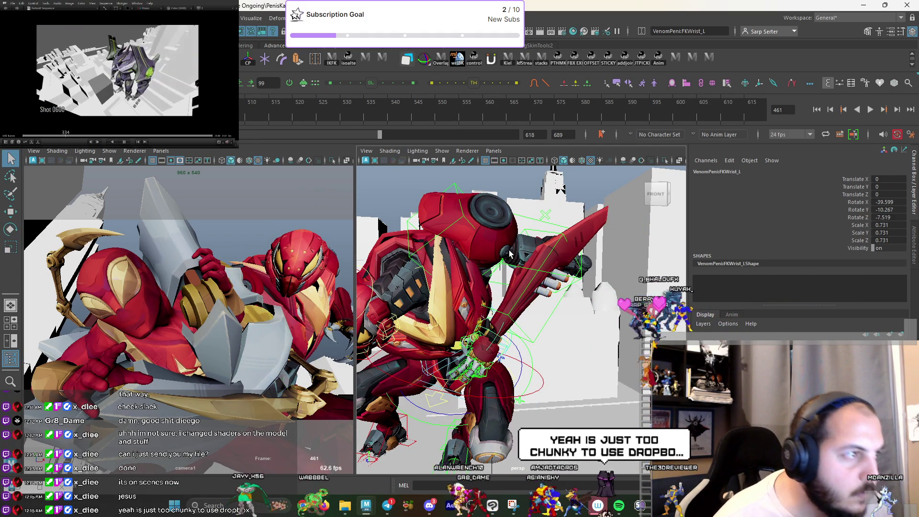
pyautogui.moveTo(313, 267)
pyautogui.mouseDown()
pyautogui.moveTo(317, 324)
pyautogui.moveTo(305, 325)
pyautogui.mouseUp()
pyautogui.press('q')
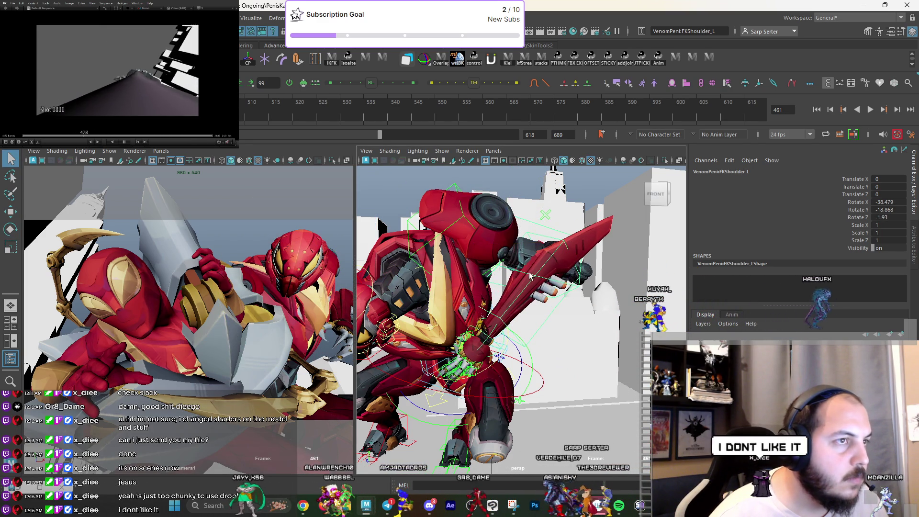
pyautogui.moveTo(553, 259); pyautogui.dragTo(546, 261)
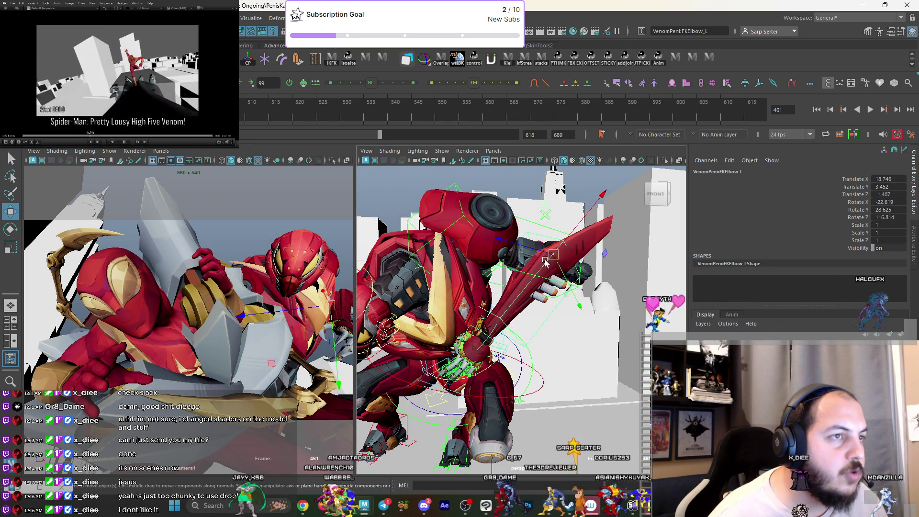
pyautogui.moveTo(322, 301); pyautogui.dragTo(310, 357)
pyautogui.press('e')
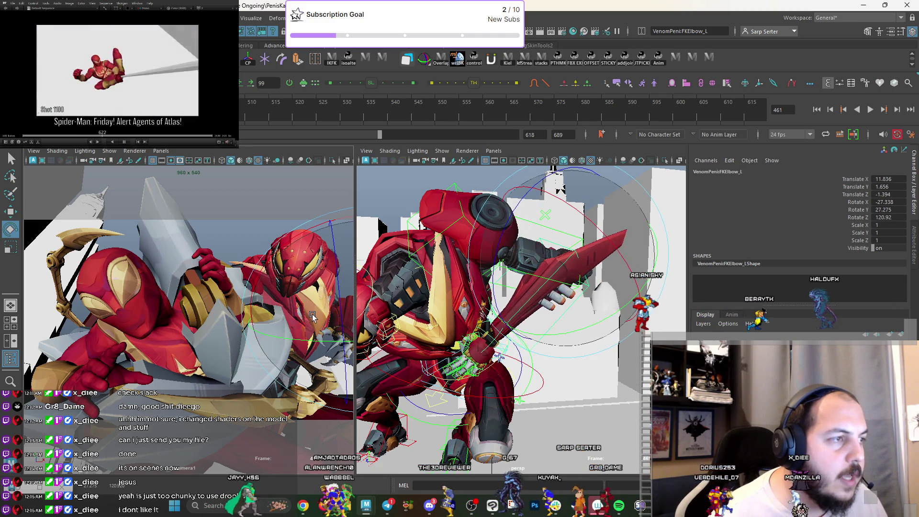
pyautogui.press('q')
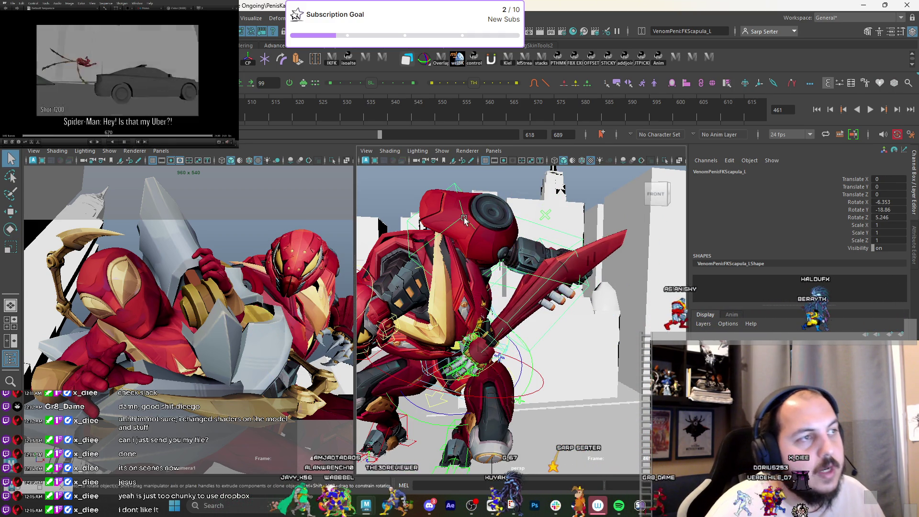
# Rotate the left shoulder blade slightly and turn FKWrist_L into the new pose.
pyautogui.press('e')
pyautogui.moveTo(261, 249)
pyautogui.mouseDown()
pyautogui.moveTo(253, 238)
pyautogui.moveTo(245, 254)
pyautogui.mouseUp()
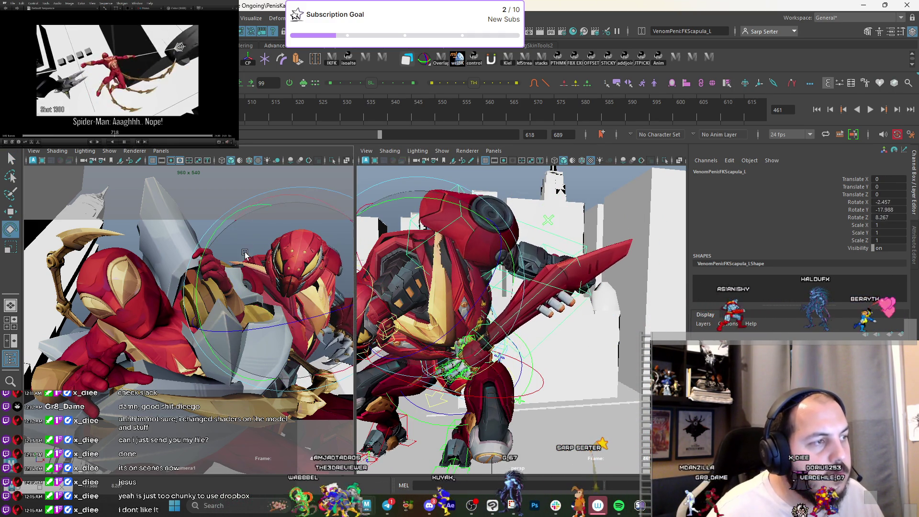
pyautogui.press('q')
pyautogui.click(336, 357)
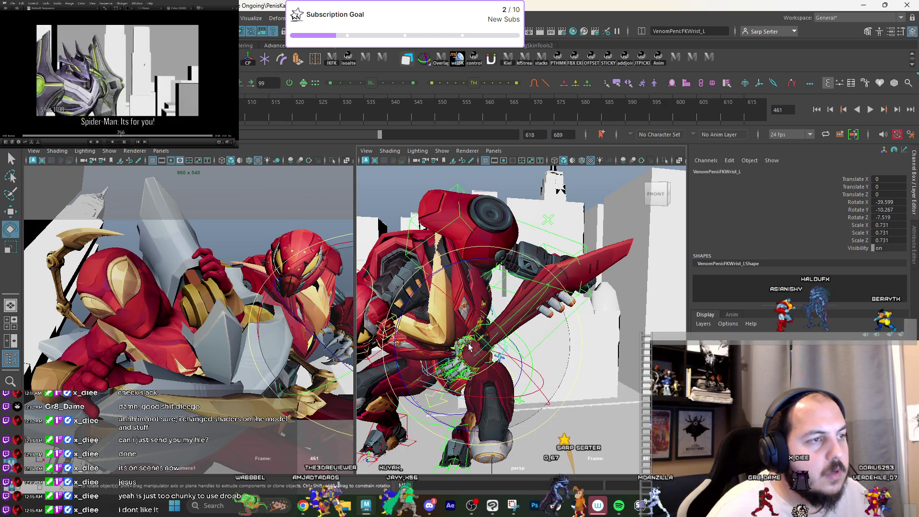
pyautogui.press('e')
pyautogui.moveTo(337, 358); pyautogui.dragTo(323, 312)
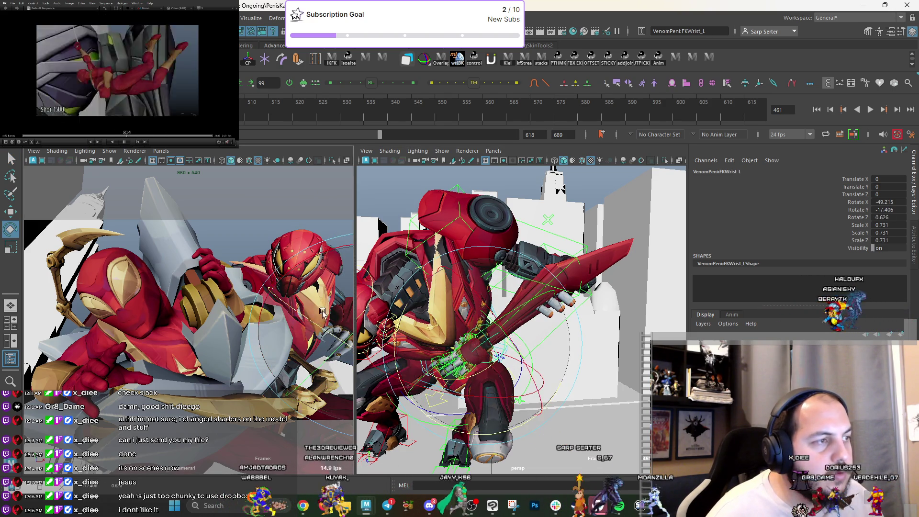
pyautogui.press('q')
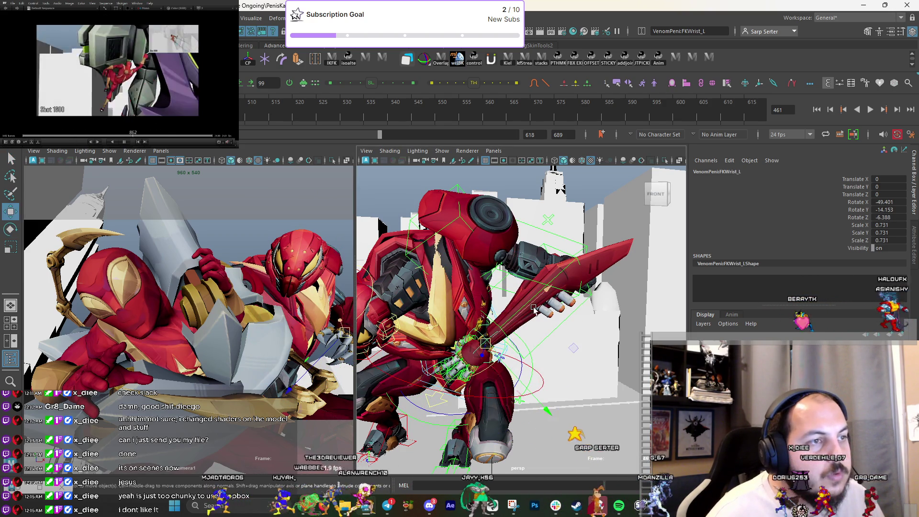
# Move FKElbow_L, rotate it slightly, and reselect the left wrist control.
pyautogui.moveTo(553, 299); pyautogui.dragTo(570, 279)
pyautogui.press('e')
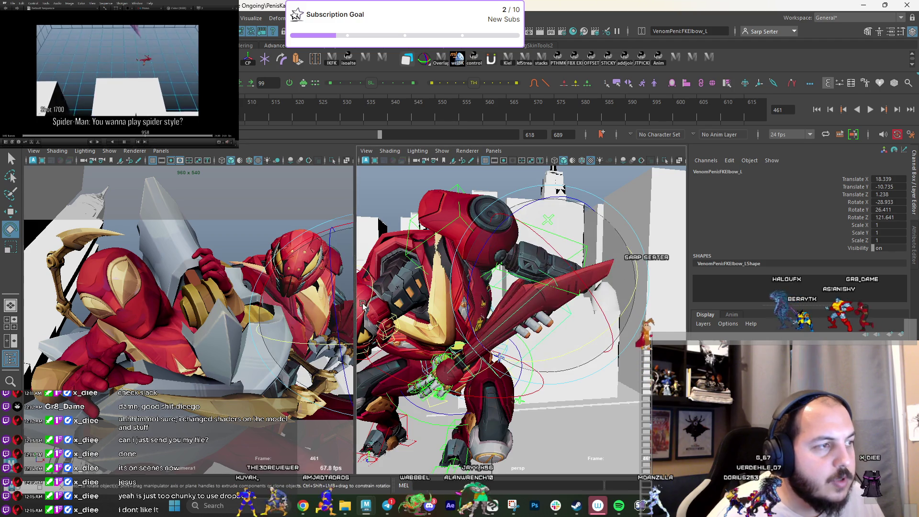
pyautogui.moveTo(340, 306); pyautogui.dragTo(346, 322)
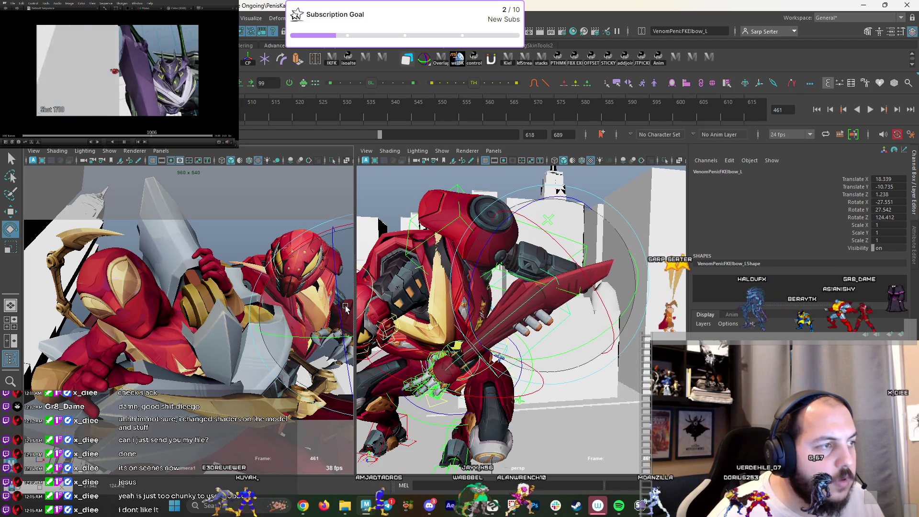
pyautogui.press('q')
pyautogui.moveTo(494, 302)
pyautogui.keyDown('alt'); pyautogui.mouseDown()
pyautogui.moveTo(504, 297)
pyautogui.moveTo(504, 339)
pyautogui.mouseUp(); pyautogui.keyUp('alt')
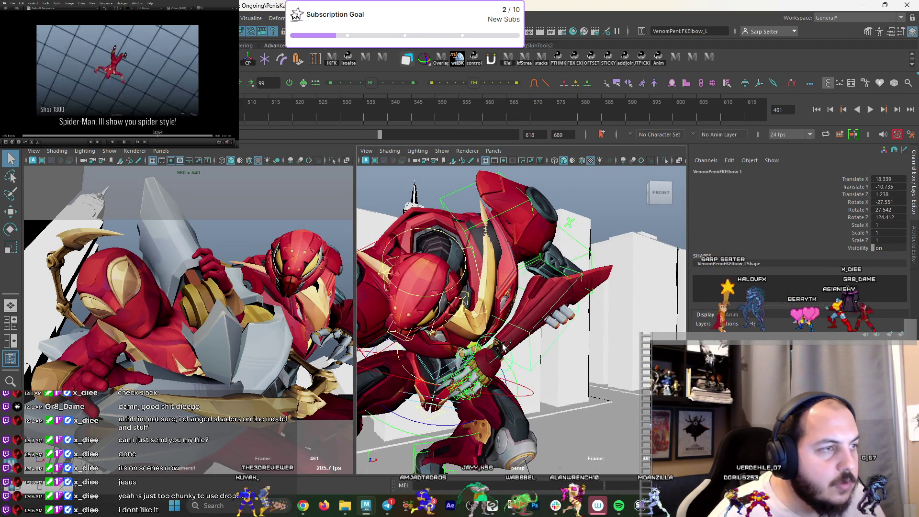
pyautogui.click(502, 344)
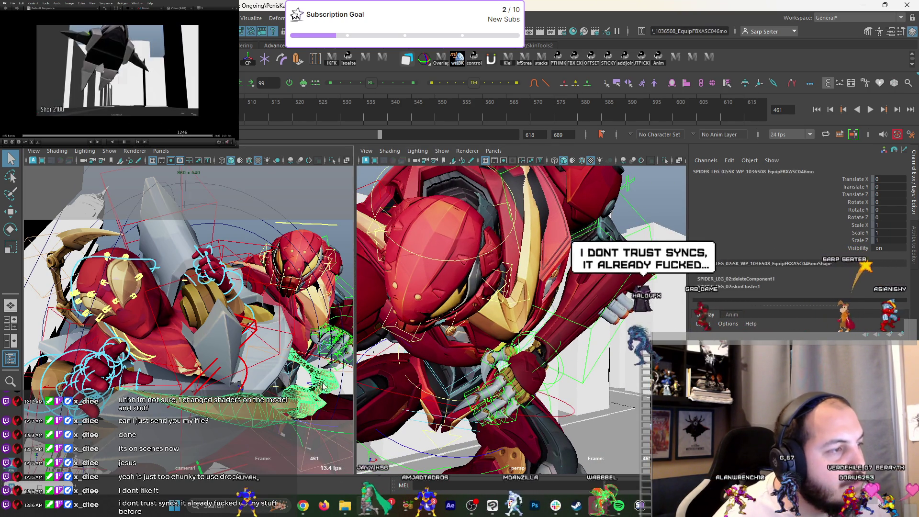
# Move SPIDER_LEG_02:Ik_Tip into place, shrink it slightly, and rotate it.
pyautogui.click(512, 332)
pyautogui.moveTo(513, 332)
pyautogui.keyDown('alt'); pyautogui.mouseDown()
pyautogui.moveTo(544, 297)
pyautogui.moveTo(544, 266)
pyautogui.mouseUp(); pyautogui.keyUp('alt')
pyautogui.moveTo(255, 353); pyautogui.dragTo(293, 405, button='middle')
pyautogui.press('r')
pyautogui.press('w')
pyautogui.keyDown('alt'); pyautogui.moveTo(498, 344); pyautogui.dragTo(534, 320); pyautogui.keyUp('alt')
pyautogui.moveTo(534, 320); pyautogui.dragTo(528, 329, button='middle')
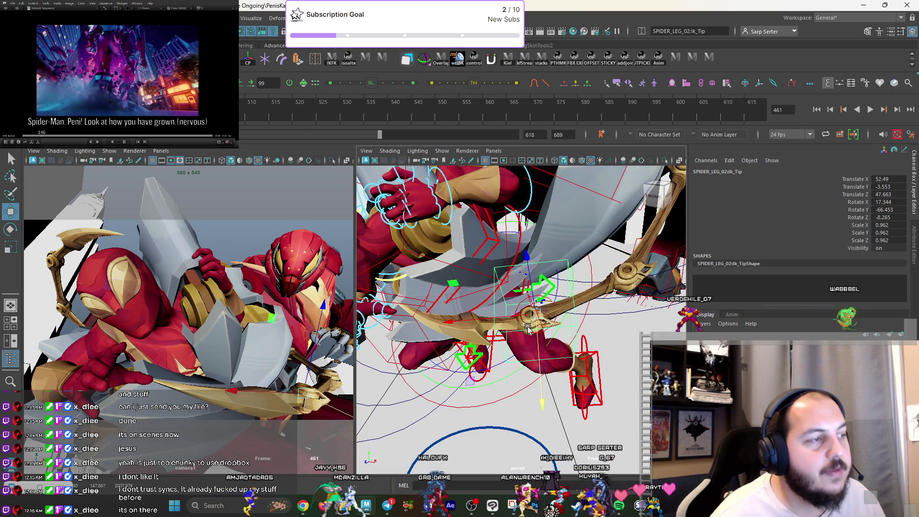
pyautogui.moveTo(309, 385)
pyautogui.mouseDown(button='middle')
pyautogui.moveTo(310, 402)
pyautogui.moveTo(270, 349)
pyautogui.mouseUp(button='middle')
pyautogui.press('e')
pyautogui.press('q')
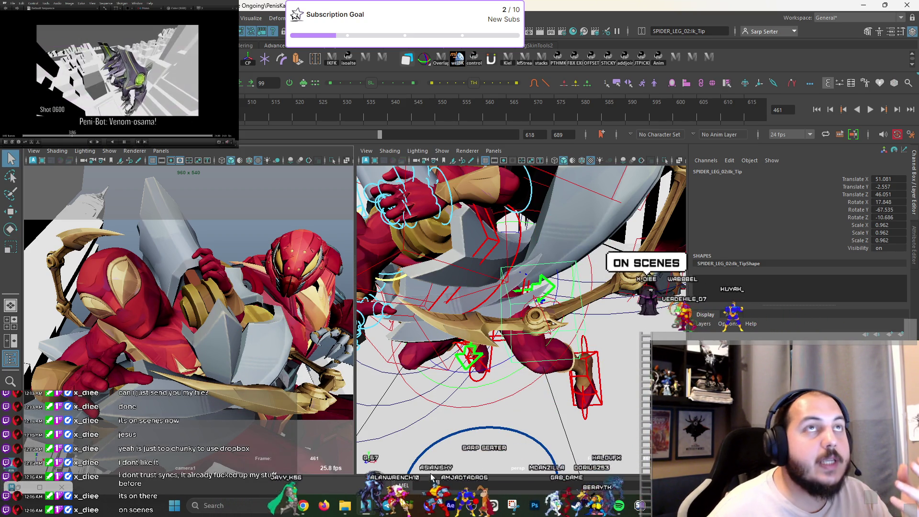
# In the Bat-King window, browse for the missing beard_mats.ma reference.
pyautogui.moveTo(366, 505)
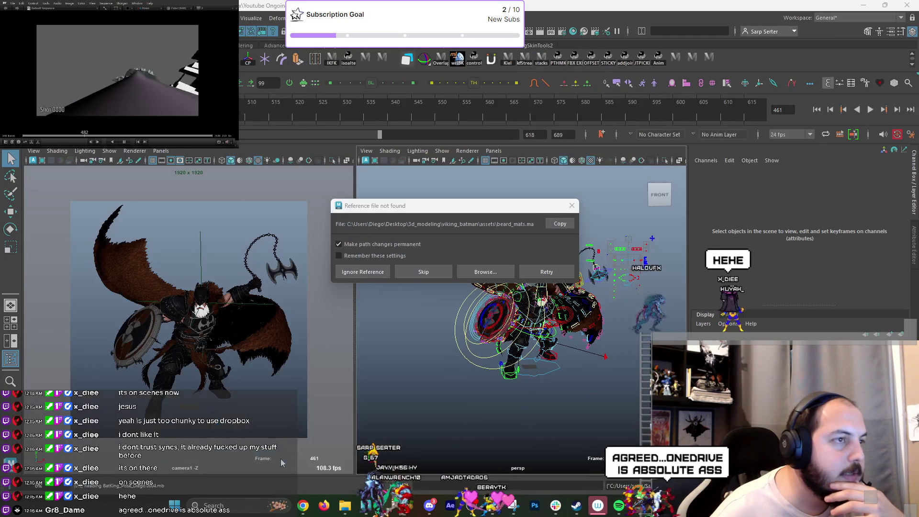
pyautogui.click(281, 459)
pyautogui.click(492, 271)
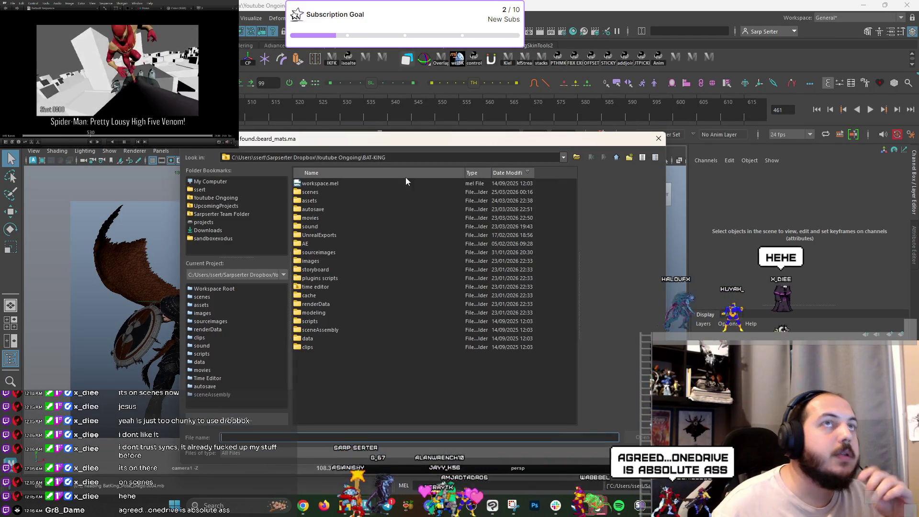
# Load scenes/beard_mats.ma as the reference, then switch to the front/perspective two-pane layout.
pyautogui.doubleClick(313, 192)
pyautogui.click(338, 185)
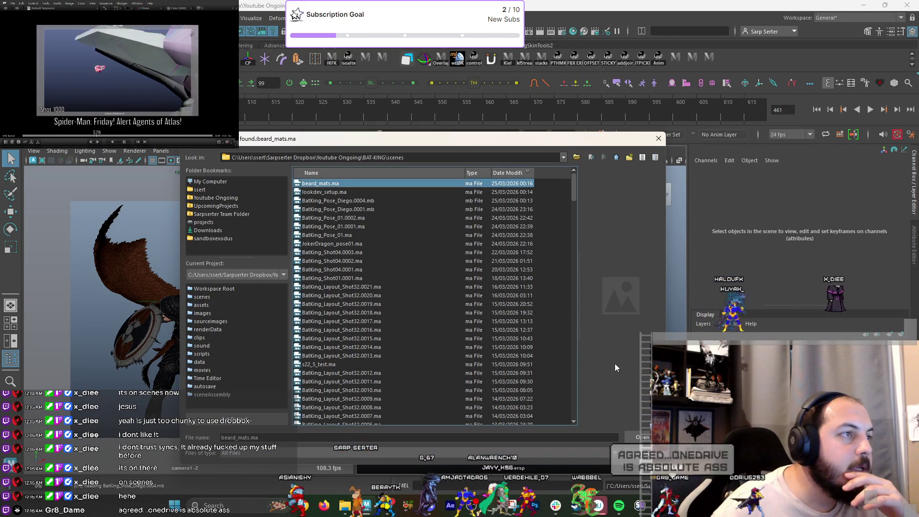
pyautogui.click(638, 437)
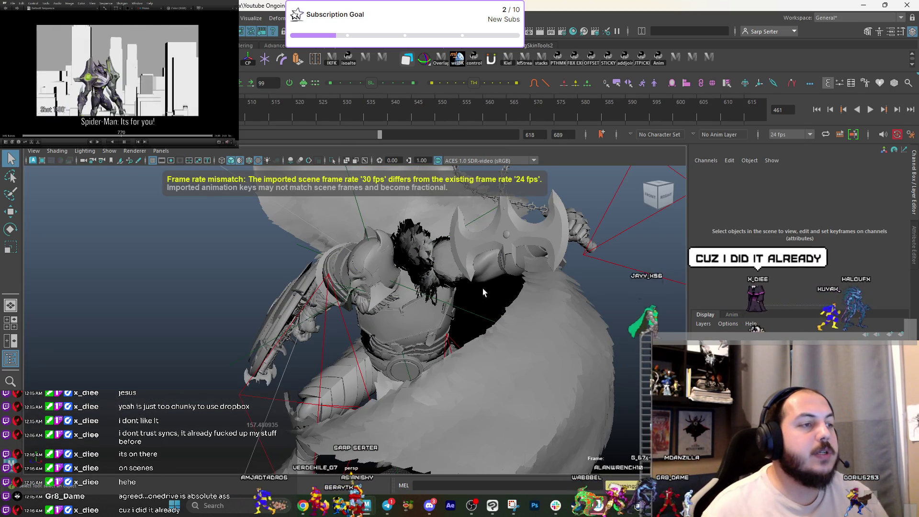
pyautogui.keyDown('alt'); pyautogui.moveTo(483, 288); pyautogui.dragTo(485, 255); pyautogui.keyUp('alt')
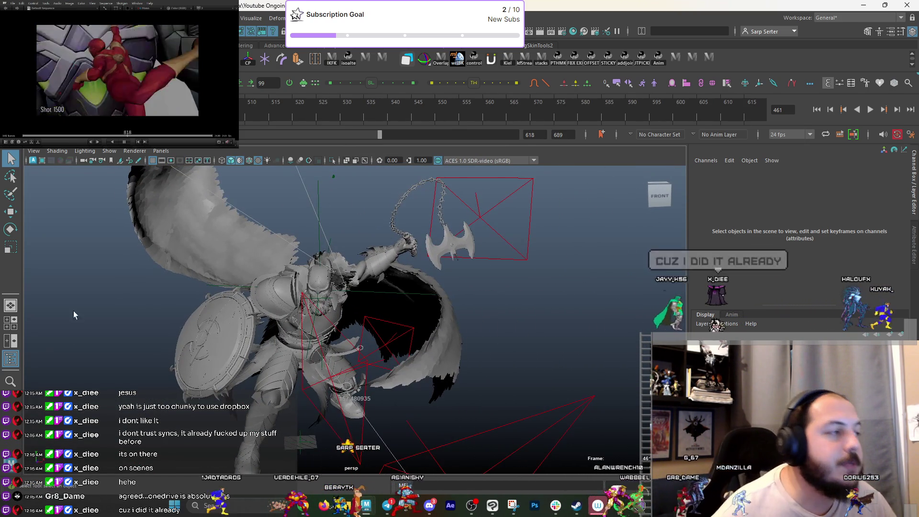
pyautogui.click(14, 339)
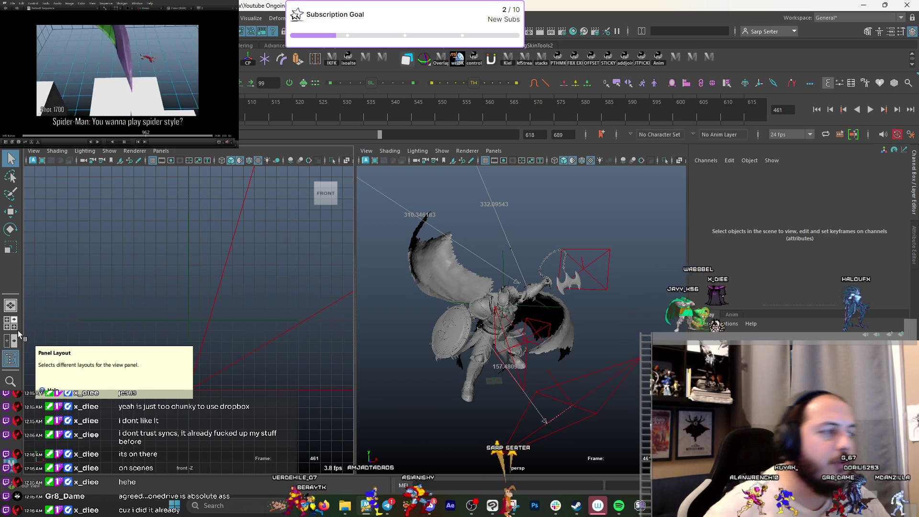
# Try the face close-up, lookdev_setup:camera1 and render_front_camera views in the left pane, hiding the grid.
pyautogui.click(161, 151)
pyautogui.moveTo(188, 164)
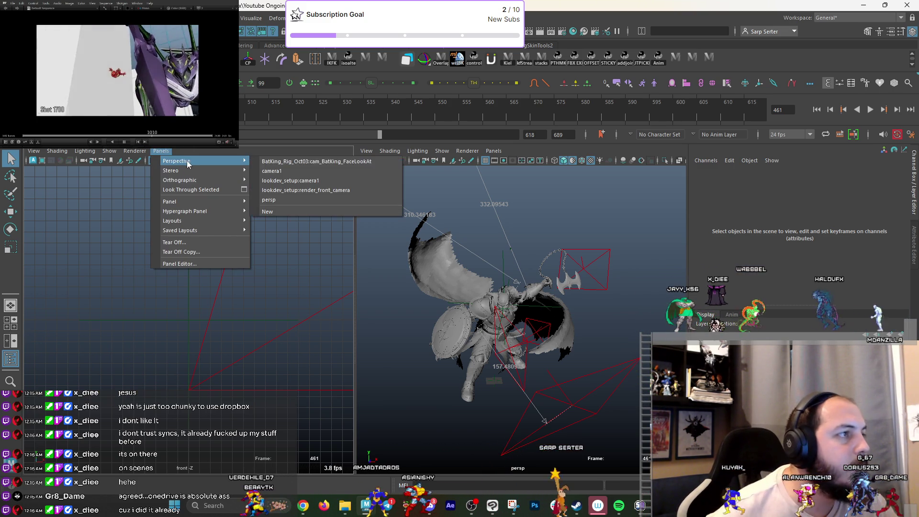
pyautogui.click(316, 162)
pyautogui.click(161, 151)
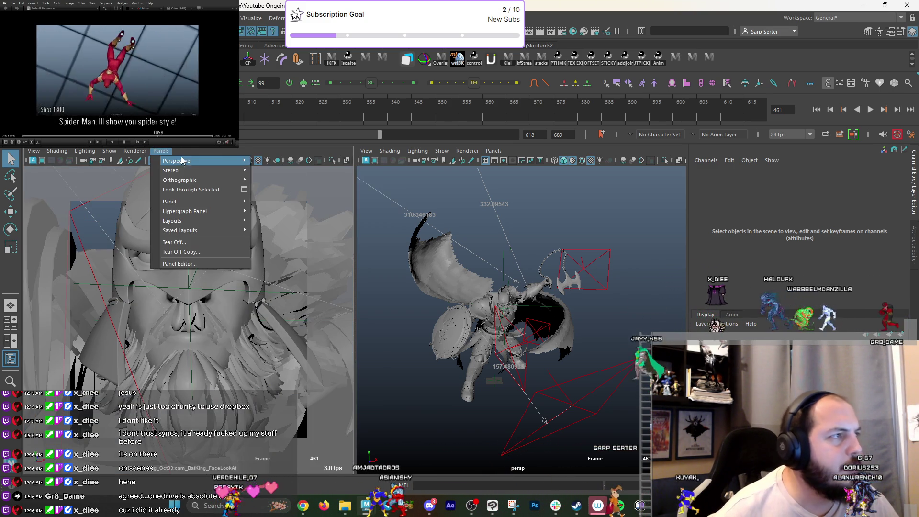
pyautogui.click(307, 181)
pyautogui.click(163, 151)
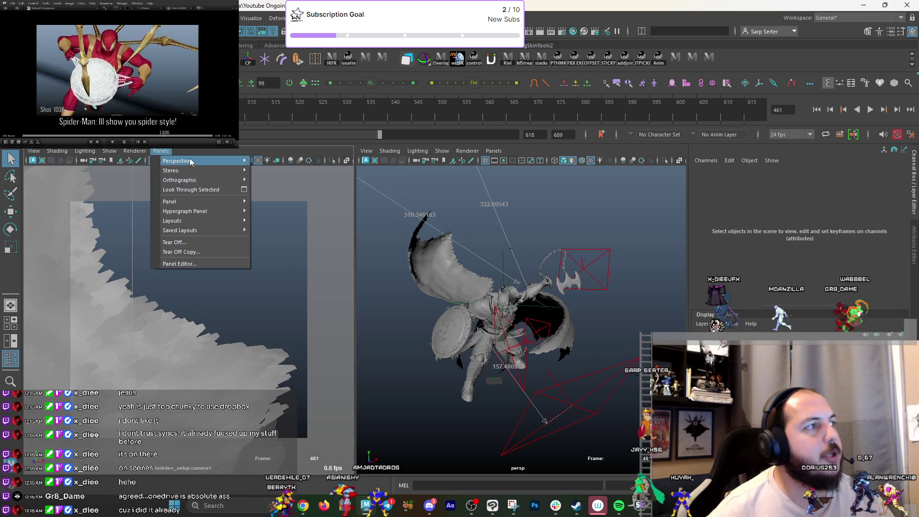
pyautogui.click(309, 187)
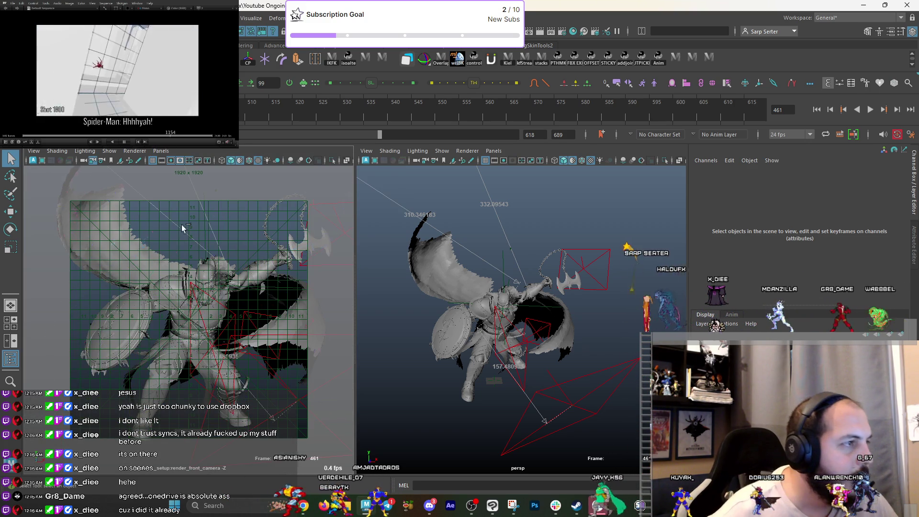
pyautogui.click(171, 161)
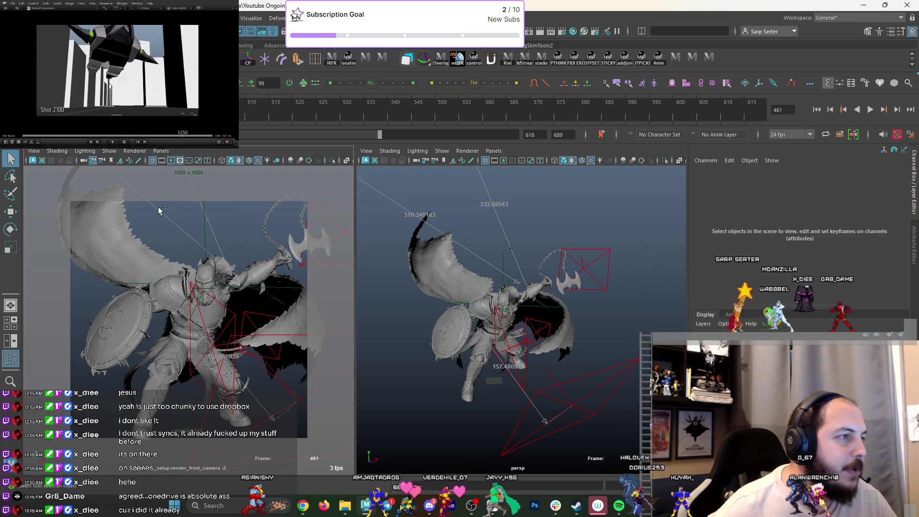
# Set the left pane to show nothing but polygon meshes.
pyautogui.click(118, 153)
pyautogui.click(124, 219)
pyautogui.click(114, 150)
pyautogui.moveTo(143, 194)
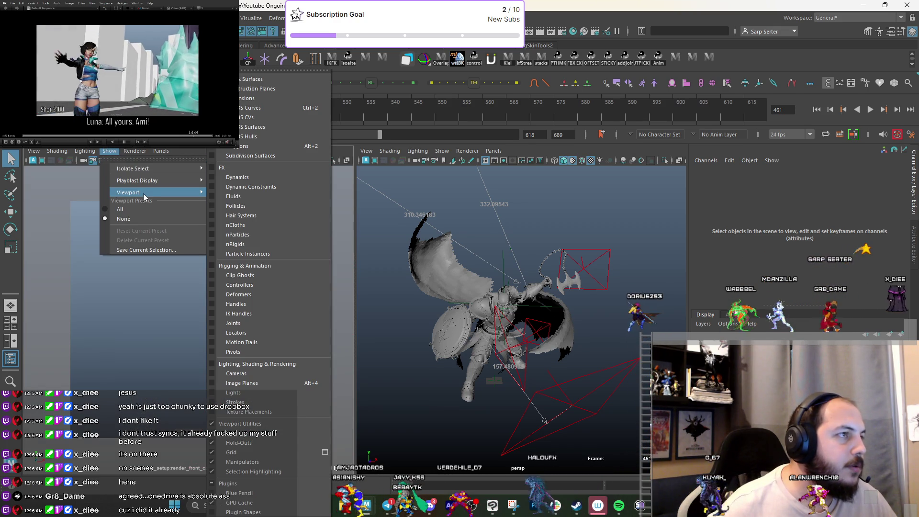
pyautogui.click(244, 146)
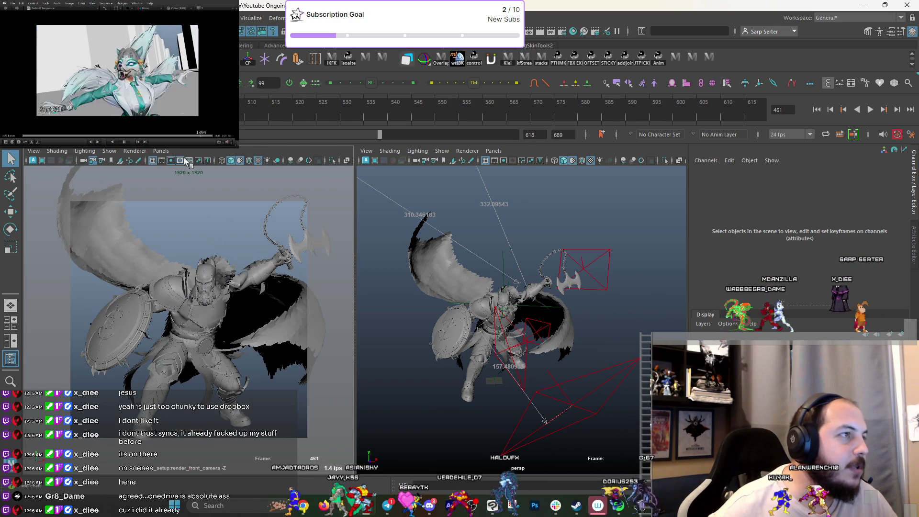
# Look through camera1 and frame the view on the left gauntlet's main control.
pyautogui.click(161, 150)
pyautogui.moveTo(193, 161)
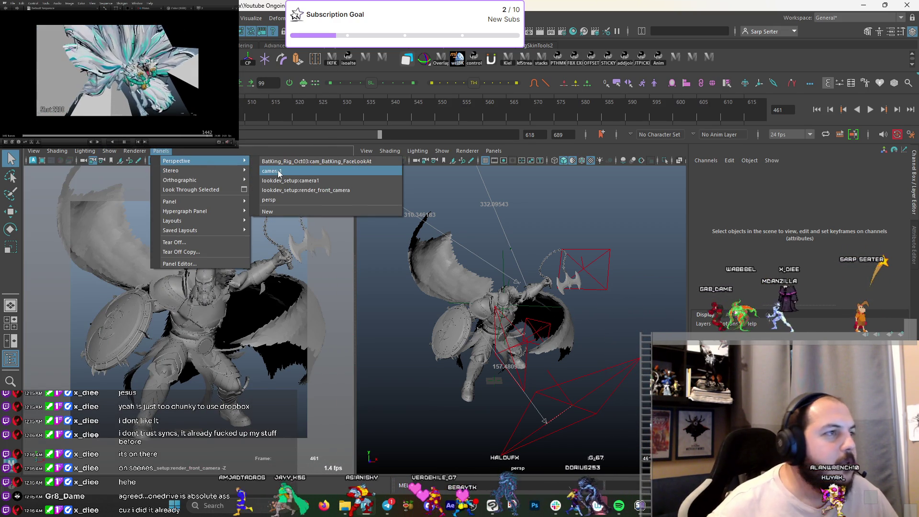
pyautogui.click(272, 170)
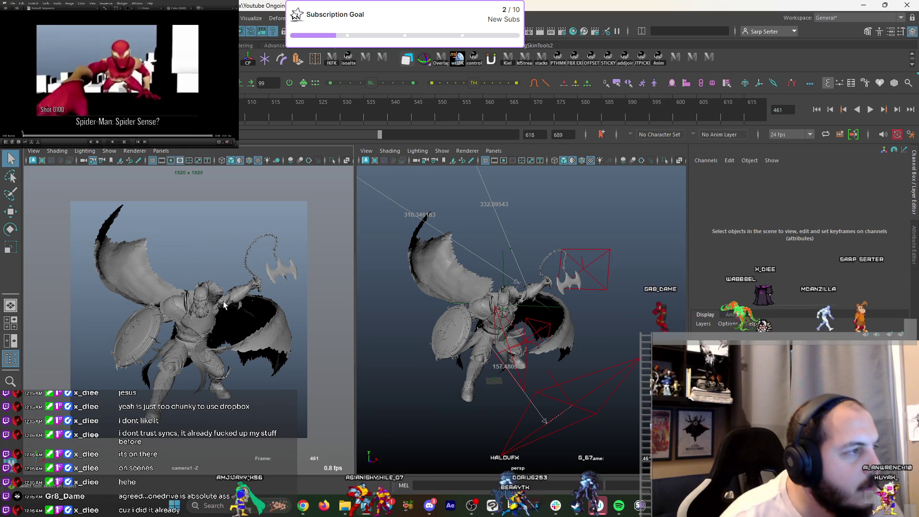
pyautogui.click(276, 298)
pyautogui.hotkey('ctrl', 'shift', 'c')
# Try moving CTRL_L_Collar to shift the shoulder, then undo it.
pyautogui.moveTo(459, 288)
pyautogui.keyDown('alt'); pyautogui.mouseDown(button='right')
pyautogui.moveTo(485, 277)
pyautogui.moveTo(545, 306)
pyautogui.mouseUp(button='right'); pyautogui.keyUp('alt')
pyautogui.moveTo(545, 306)
pyautogui.keyDown('alt'); pyautogui.mouseDown()
pyautogui.moveTo(618, 317)
pyautogui.moveTo(556, 318)
pyautogui.moveTo(513, 347)
pyautogui.mouseUp(); pyautogui.keyUp('alt')
pyautogui.hotkey('ctrl', 'shift', 'c')
pyautogui.click(550, 317)
pyautogui.press('w')
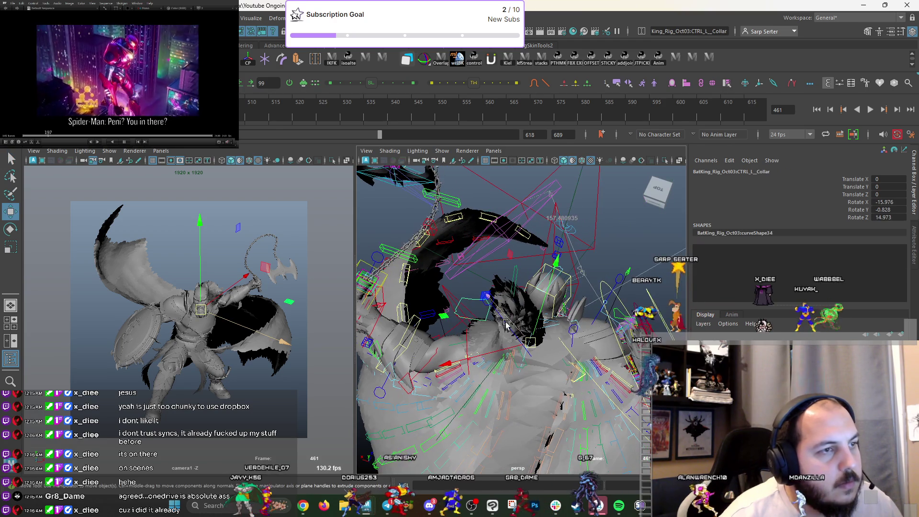
pyautogui.rightClick(512, 347)
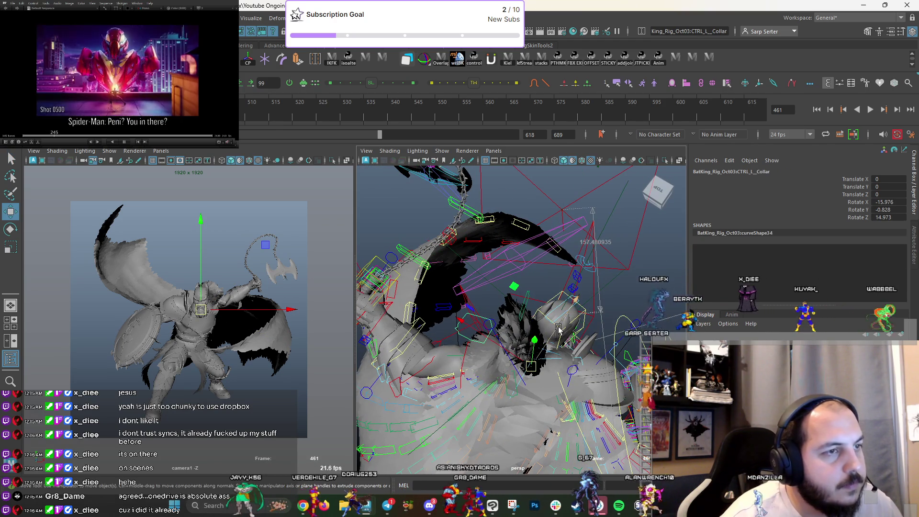
pyautogui.moveTo(560, 328)
pyautogui.mouseDown()
pyautogui.moveTo(587, 324)
pyautogui.moveTo(678, 269)
pyautogui.moveTo(621, 267)
pyautogui.mouseUp()
pyautogui.moveTo(444, 287)
pyautogui.keyDown('alt'); pyautogui.mouseDown()
pyautogui.moveTo(536, 307)
pyautogui.moveTo(470, 297)
pyautogui.moveTo(522, 290)
pyautogui.moveTo(531, 314)
pyautogui.moveTo(564, 334)
pyautogui.mouseUp(); pyautogui.keyUp('alt')
pyautogui.hotkey('ctrl', 'z')
# Move CTRL_Cape_L_G_0 to reshape the left cape, then select the gauntlet blade control.
pyautogui.click(496, 293)
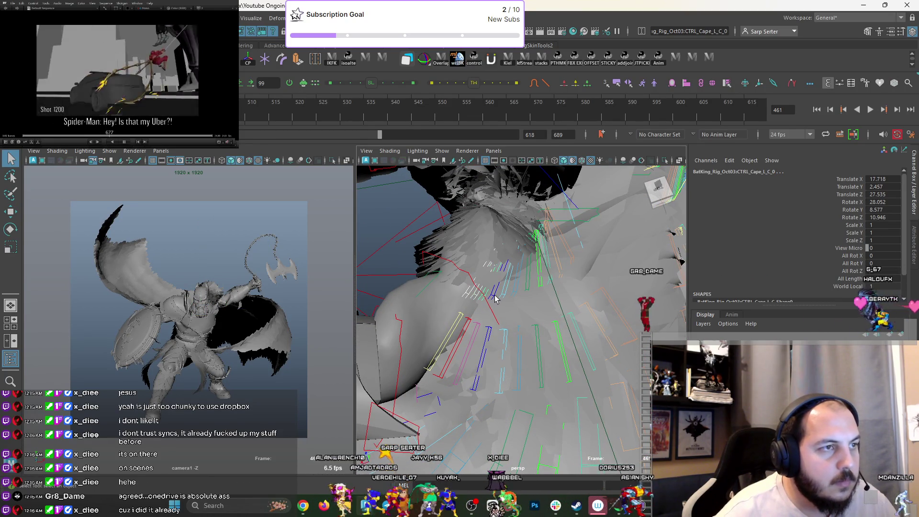
pyautogui.moveTo(538, 287)
pyautogui.keyDown('alt'); pyautogui.mouseDown()
pyautogui.moveTo(473, 335)
pyautogui.moveTo(561, 357)
pyautogui.mouseUp(); pyautogui.keyUp('alt')
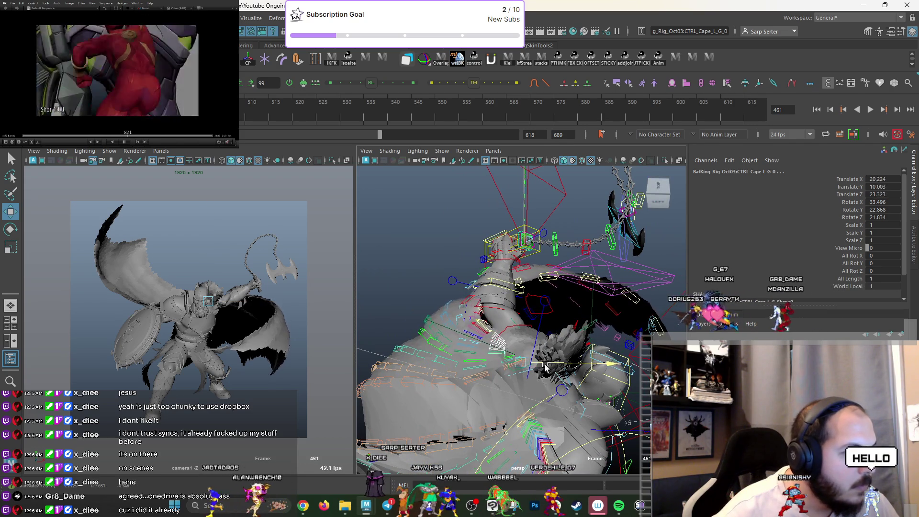
pyautogui.moveTo(505, 366)
pyautogui.keyDown('alt'); pyautogui.mouseDown()
pyautogui.moveTo(609, 338)
pyautogui.moveTo(512, 356)
pyautogui.mouseUp(); pyautogui.keyUp('alt')
pyautogui.moveTo(206, 352); pyautogui.dragTo(284, 323, button='middle')
pyautogui.moveTo(399, 322)
pyautogui.keyDown('alt'); pyautogui.mouseDown()
pyautogui.moveTo(612, 221)
pyautogui.moveTo(582, 239)
pyautogui.mouseUp(); pyautogui.keyUp('alt')
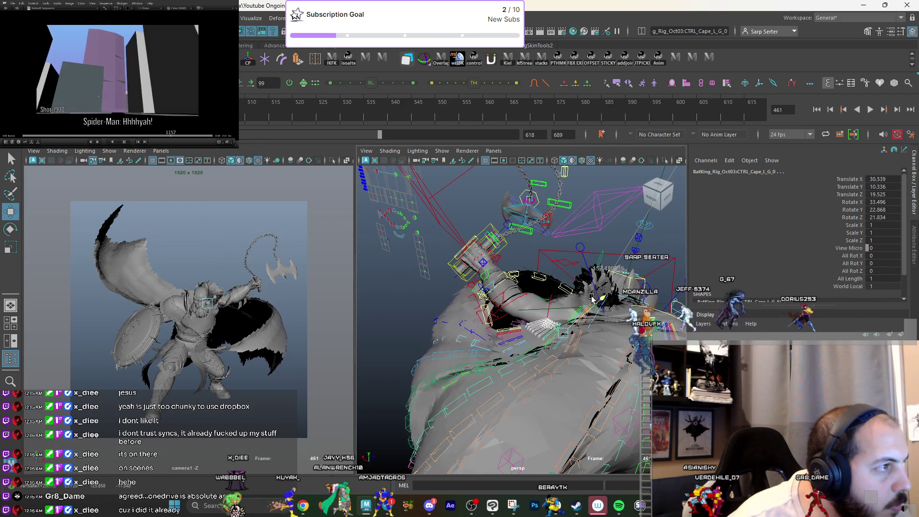
pyautogui.press('q')
pyautogui.keyDown('alt'); pyautogui.moveTo(510, 307); pyautogui.dragTo(470, 287); pyautogui.keyUp('alt')
pyautogui.click(459, 282)
# Finish rotating the blade control, orbit to the front and select the gauntlet mesh.
pyautogui.press('e')
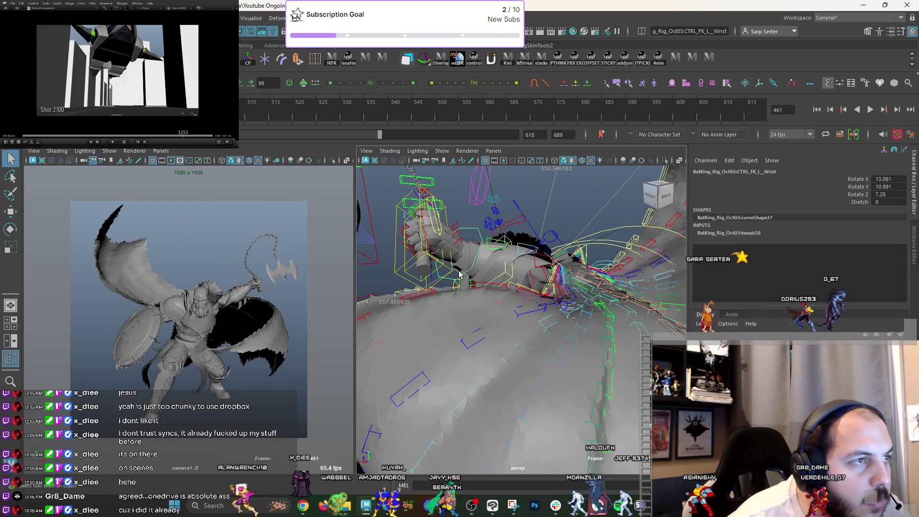
pyautogui.press('q')
pyautogui.moveTo(475, 214); pyautogui.dragTo(509, 282)
pyautogui.click(501, 295)
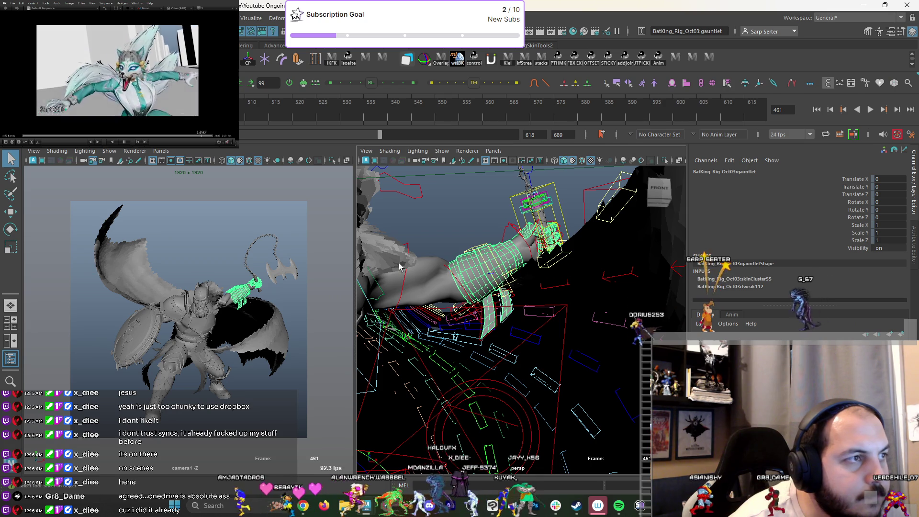
# Rotate the left shoulder control CTRL_FK_L_Shoulder slightly.
pyautogui.click(216, 297)
pyautogui.press('e')
pyautogui.moveTo(218, 307); pyautogui.dragTo(221, 330)
pyautogui.press('q')
# Select the left wrist control, then the gauntlet.
pyautogui.moveTo(460, 239)
pyautogui.keyDown('alt'); pyautogui.mouseDown()
pyautogui.moveTo(476, 250)
pyautogui.moveTo(595, 239)
pyautogui.moveTo(544, 221)
pyautogui.moveTo(507, 269)
pyautogui.moveTo(518, 268)
pyautogui.mouseUp(); pyautogui.keyUp('alt')
pyautogui.click(476, 250)
pyautogui.click(498, 280)
pyautogui.press('w')
pyautogui.press('q')
# Zero CTRL_Cape_L_B_3's translation, move CTRL_Cape_L_A_3, and bring up the Batman reference render.
pyautogui.click(515, 259)
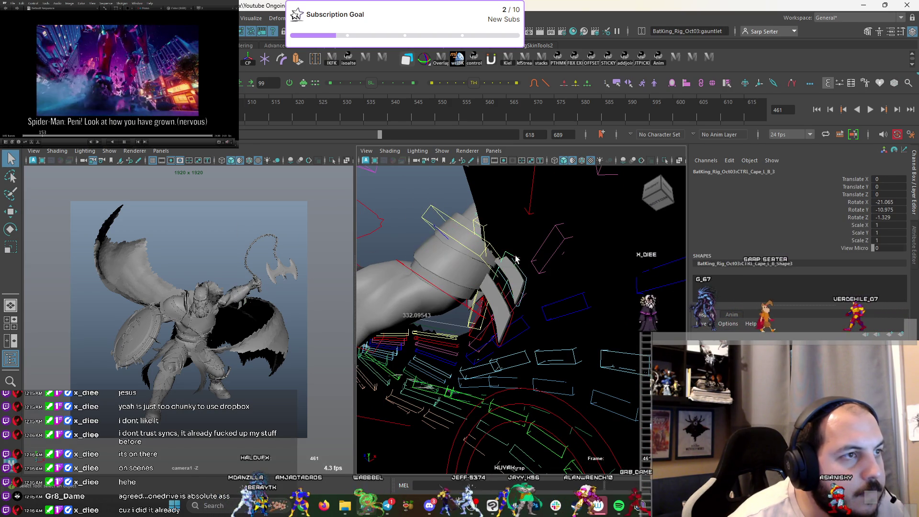
pyautogui.hotkey('ctrl', 'r')
pyautogui.keyDown('alt'); pyautogui.moveTo(503, 302); pyautogui.dragTo(507, 271); pyautogui.keyUp('alt')
pyautogui.click(493, 273)
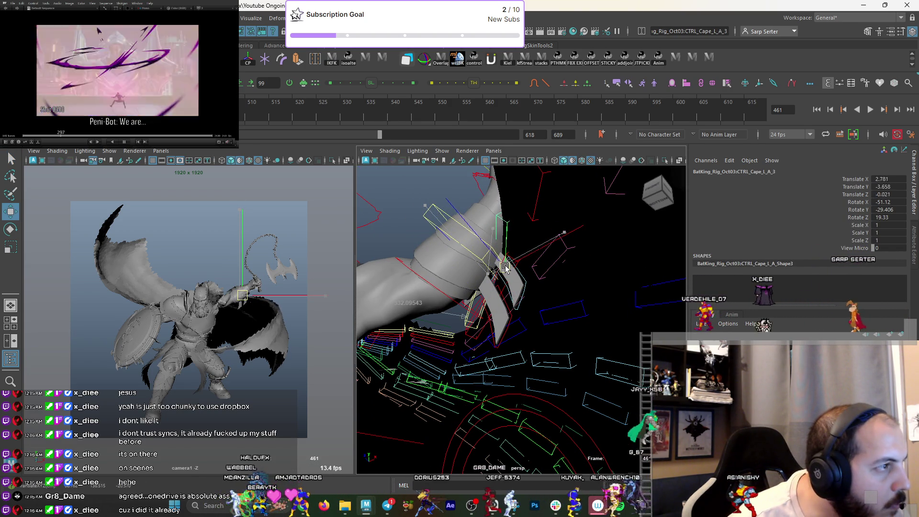
pyautogui.moveTo(525, 260)
pyautogui.keyDown('alt'); pyautogui.mouseDown()
pyautogui.moveTo(515, 259)
pyautogui.moveTo(488, 314)
pyautogui.moveTo(499, 312)
pyautogui.mouseUp(); pyautogui.keyUp('alt')
pyautogui.press('w')
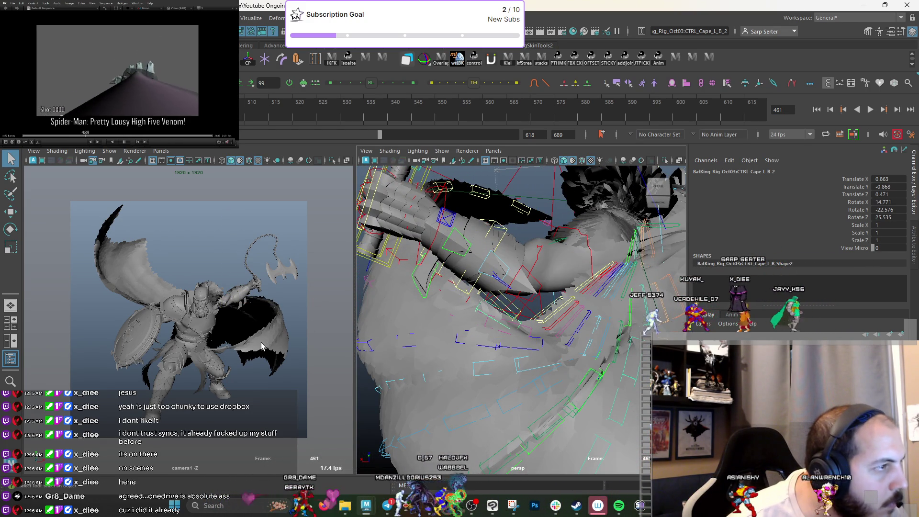
pyautogui.click(599, 506)
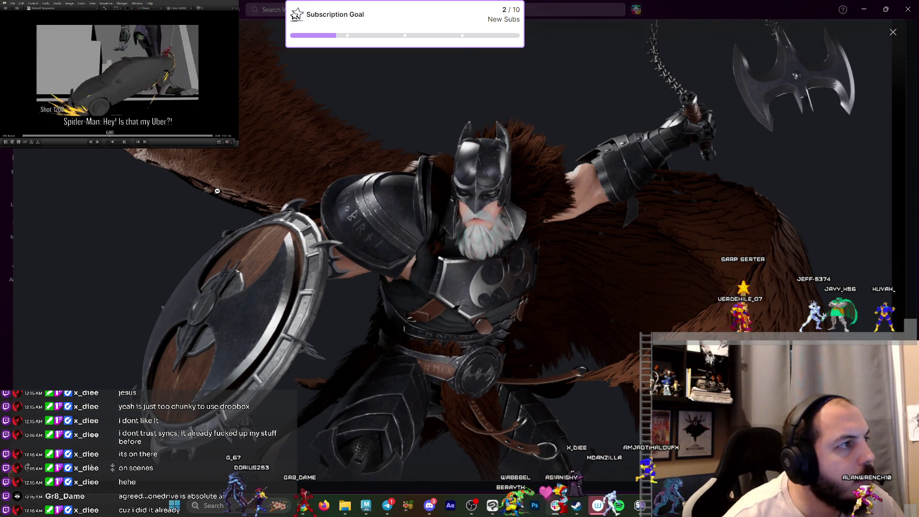
# Close the Batman reference render and orbit around the Bat-King rig.
pyautogui.press('Escape')
pyautogui.moveTo(550, 287)
pyautogui.keyDown('alt'); pyautogui.mouseDown()
pyautogui.moveTo(575, 290)
pyautogui.moveTo(567, 289)
pyautogui.moveTo(601, 351)
pyautogui.moveTo(565, 339)
pyautogui.mouseUp(); pyautogui.keyUp('alt')
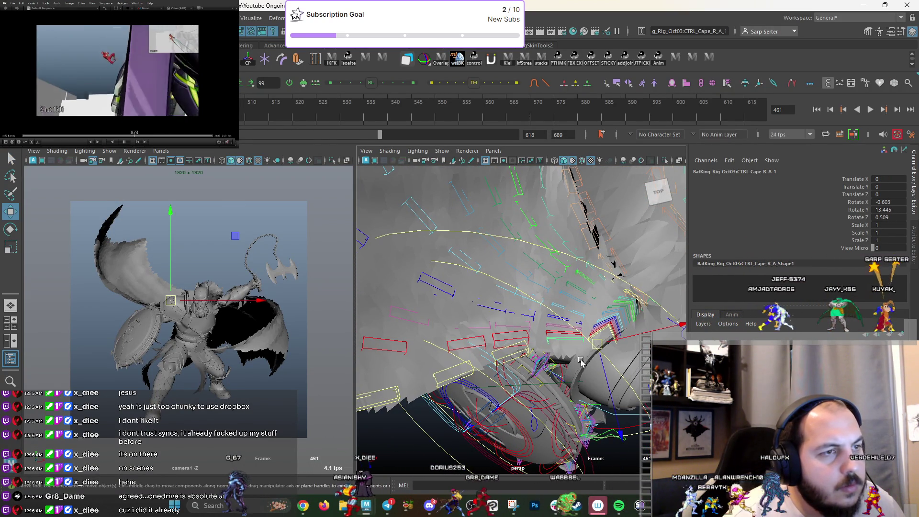
# Move CTRL_Cape_R_B_1 to -0.473, -2.25, 1.461 and compare it with the Batman reference.
pyautogui.moveTo(581, 361); pyautogui.dragTo(603, 380, button='middle')
pyautogui.press('q')
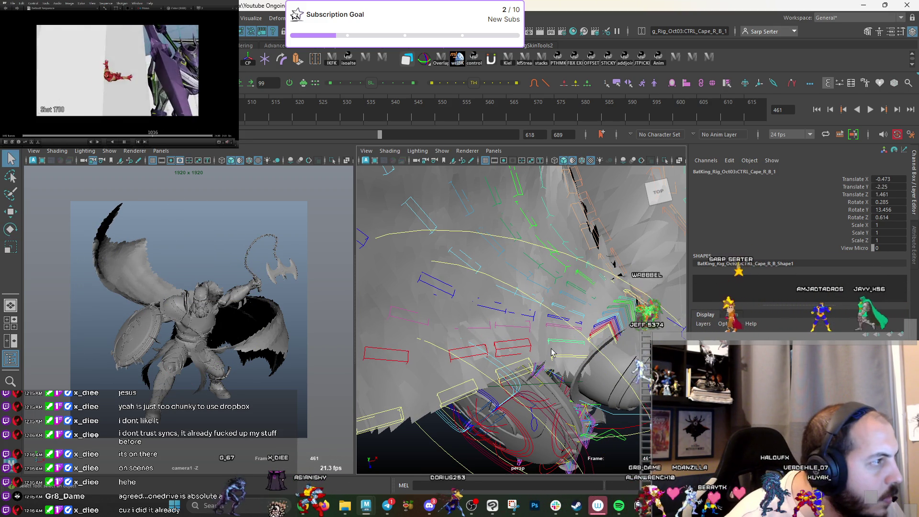
pyautogui.moveTo(554, 351)
pyautogui.keyDown('alt'); pyautogui.mouseDown()
pyautogui.moveTo(353, 452)
pyautogui.moveTo(435, 365)
pyautogui.moveTo(412, 410)
pyautogui.moveTo(460, 335)
pyautogui.moveTo(487, 267)
pyautogui.mouseUp(); pyautogui.keyUp('alt')
pyautogui.hotkey('alt', 'Tab')
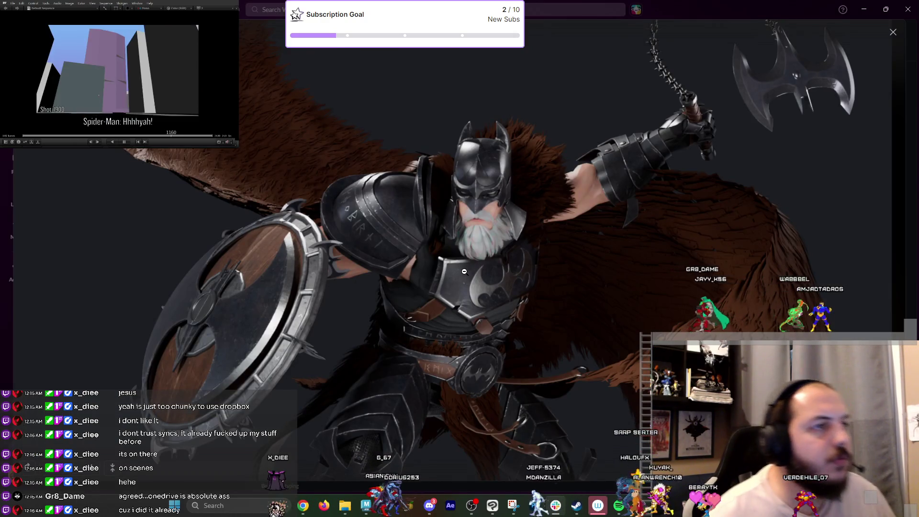
pyautogui.press('Escape')
pyautogui.hotkey('alt', 'Tab')
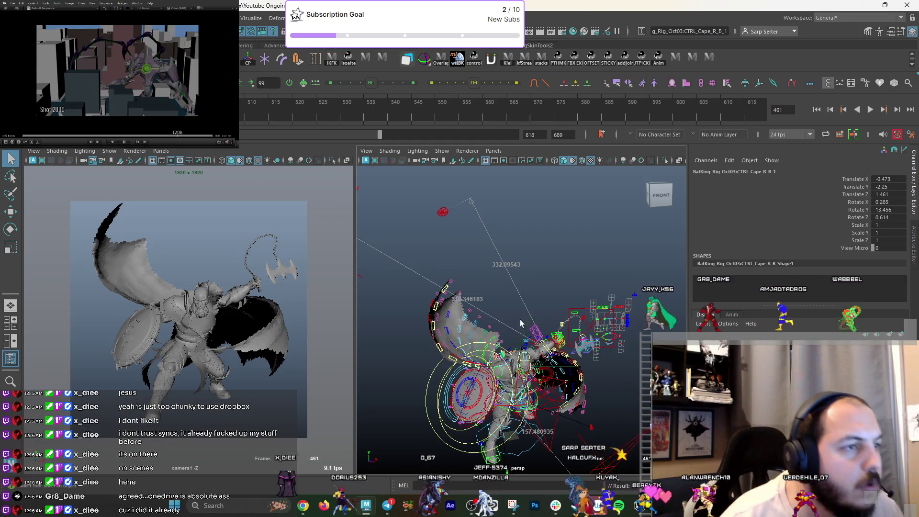
pyautogui.scroll(5, 553, 245)
pyautogui.scroll(3, 553, 246)
pyautogui.keyDown('alt'); pyautogui.moveTo(553, 245); pyautogui.dragTo(546, 288); pyautogui.keyUp('alt')
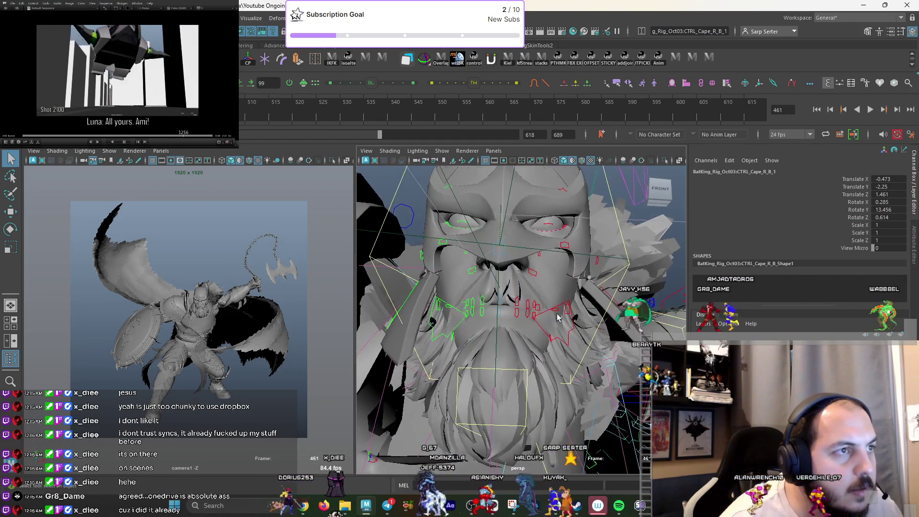
pyautogui.keyDown('alt'); pyautogui.moveTo(546, 287); pyautogui.dragTo(543, 310, button='middle'); pyautogui.keyUp('alt')
pyautogui.keyDown('alt'); pyautogui.moveTo(510, 272); pyautogui.dragTo(472, 291); pyautogui.keyUp('alt')
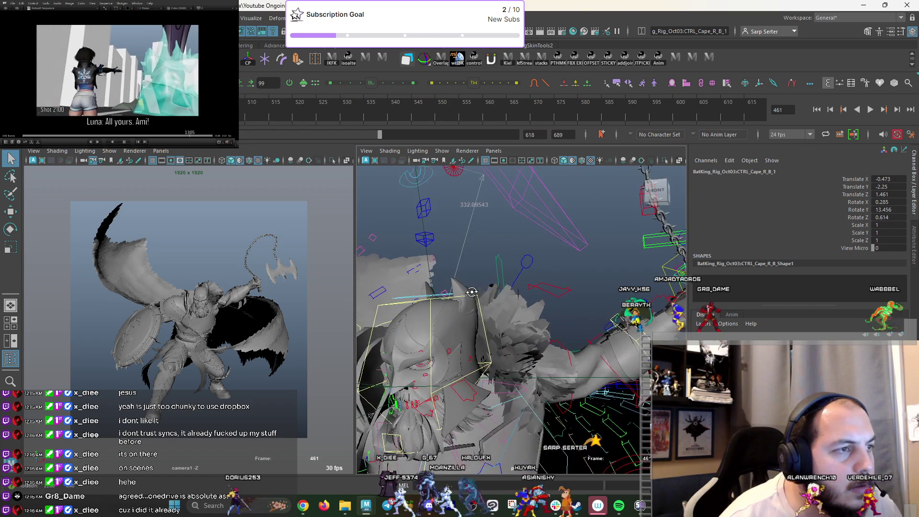
pyautogui.click(449, 353)
pyautogui.press('f')
pyautogui.scroll(-5, 512, 300)
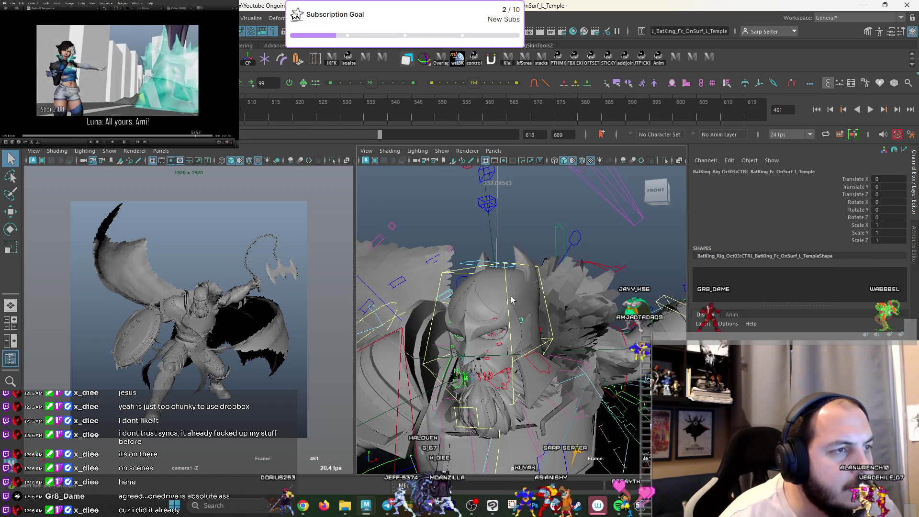
pyautogui.keyDown('alt'); pyautogui.moveTo(509, 284); pyautogui.dragTo(513, 365); pyautogui.keyUp('alt')
pyautogui.press('q')
pyautogui.press('e')
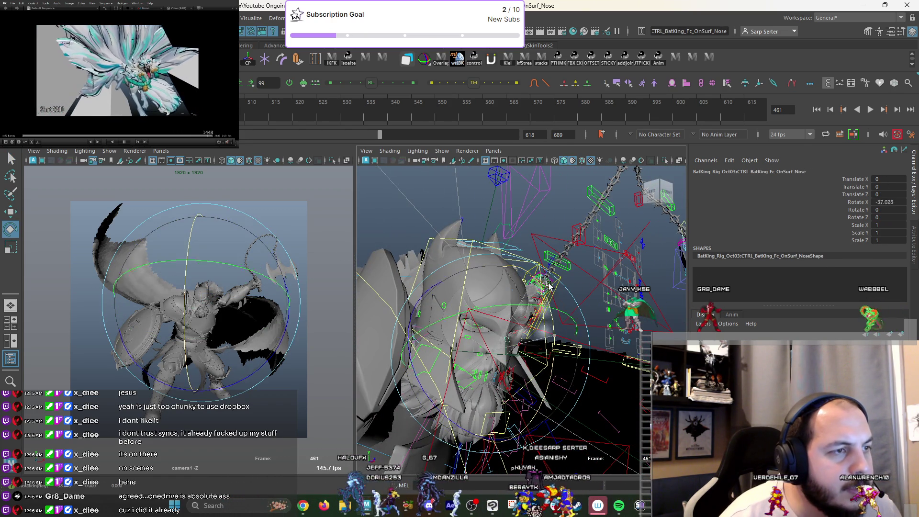
pyautogui.moveTo(531, 360)
pyautogui.keyDown('alt'); pyautogui.mouseDown()
pyautogui.moveTo(460, 338)
pyautogui.moveTo(443, 297)
pyautogui.moveTo(455, 268)
pyautogui.moveTo(472, 275)
pyautogui.moveTo(447, 301)
pyautogui.moveTo(450, 292)
pyautogui.moveTo(446, 334)
pyautogui.moveTo(512, 316)
pyautogui.mouseUp(); pyautogui.keyUp('alt')
pyautogui.press('q')
pyautogui.click(459, 339)
pyautogui.click(457, 263)
pyautogui.press('e')
pyautogui.hotkey('ctrl', 'z')
pyautogui.press('q')
pyautogui.click(446, 334)
pyautogui.moveTo(504, 314); pyautogui.dragTo(479, 335, button='right')
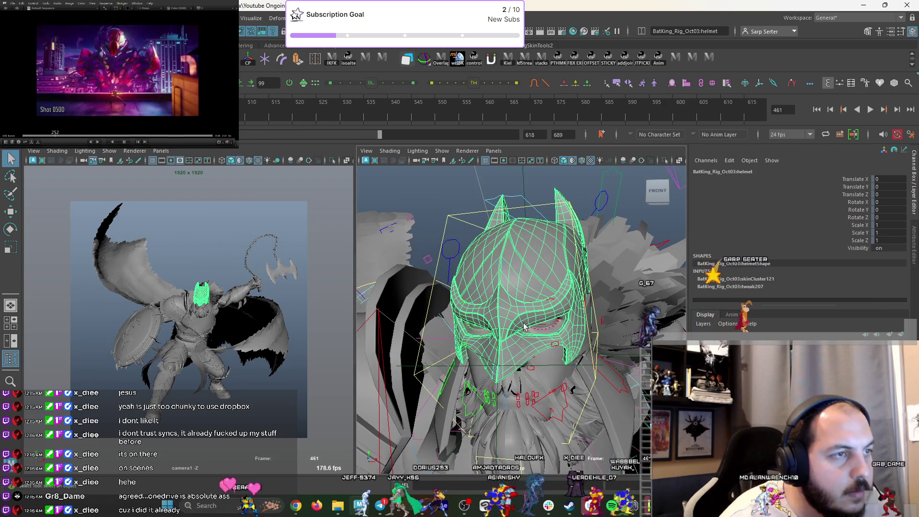
# Raise the helmet faces f[1787:2912] in the left view, then return to object mode.
pyautogui.doubleClick(554, 308)
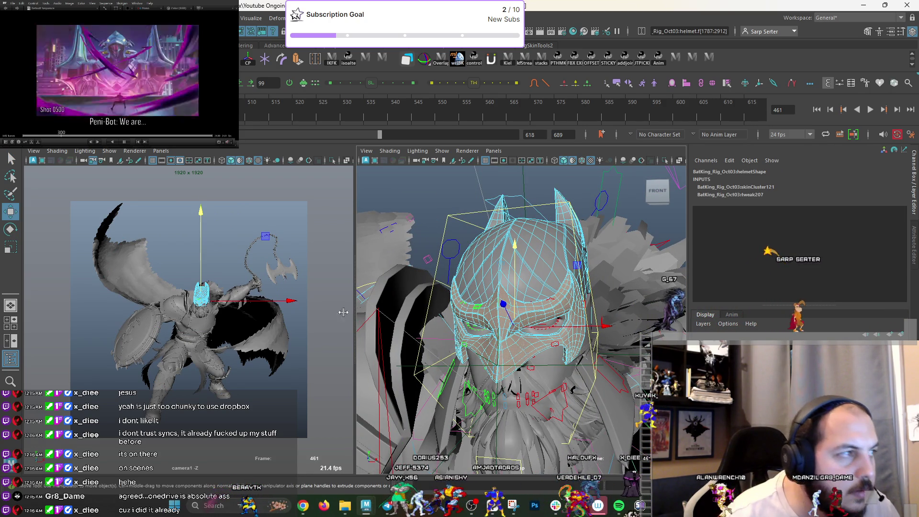
pyautogui.moveTo(205, 304)
pyautogui.mouseDown(button='right')
pyautogui.moveTo(159, 354)
pyautogui.moveTo(245, 291)
pyautogui.mouseUp(button='right')
pyautogui.moveTo(229, 287); pyautogui.dragTo(234, 273)
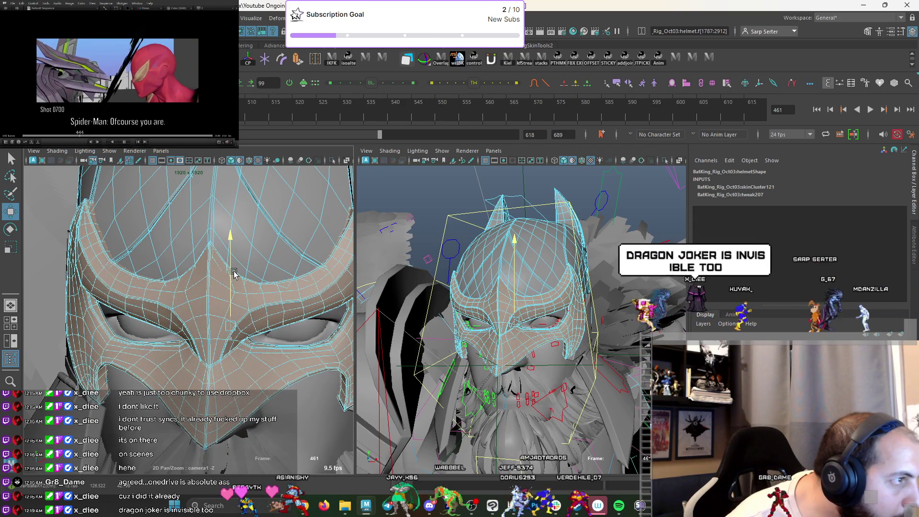
pyautogui.click(568, 256)
pyautogui.moveTo(567, 256); pyautogui.dragTo(599, 241, button='right')
pyautogui.click(309, 325)
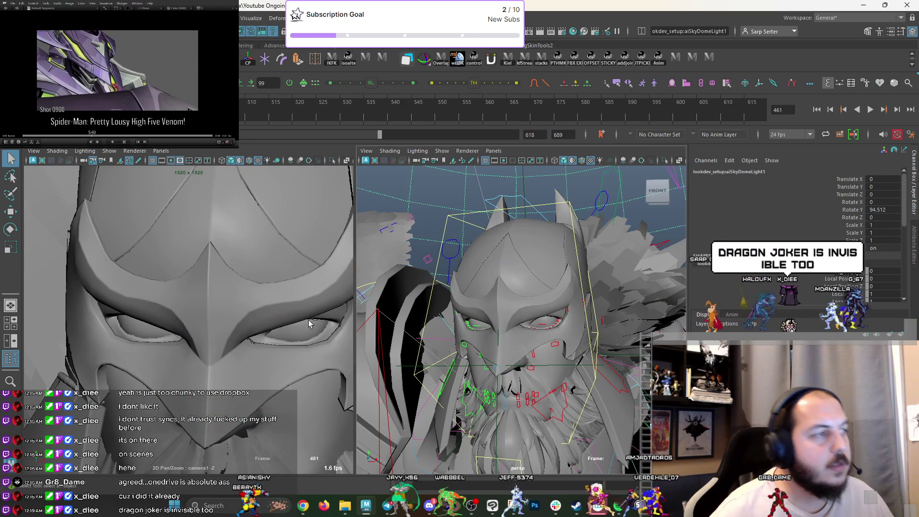
# Reframe the helmet close-up, turn on textured shaded display and reselect the helmet mesh.
pyautogui.press('\\')
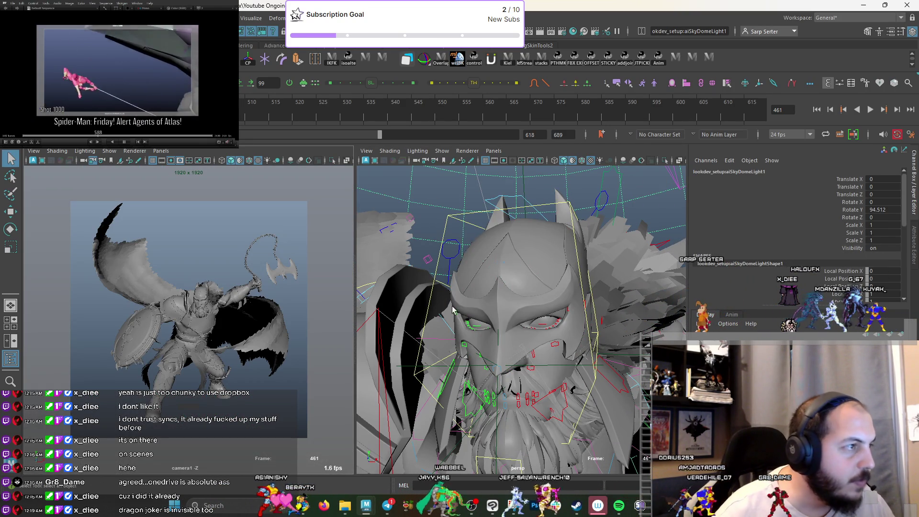
pyautogui.press('\\')
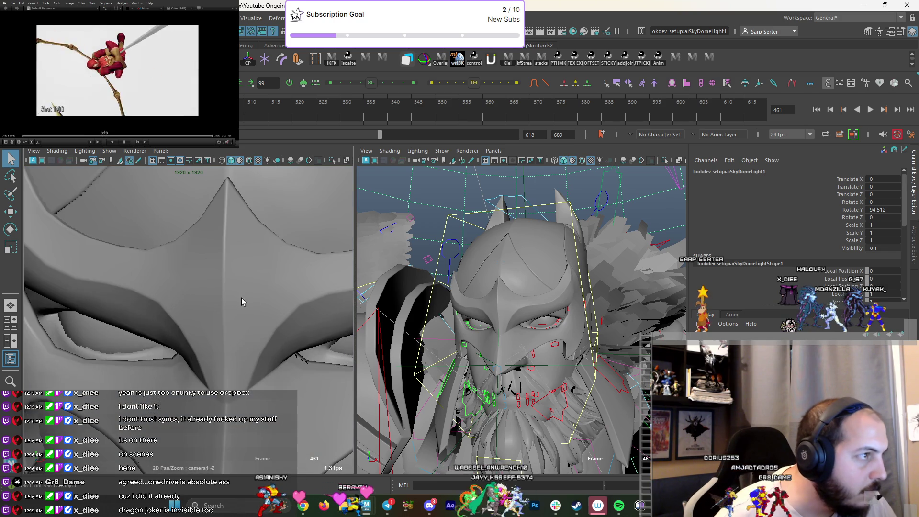
pyautogui.scroll(-3, 242, 290)
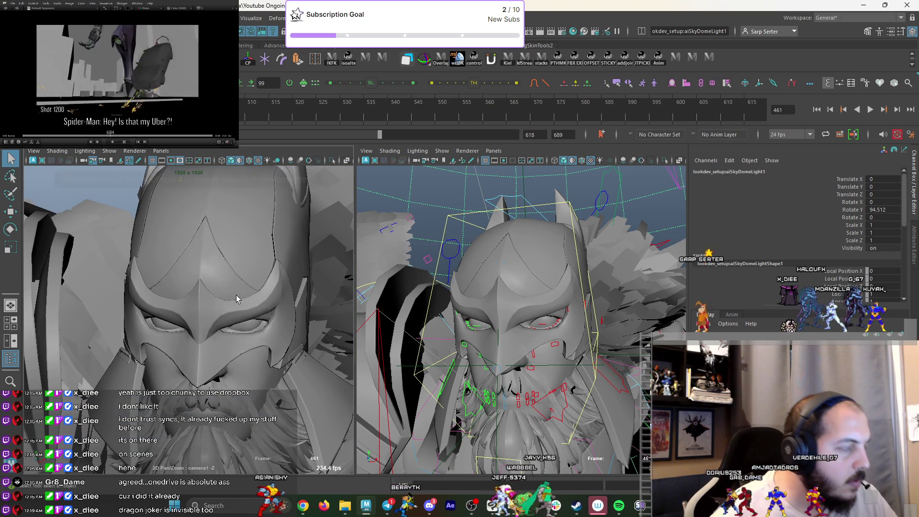
pyautogui.press('6')
pyautogui.click(542, 310)
pyautogui.press('6')
pyautogui.hotkey('ctrl', 'z')
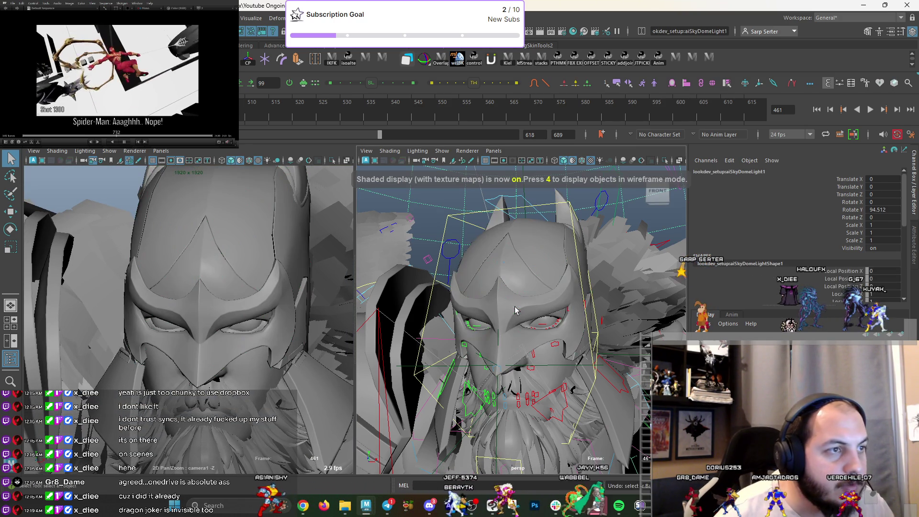
pyautogui.click(538, 302)
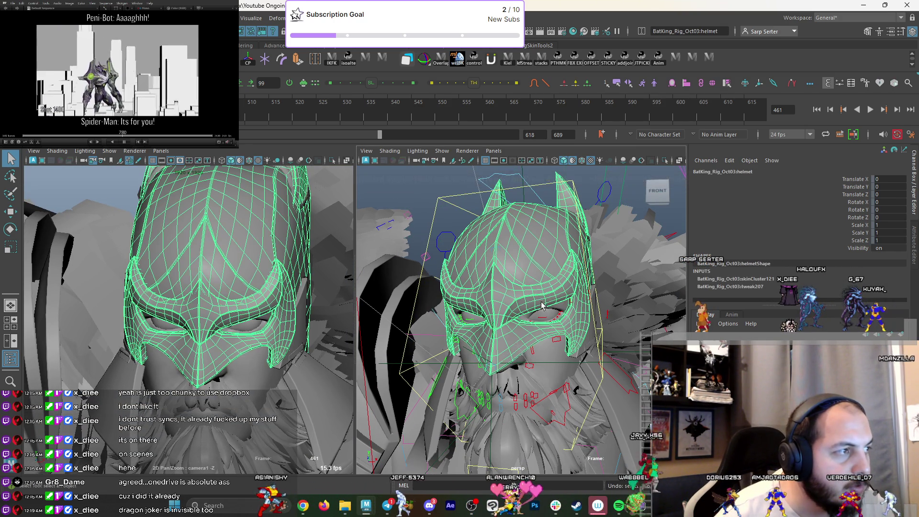
# Pull the helmet's forehead faces upward and leave face editing.
pyautogui.press('F11')
pyautogui.click(512, 238)
pyautogui.press('w')
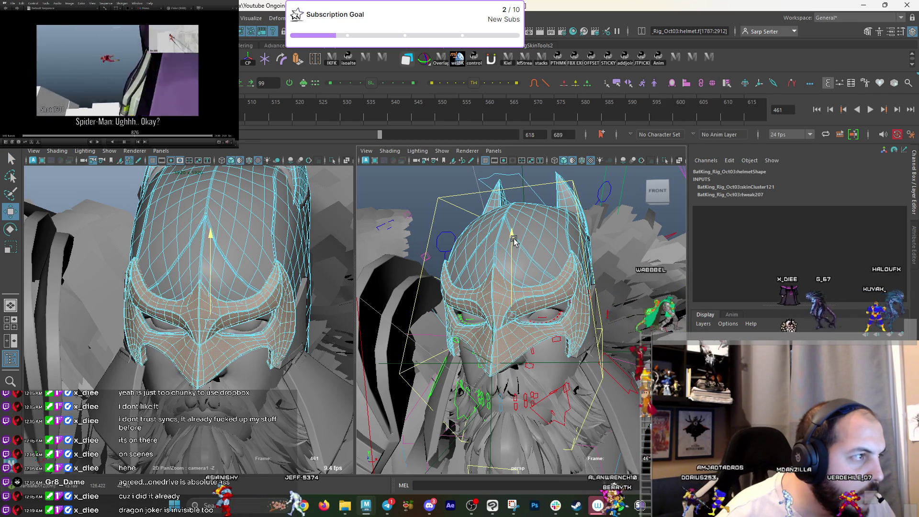
pyautogui.moveTo(527, 257); pyautogui.dragTo(527, 191, button='right')
pyautogui.click(351, 333)
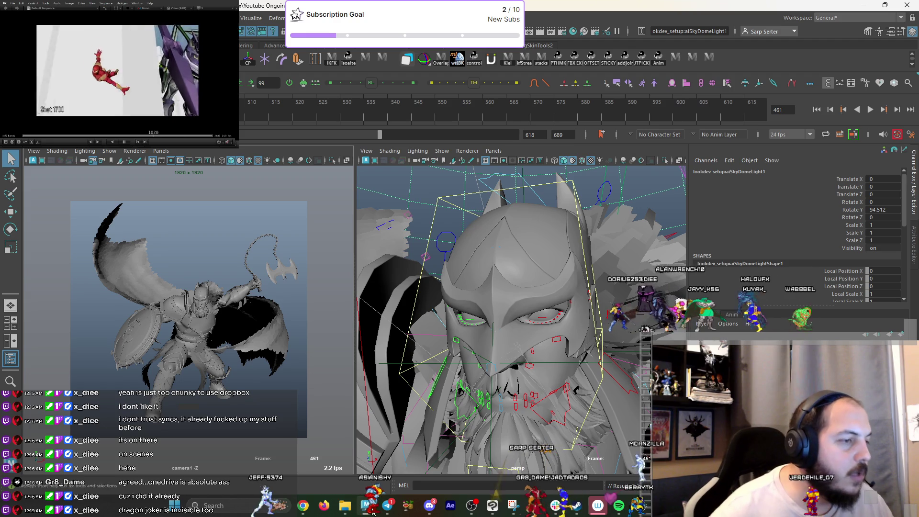
# Open JokerDragon_pose01.ma from the scenes folder, answering the save prompt for the current pose.
pyautogui.moveTo(373, 511)
pyautogui.moveTo(355, 478)
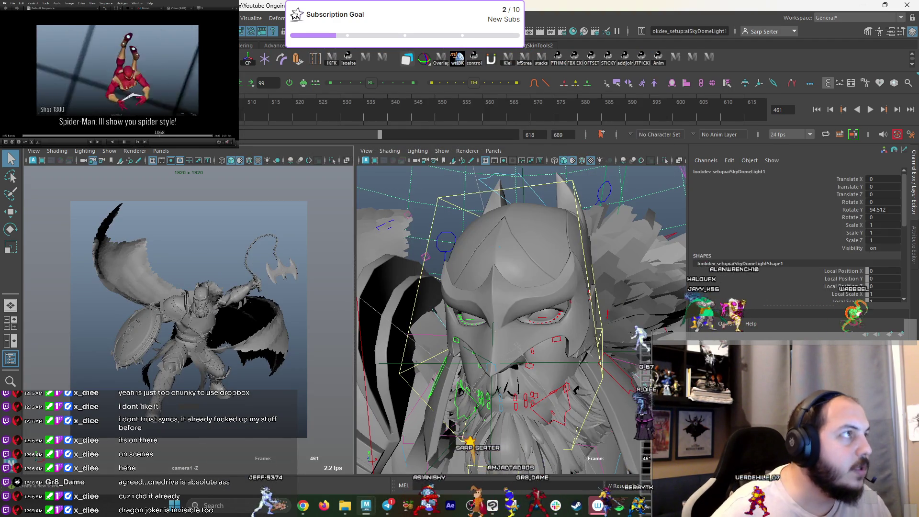
pyautogui.hotkey('ctrl', 'o')
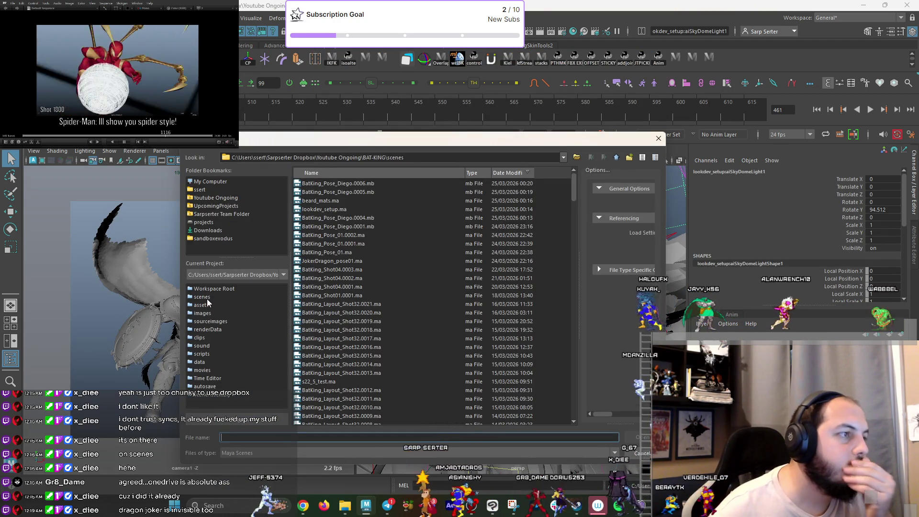
pyautogui.click(209, 298)
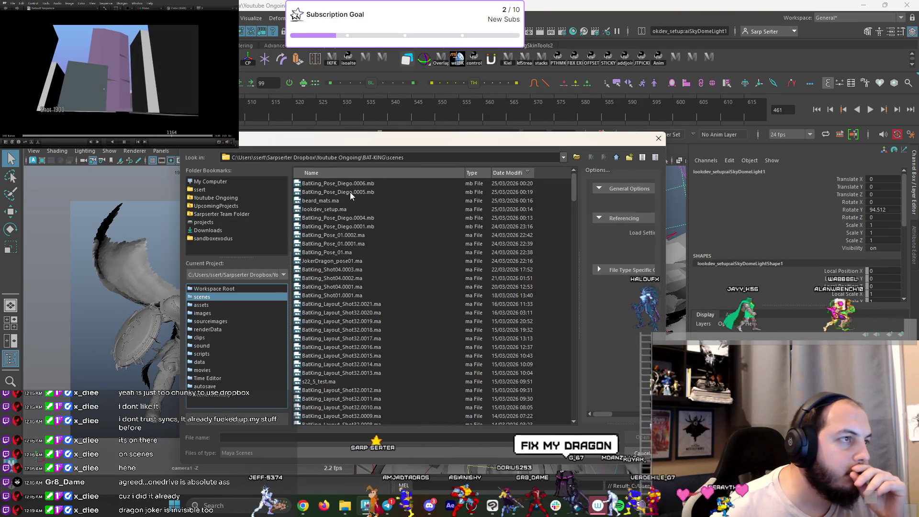
pyautogui.click(398, 261)
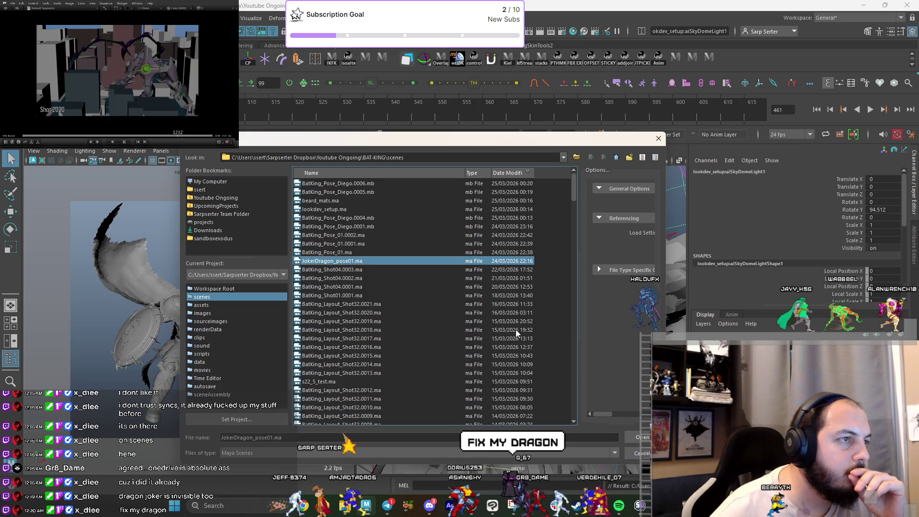
pyautogui.click(644, 440)
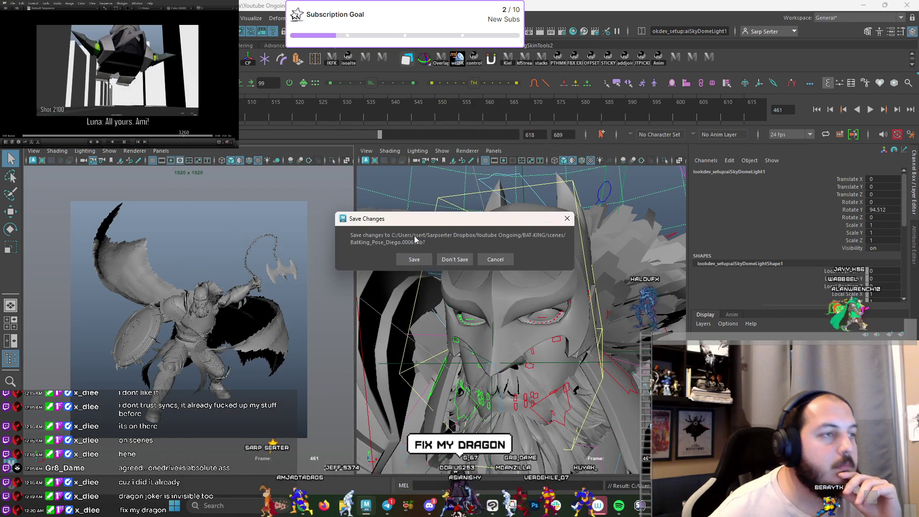
pyautogui.click(455, 259)
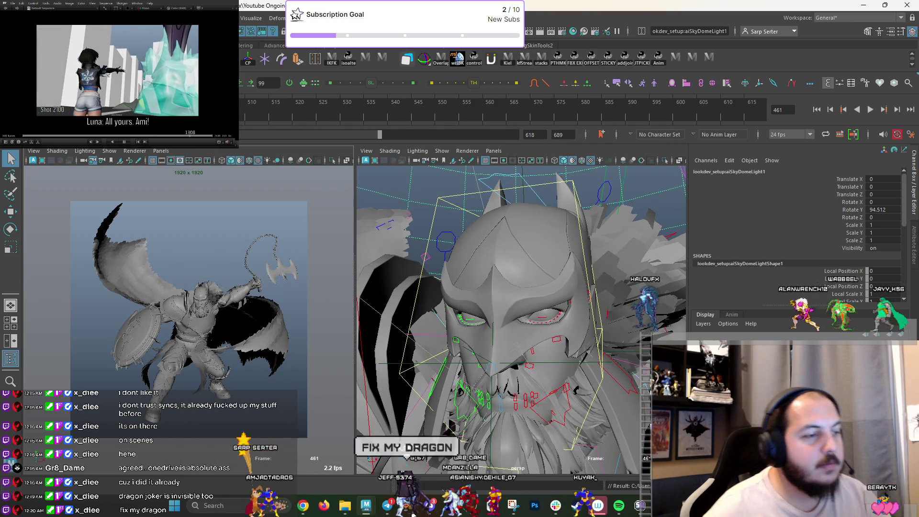
# Save the scene as Maya Binary under the name JokerDragon_pose01.
pyautogui.moveTo(429, 505)
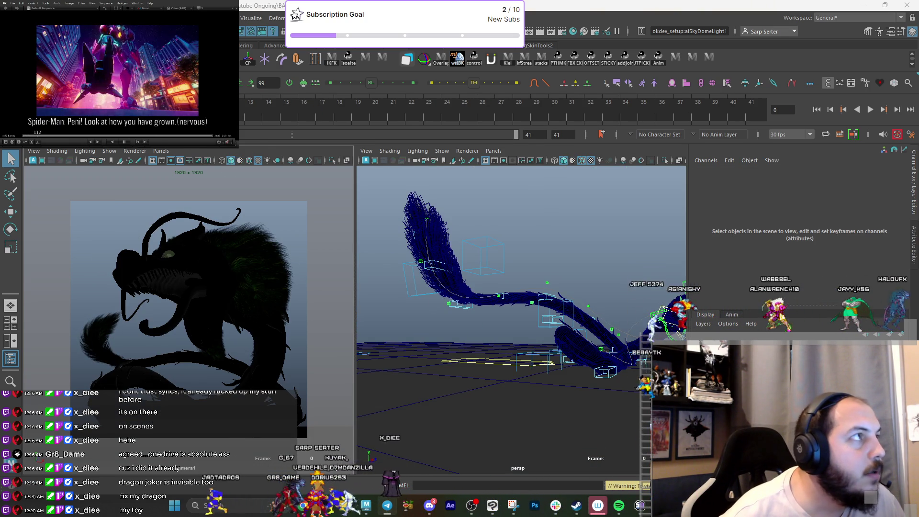
pyautogui.click(7, 18)
pyautogui.click(29, 72)
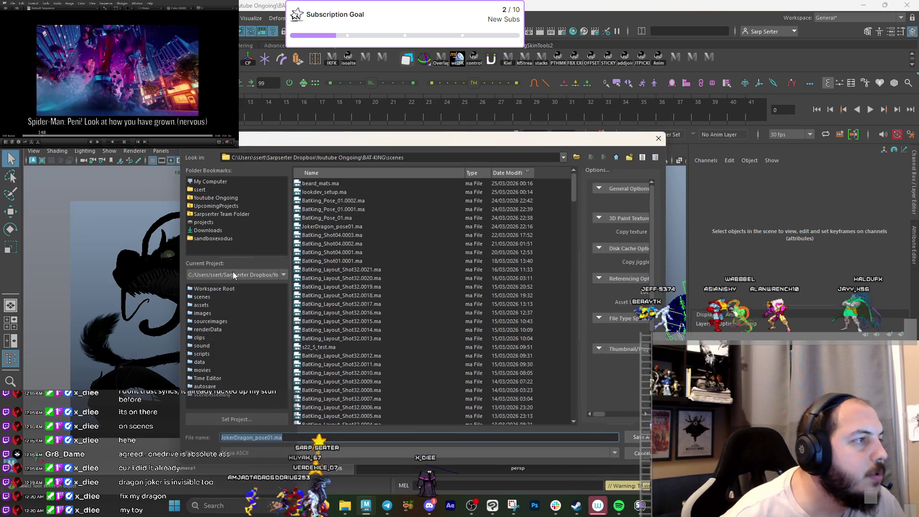
pyautogui.click(274, 454)
pyautogui.click(268, 462)
pyautogui.click(628, 440)
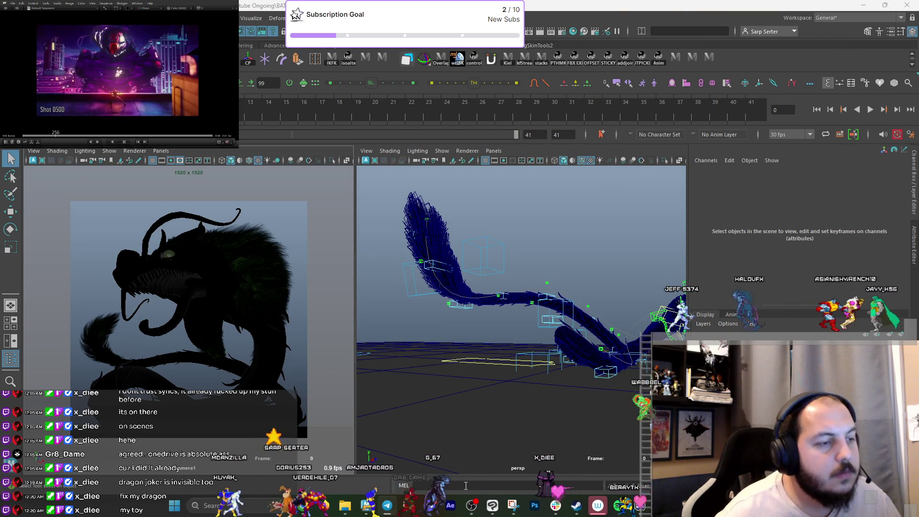
# Switch to the Iron Spider scene window and orbit around the spider rig.
pyautogui.moveTo(367, 507)
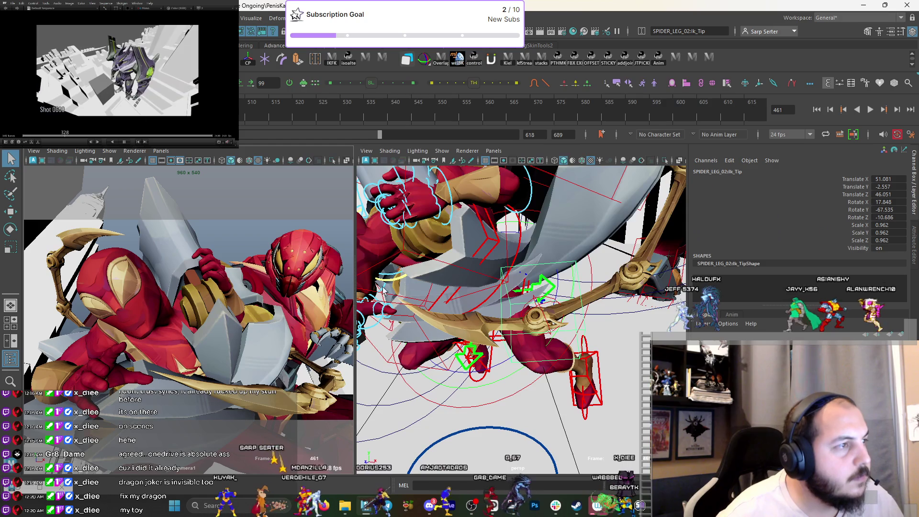
pyautogui.click(467, 443)
pyautogui.keyDown('alt'); pyautogui.moveTo(501, 280); pyautogui.dragTo(563, 272); pyautogui.keyUp('alt')
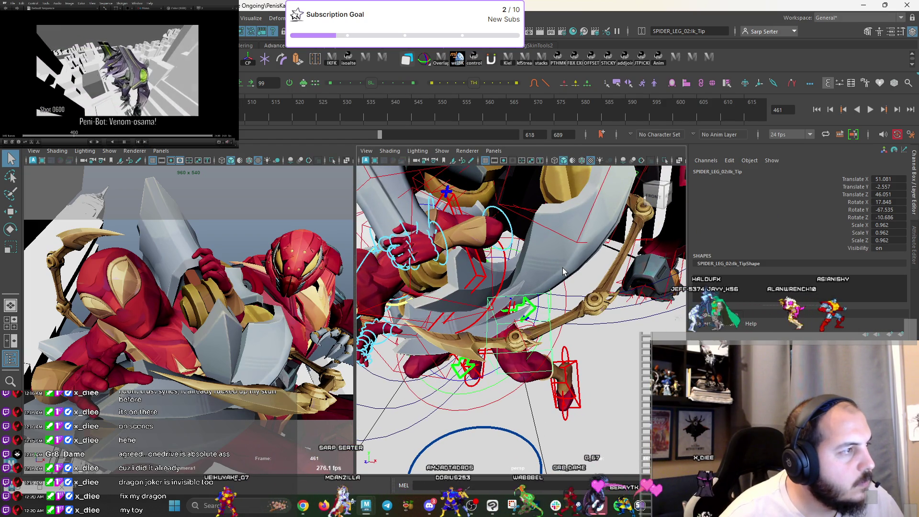
pyautogui.keyDown('alt'); pyautogui.moveTo(460, 350); pyautogui.dragTo(528, 349); pyautogui.keyUp('alt')
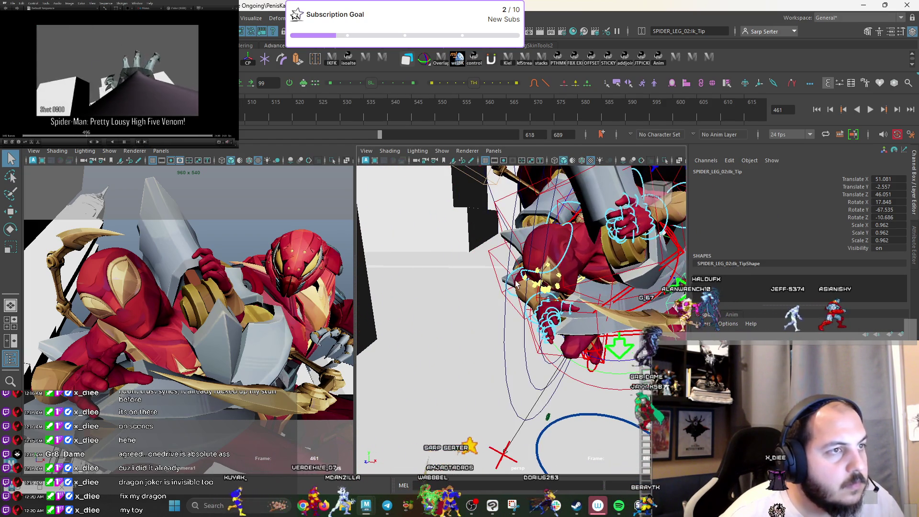
# Move the right elbow control FKElbow_R into place and rotate it slightly further.
pyautogui.press('w')
pyautogui.click(54, 385)
pyautogui.moveTo(55, 384)
pyautogui.mouseDown()
pyautogui.moveTo(72, 378)
pyautogui.moveTo(54, 388)
pyautogui.moveTo(97, 398)
pyautogui.mouseUp()
pyautogui.press('e')
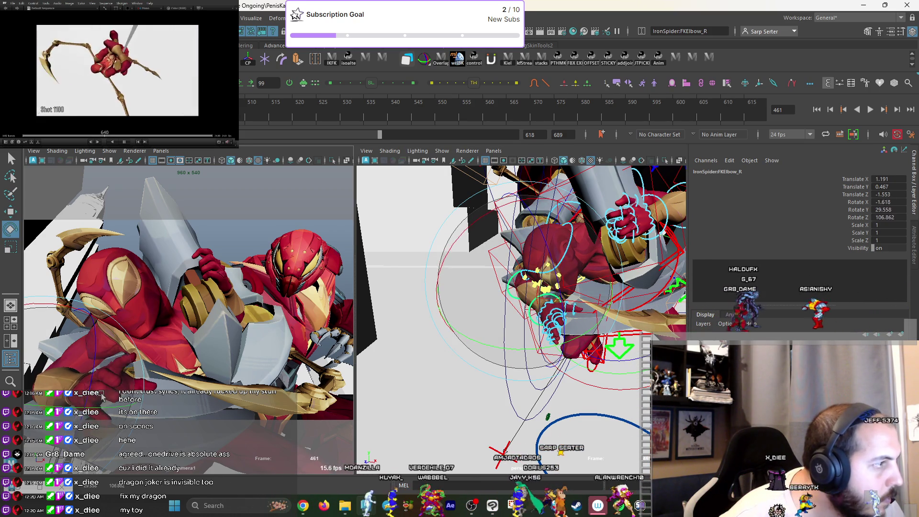
pyautogui.moveTo(97, 397); pyautogui.dragTo(112, 406)
pyautogui.press('q')
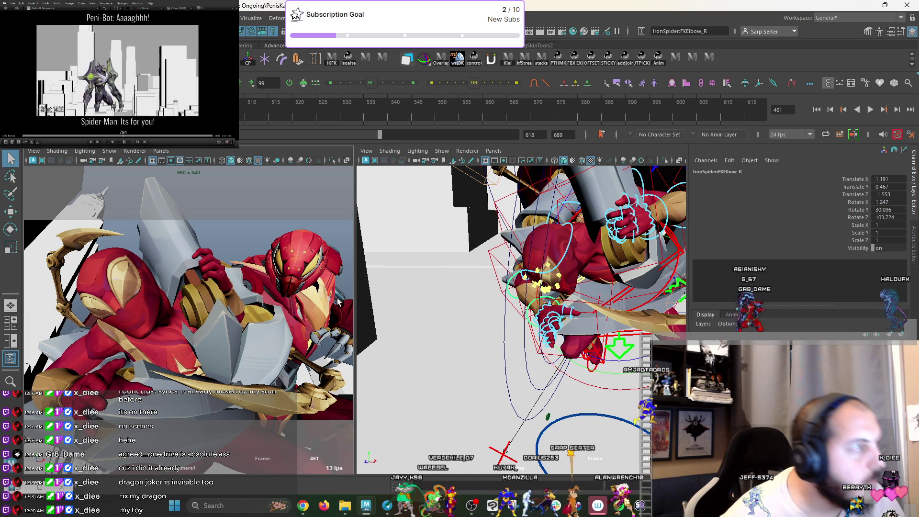
pyautogui.moveTo(569, 273)
pyautogui.keyDown('alt'); pyautogui.mouseDown()
pyautogui.moveTo(438, 261)
pyautogui.moveTo(485, 266)
pyautogui.mouseUp(); pyautogui.keyUp('alt')
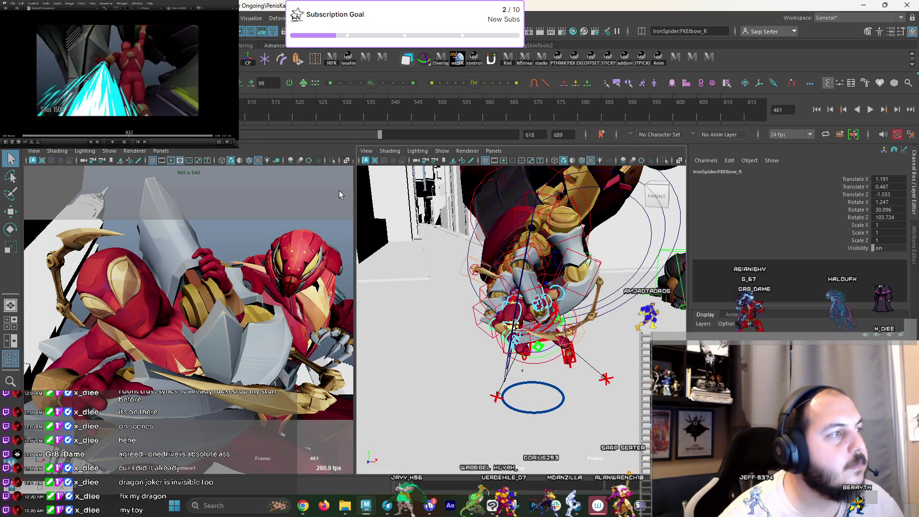
pyautogui.click(31, 18)
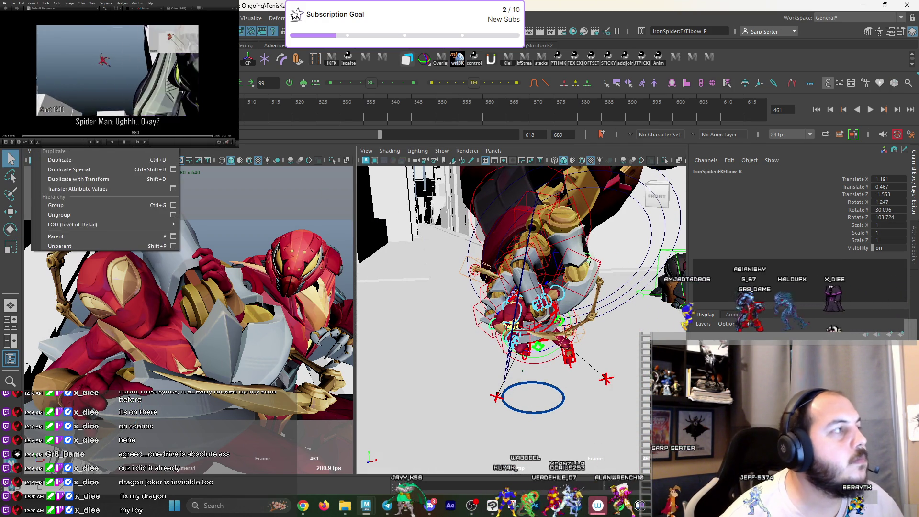
# Reference SPIDER_LEG_01.ma from the project's assets folder into the Iron Spider scene.
pyautogui.click(53, 243)
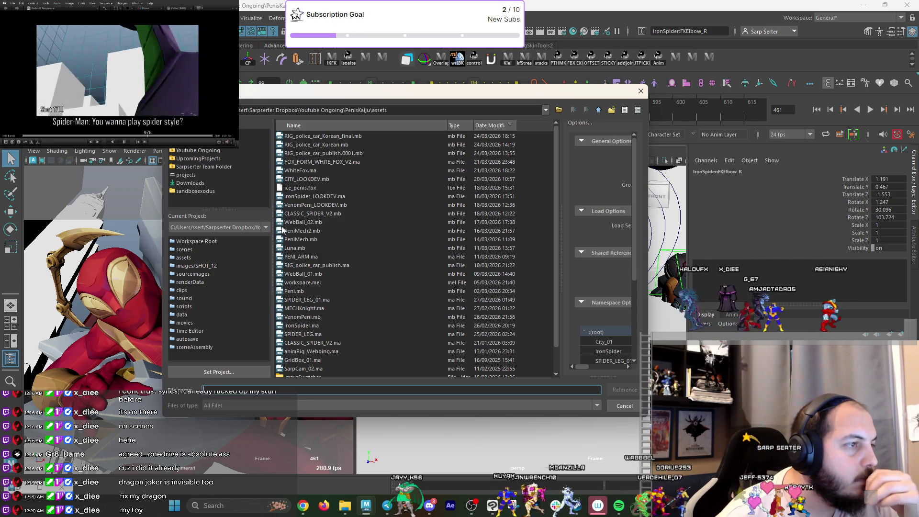
pyautogui.click(201, 258)
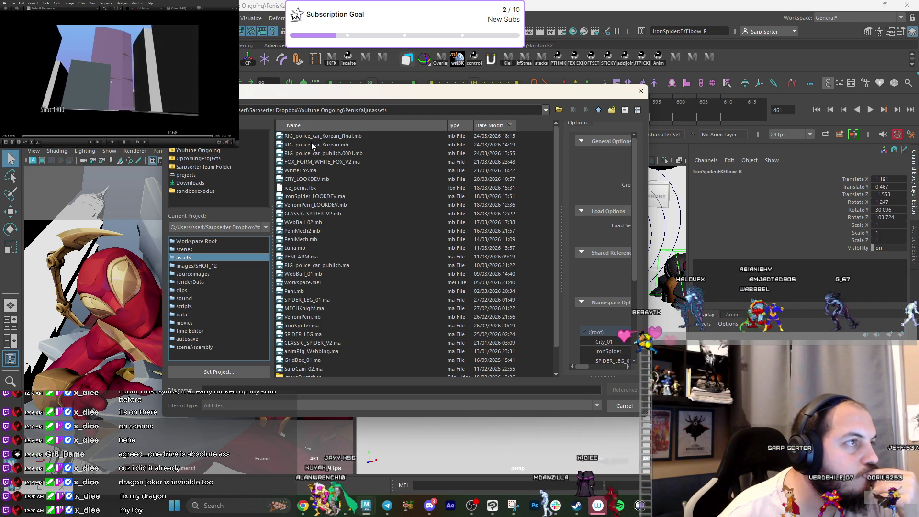
pyautogui.scroll(-1, 329, 191)
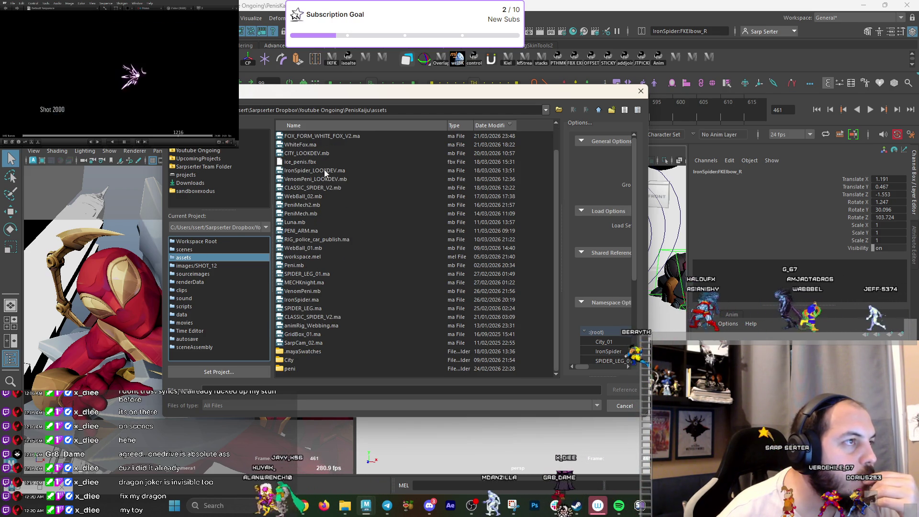
pyautogui.scroll(1, 329, 197)
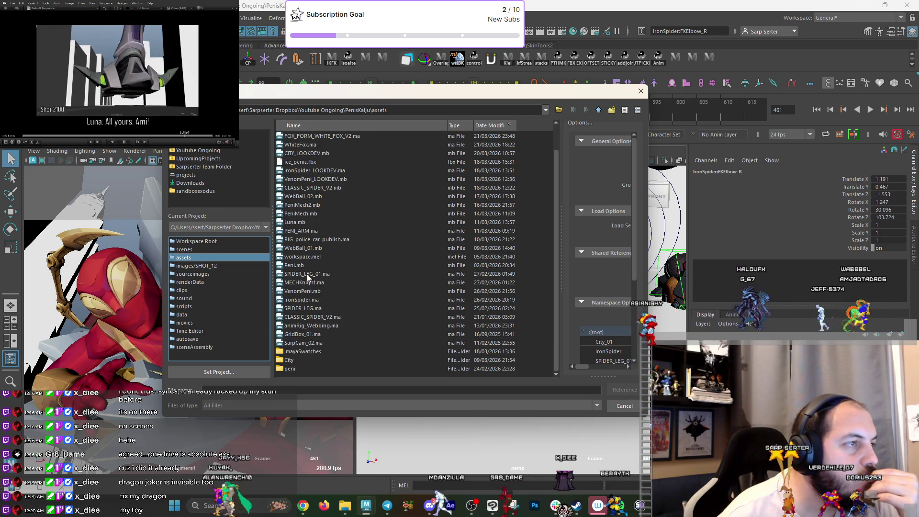
pyautogui.scroll(-1, 306, 274)
pyautogui.click(307, 274)
pyautogui.press('Return')
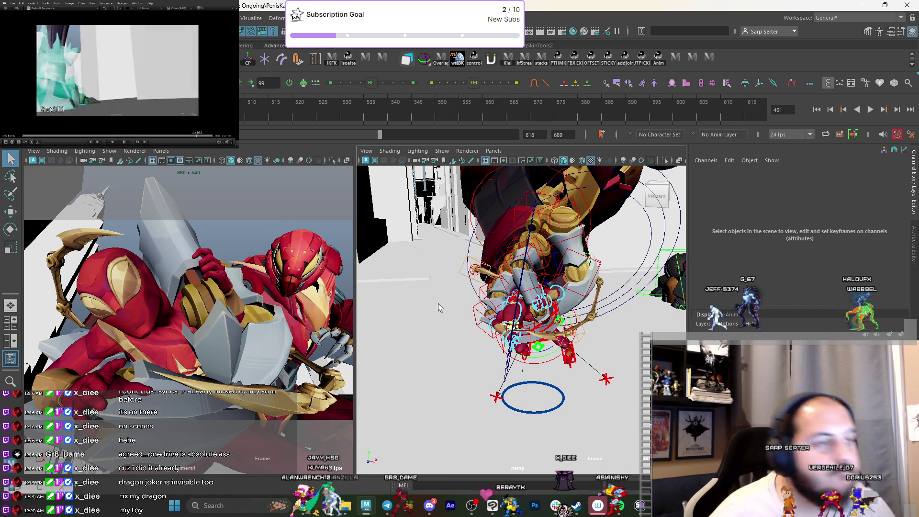
# Select the new leg's world control SPIDER_LEG_03:SpiderLegWorld_01 and frame it.
pyautogui.moveTo(513, 318)
pyautogui.keyDown('alt'); pyautogui.mouseDown()
pyautogui.moveTo(527, 336)
pyautogui.moveTo(544, 312)
pyautogui.moveTo(527, 309)
pyautogui.mouseUp(); pyautogui.keyUp('alt')
pyautogui.click(544, 312)
pyautogui.press('w')
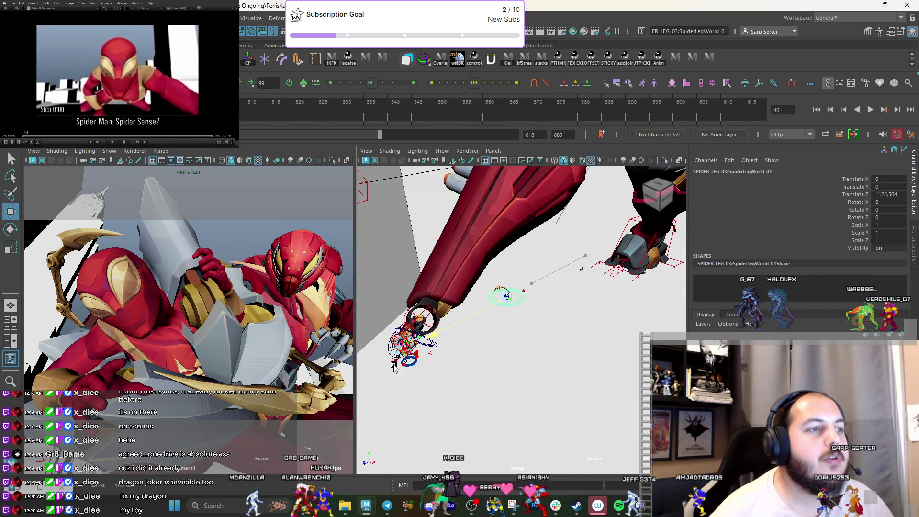
pyautogui.press('f')
pyautogui.keyDown('alt'); pyautogui.moveTo(508, 307); pyautogui.dragTo(484, 297); pyautogui.keyUp('alt')
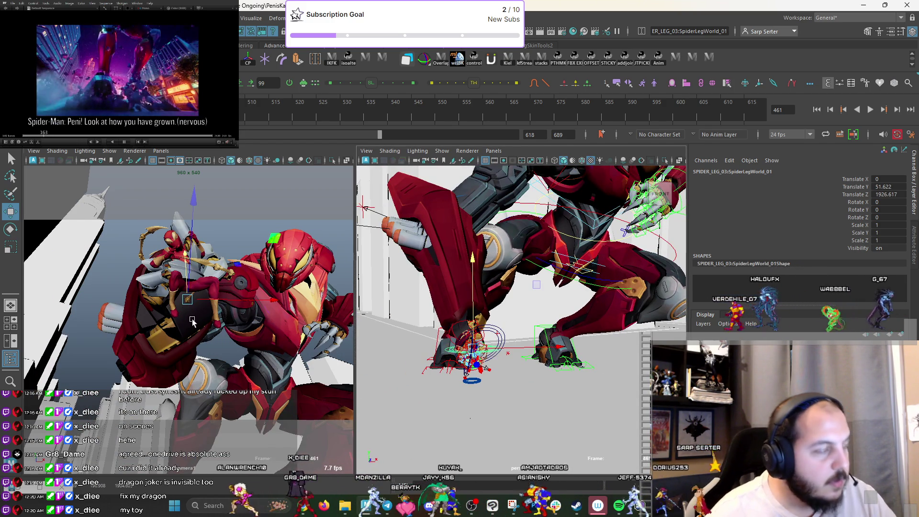
pyautogui.scroll(3, 192, 321)
pyautogui.scroll(2, 503, 351)
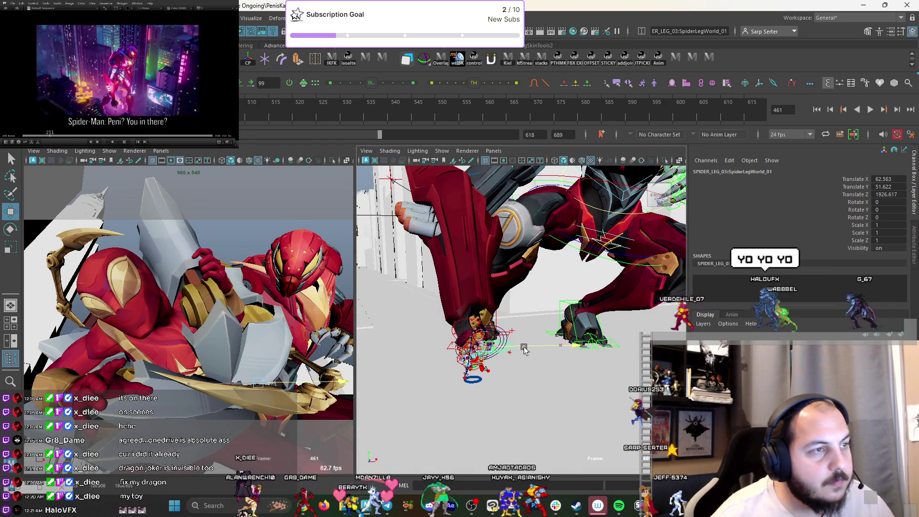
pyautogui.scroll(3, 524, 350)
# Raise the leg, turn it around its vertical axis, and tilt it forward against the character.
pyautogui.moveTo(519, 293); pyautogui.dragTo(520, 273)
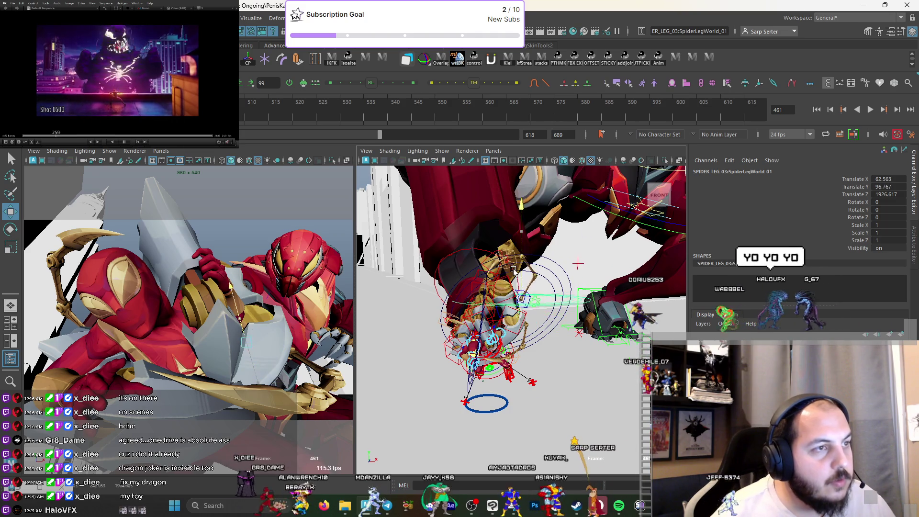
pyautogui.press('e')
pyautogui.moveTo(551, 307)
pyautogui.mouseDown()
pyautogui.moveTo(587, 321)
pyautogui.moveTo(577, 320)
pyautogui.mouseUp()
pyautogui.press('w')
pyautogui.moveTo(577, 320)
pyautogui.keyDown('alt'); pyautogui.mouseDown()
pyautogui.moveTo(472, 309)
pyautogui.moveTo(527, 317)
pyautogui.moveTo(523, 298)
pyautogui.mouseUp(); pyautogui.keyUp('alt')
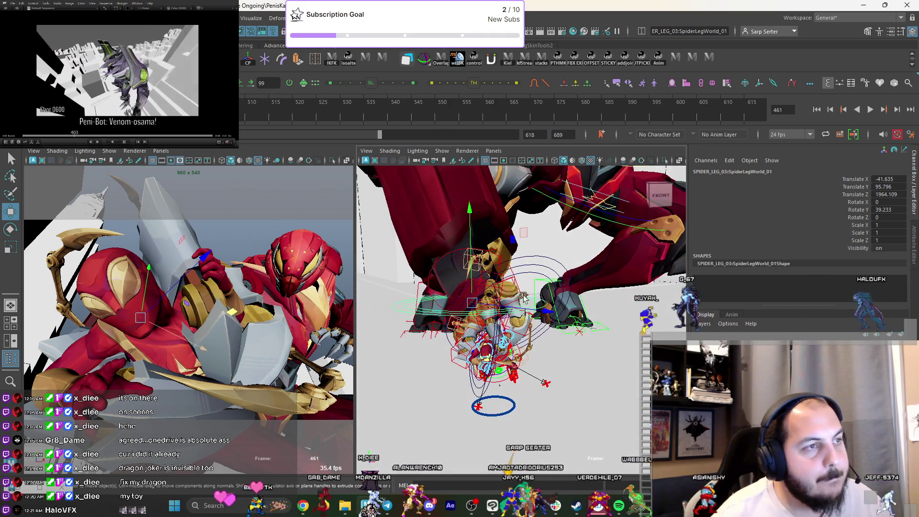
pyautogui.moveTo(474, 283); pyautogui.dragTo(482, 278)
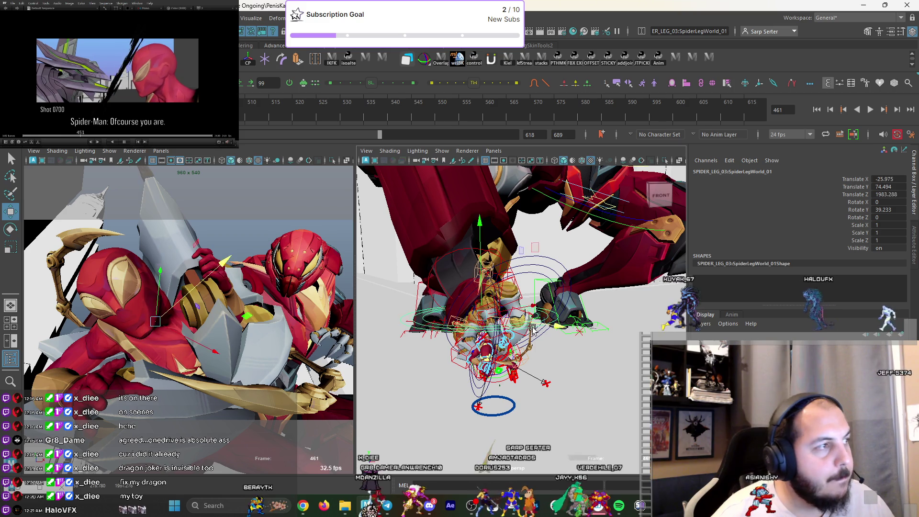
pyautogui.press('e')
pyautogui.moveTo(158, 323)
pyautogui.mouseDown()
pyautogui.moveTo(195, 357)
pyautogui.moveTo(216, 348)
pyautogui.mouseUp()
pyautogui.press('w')
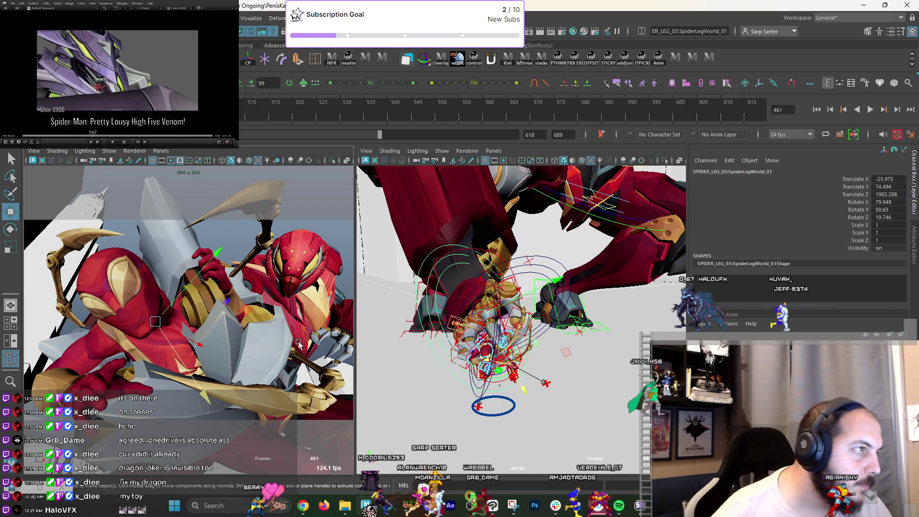
# Lower the leg onto the character and rotate it to match the reference.
pyautogui.keyDown('alt'); pyautogui.moveTo(594, 349); pyautogui.dragTo(600, 346); pyautogui.keyUp('alt')
pyautogui.moveTo(554, 323); pyautogui.dragTo(529, 331)
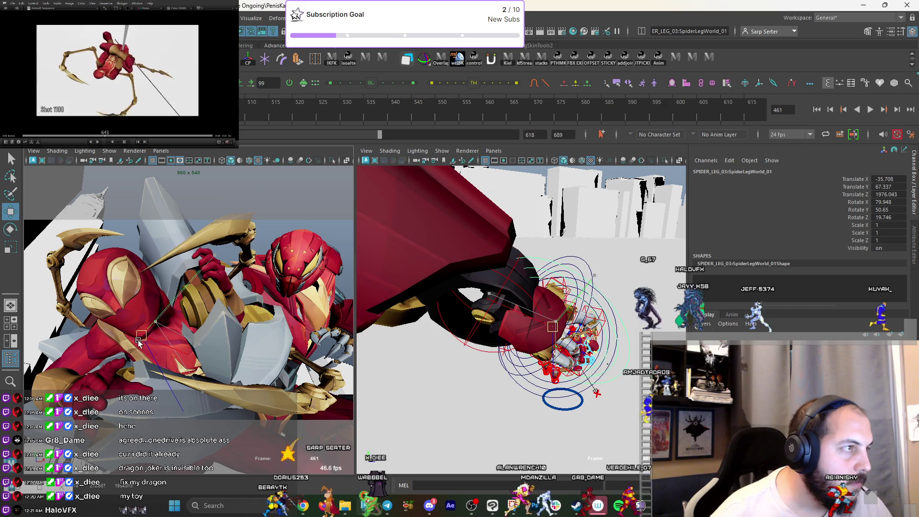
pyautogui.press('e')
pyautogui.moveTo(191, 388)
pyautogui.mouseDown()
pyautogui.moveTo(139, 387)
pyautogui.moveTo(137, 373)
pyautogui.mouseUp()
pyautogui.press('w')
pyautogui.moveTo(138, 339); pyautogui.dragTo(150, 350)
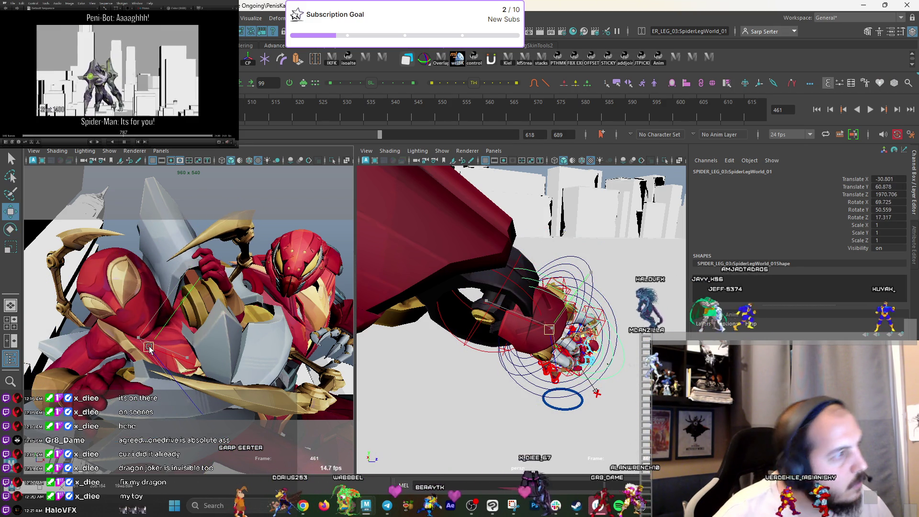
pyautogui.moveTo(486, 363)
pyautogui.keyDown('alt'); pyautogui.mouseDown()
pyautogui.moveTo(448, 368)
pyautogui.moveTo(469, 370)
pyautogui.mouseUp(); pyautogui.keyUp('alt')
# Push the leg back in depth, settling its world control at -34.038, 65.024, 1969.047.
pyautogui.rightClick(470, 370)
pyautogui.press('w')
pyautogui.keyDown('alt'); pyautogui.moveTo(503, 337); pyautogui.dragTo(568, 348); pyautogui.keyUp('alt')
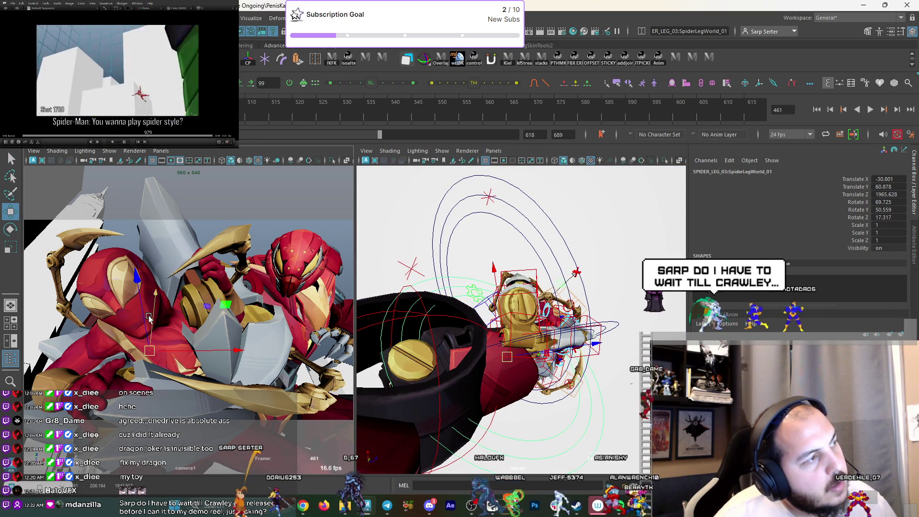
pyautogui.moveTo(149, 350); pyautogui.dragTo(148, 346)
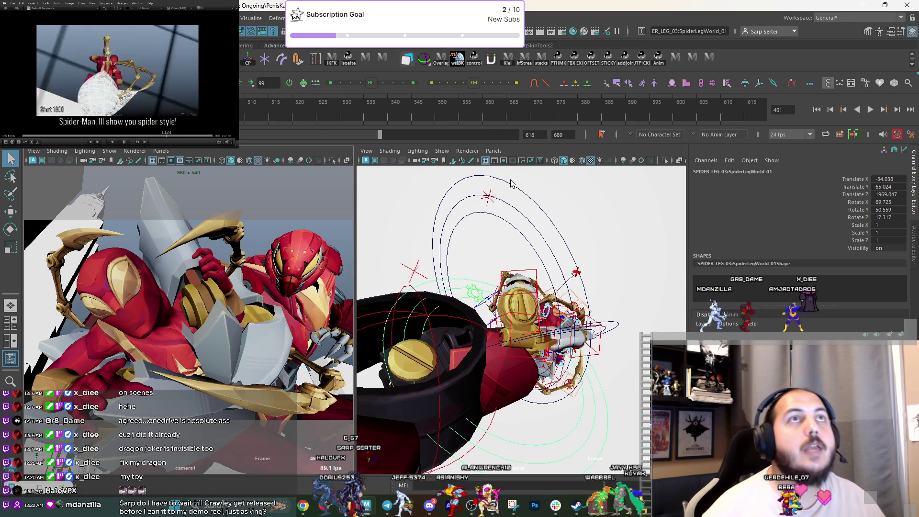
pyautogui.moveTo(482, 260)
pyautogui.keyDown('alt'); pyautogui.mouseDown()
pyautogui.moveTo(533, 258)
pyautogui.moveTo(533, 281)
pyautogui.moveTo(581, 269)
pyautogui.mouseUp(); pyautogui.keyUp('alt')
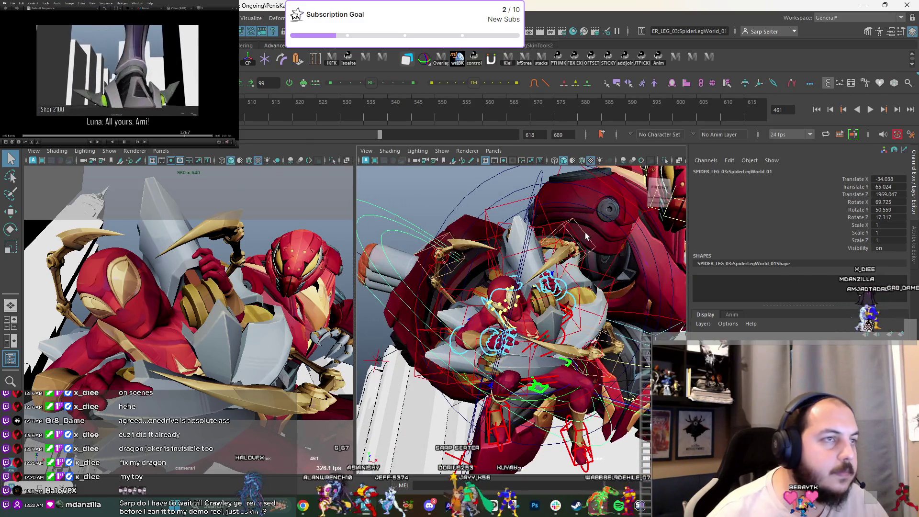
pyautogui.click(220, 240)
# Nudge the leg tip, then frame the second leg's world control and undo the last move.
pyautogui.press('w')
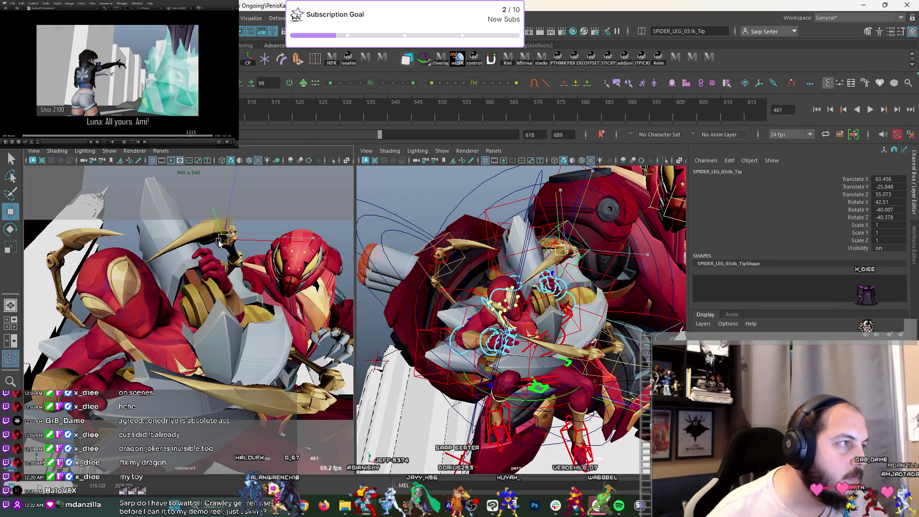
pyautogui.moveTo(223, 242); pyautogui.dragTo(229, 241)
pyautogui.moveTo(503, 288)
pyautogui.keyDown('alt'); pyautogui.mouseDown()
pyautogui.moveTo(535, 345)
pyautogui.moveTo(539, 288)
pyautogui.mouseUp(); pyautogui.keyUp('alt')
pyautogui.click(540, 289)
pyautogui.press('f')
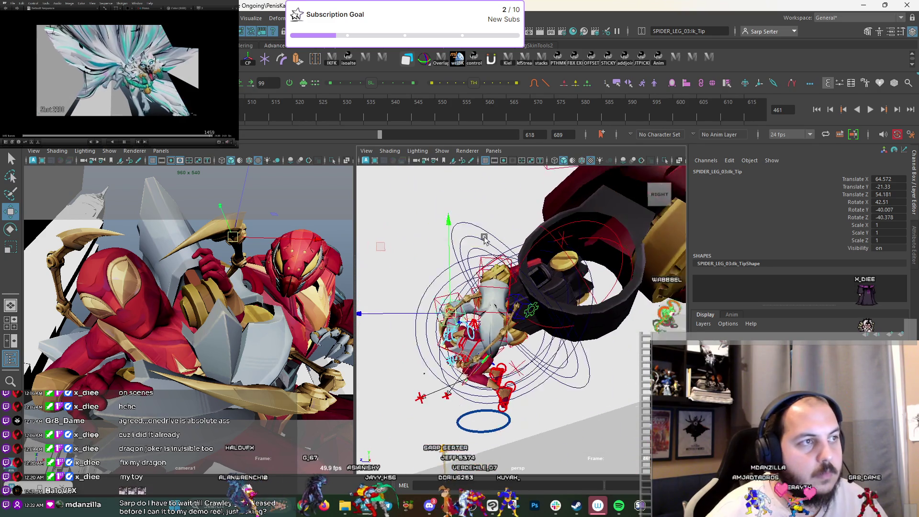
pyautogui.hotkey('ctrl', 'z')
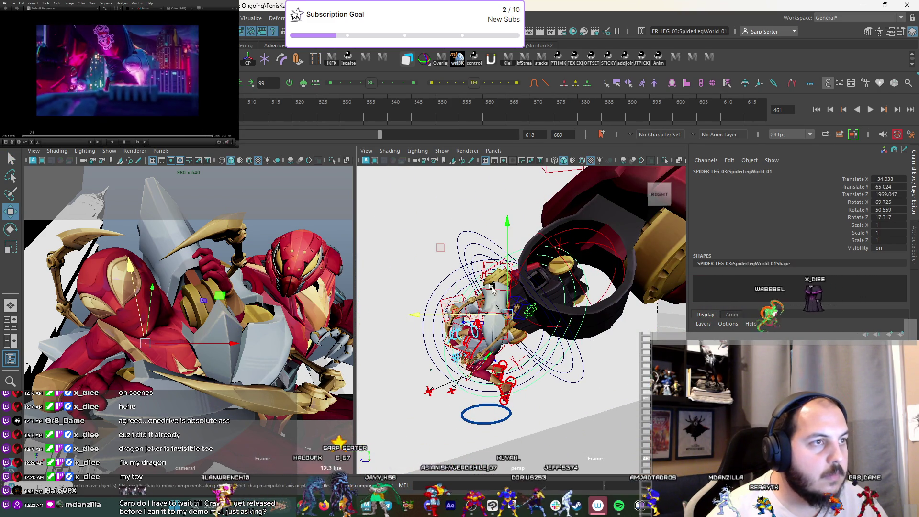
# Move SPIDER_LEG_03's world control to about -25.263, 75.894, 1962.524.
pyautogui.click(466, 315)
pyautogui.press('w')
pyautogui.moveTo(466, 314)
pyautogui.mouseDown()
pyautogui.moveTo(514, 283)
pyautogui.moveTo(523, 320)
pyautogui.mouseUp()
pyautogui.moveTo(524, 320)
pyautogui.mouseDown(button='right')
pyautogui.moveTo(479, 355)
pyautogui.moveTo(466, 309)
pyautogui.mouseUp(button='right')
pyautogui.moveTo(447, 345)
pyautogui.mouseDown()
pyautogui.moveTo(532, 233)
pyautogui.moveTo(500, 265)
pyautogui.mouseUp()
# Move and rotate SPIDER_LEG_03:Ik_Tip so the leg tip follows the concept art.
pyautogui.click(500, 265)
pyautogui.press('w')
pyautogui.moveTo(244, 201); pyautogui.dragTo(247, 201)
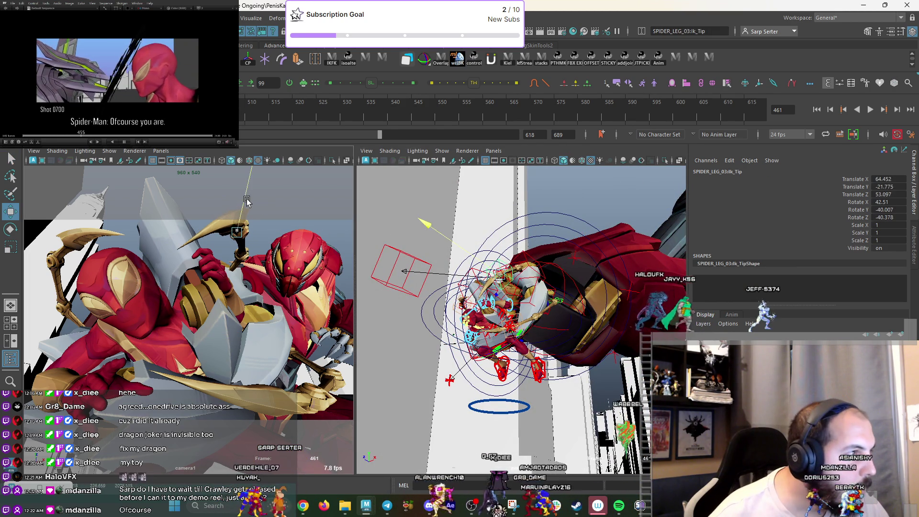
pyautogui.moveTo(509, 268)
pyautogui.keyDown('alt'); pyautogui.mouseDown()
pyautogui.moveTo(484, 251)
pyautogui.moveTo(443, 269)
pyautogui.mouseUp(); pyautogui.keyUp('alt')
pyautogui.press('e')
pyautogui.press('w')
pyautogui.moveTo(245, 239); pyautogui.dragTo(237, 251)
pyautogui.press('e')
pyautogui.moveTo(287, 225); pyautogui.dragTo(296, 229)
pyautogui.press('q')
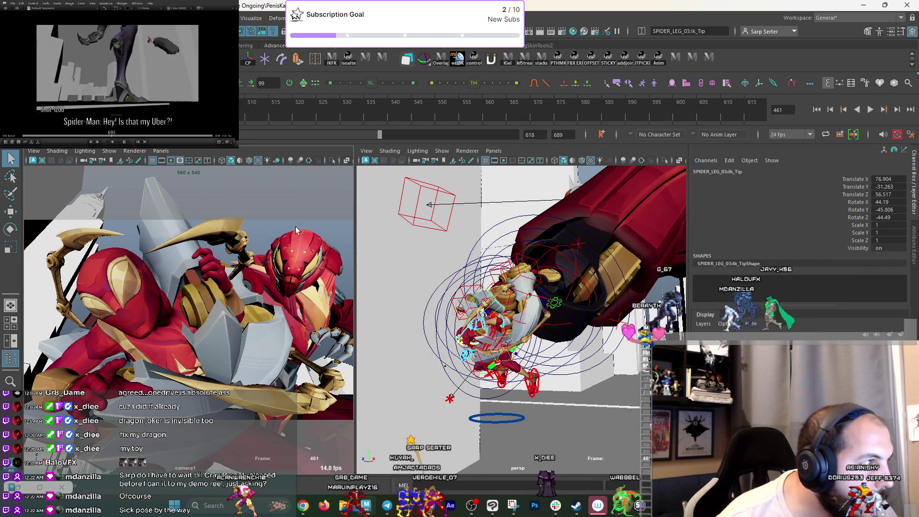
# Undo a stray move on the second leg and reselect SPIDER_LEG_03's world control.
pyautogui.moveTo(540, 325)
pyautogui.keyDown('alt'); pyautogui.mouseDown()
pyautogui.moveTo(469, 340)
pyautogui.moveTo(435, 368)
pyautogui.mouseUp(); pyautogui.keyUp('alt')
pyautogui.click(509, 234)
pyautogui.press('w')
pyautogui.hotkey('ctrl', 'z')
pyautogui.click(507, 249)
# Raise and shift SpiderLegWorld_01 of SPIDER_LEG_03 to better match the concept art.
pyautogui.moveTo(424, 341); pyautogui.dragTo(421, 345, button='middle')
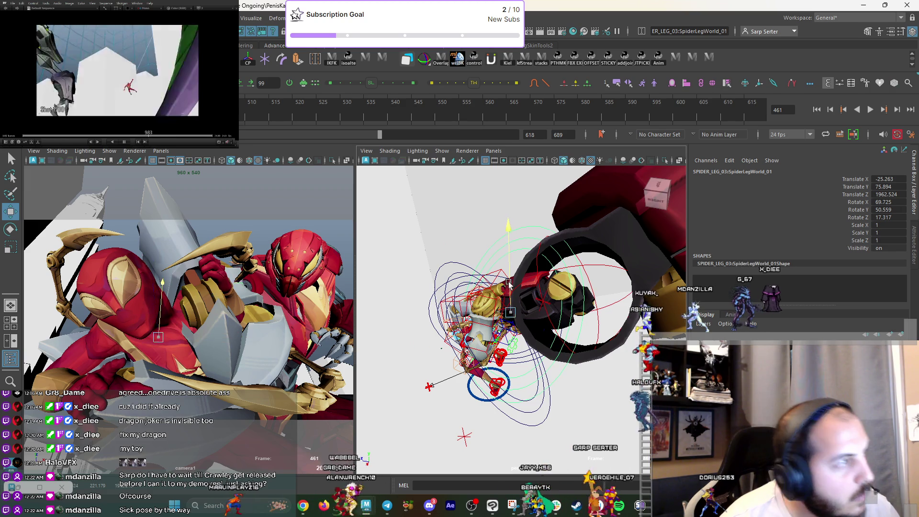
pyautogui.moveTo(508, 284); pyautogui.dragTo(511, 279, button='middle')
pyautogui.moveTo(160, 329); pyautogui.dragTo(165, 331, button='middle')
pyautogui.keyDown('alt'); pyautogui.moveTo(565, 341); pyautogui.dragTo(509, 340); pyautogui.keyUp('alt')
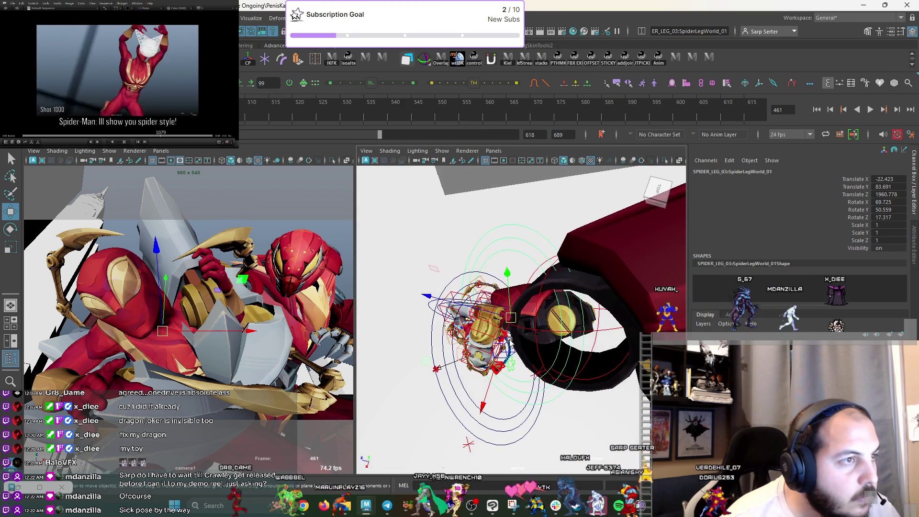
pyautogui.moveTo(428, 364); pyautogui.dragTo(491, 321, button='middle')
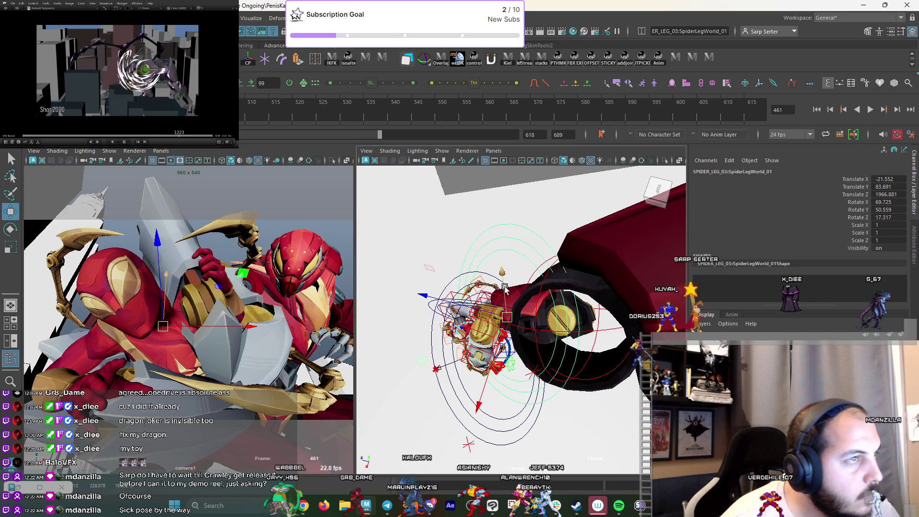
pyautogui.moveTo(505, 287); pyautogui.dragTo(506, 290, button='middle')
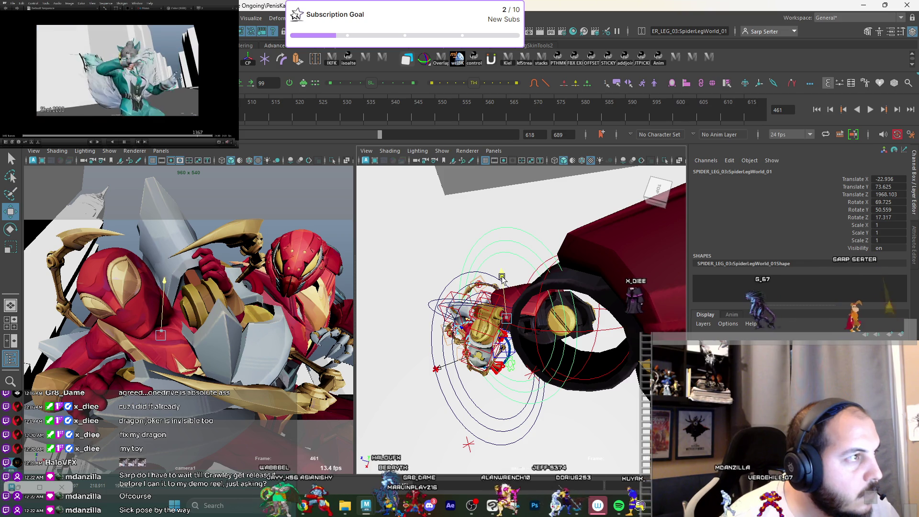
# From a closer front view, select the third leg's Ik_Tip and re-angle it.
pyautogui.keyDown('alt'); pyautogui.moveTo(491, 302); pyautogui.dragTo(503, 293); pyautogui.keyUp('alt')
pyautogui.keyDown('alt'); pyautogui.moveTo(517, 275); pyautogui.dragTo(565, 270); pyautogui.keyUp('alt')
pyautogui.click(524, 267)
pyautogui.press('e')
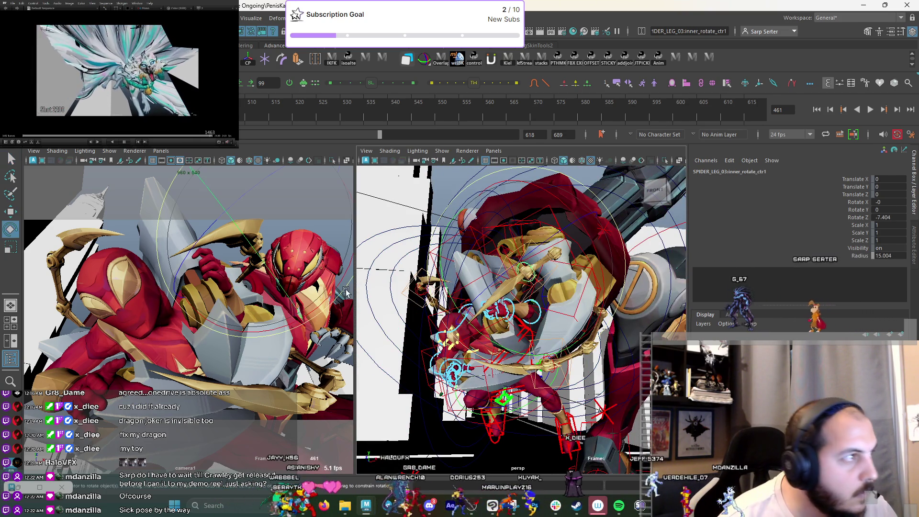
pyautogui.press('q')
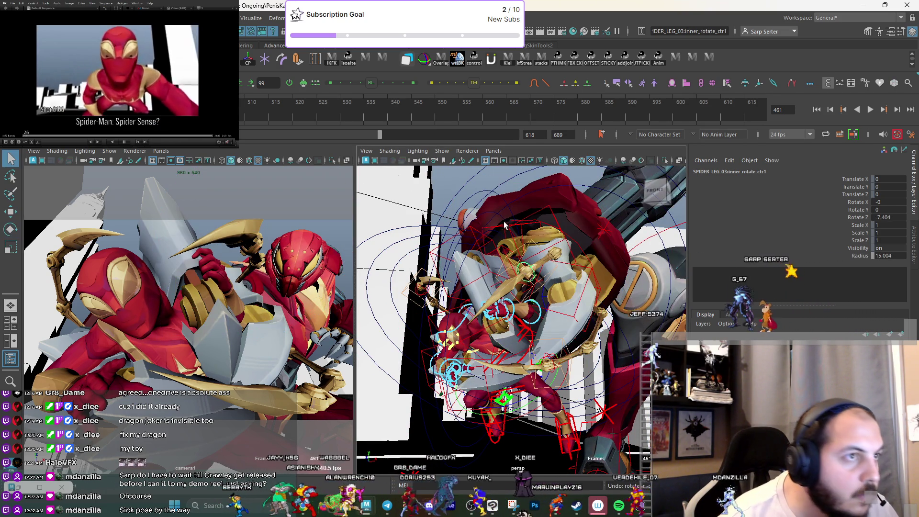
pyautogui.click(508, 258)
pyautogui.press('e')
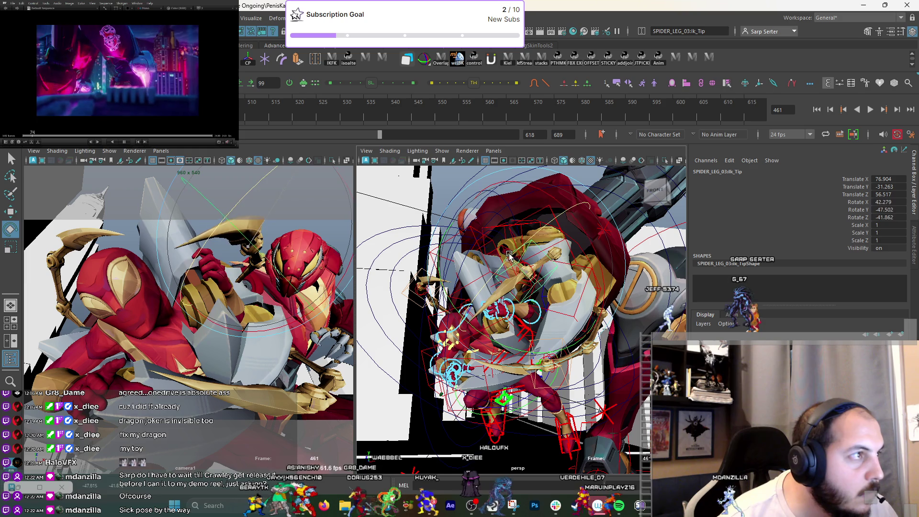
pyautogui.moveTo(509, 255); pyautogui.dragTo(514, 261)
# Move the IK tip to 77.954, -33.987, 55.5 and rotate it to 59.232, -50.617, -54.694.
pyautogui.press('w')
pyautogui.moveTo(246, 253); pyautogui.dragTo(297, 189)
pyautogui.press('e')
pyautogui.moveTo(303, 272); pyautogui.dragTo(227, 322)
pyautogui.press('q')
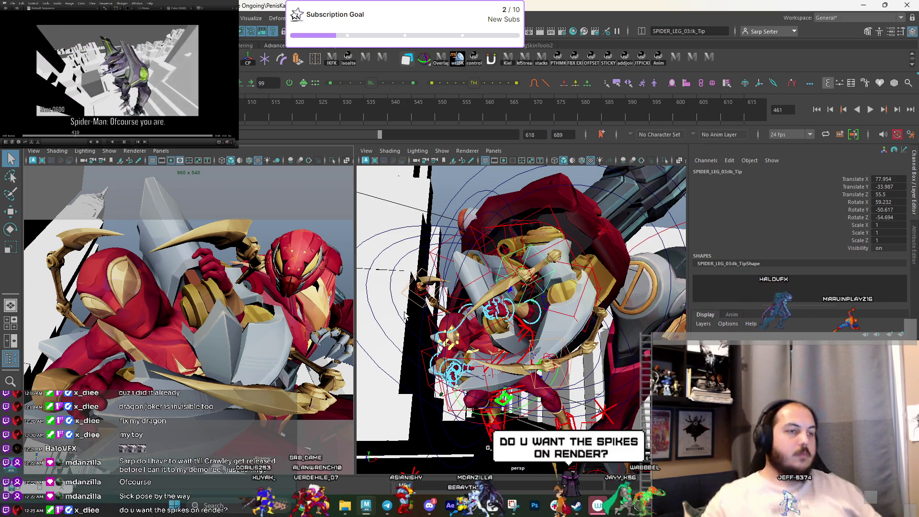
pyautogui.keyDown('alt'); pyautogui.moveTo(482, 355); pyautogui.dragTo(511, 390); pyautogui.keyUp('alt')
# Select IronSpider:FKWrist_R and zoom in on the right hand.
pyautogui.click(454, 383)
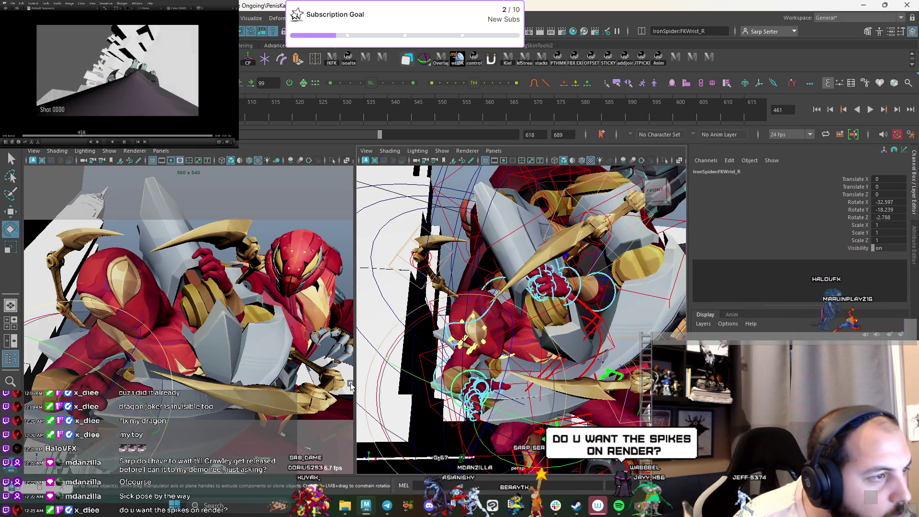
pyautogui.press('e')
pyautogui.press('q')
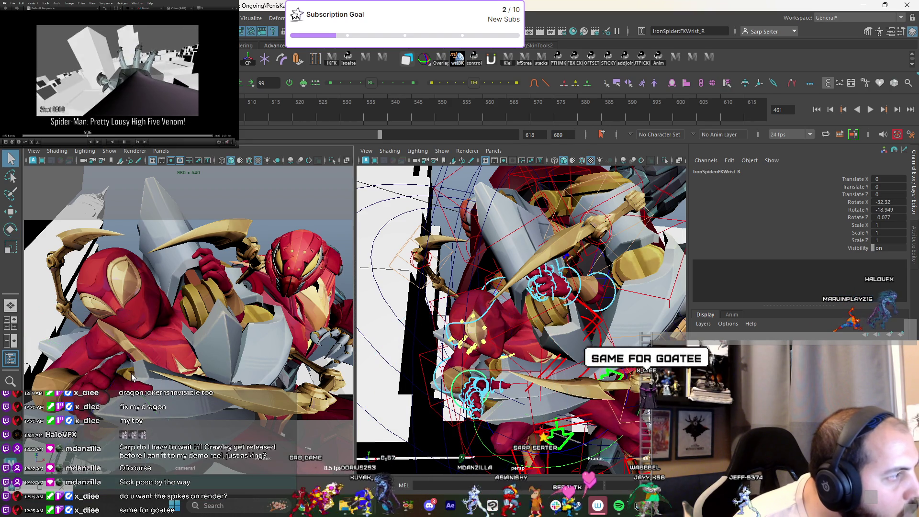
pyautogui.keyDown('alt'); pyautogui.moveTo(512, 378); pyautogui.dragTo(532, 391); pyautogui.keyUp('alt')
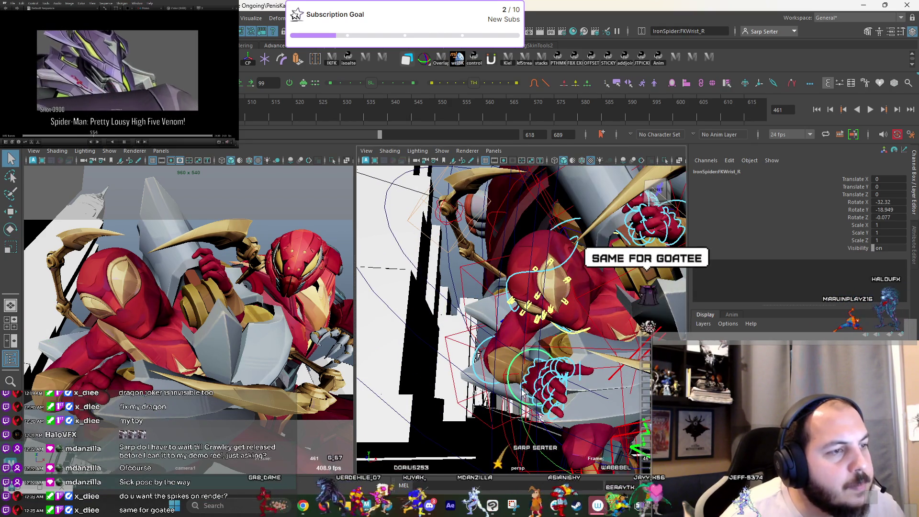
# Bend FKPinkyFinger1_R to rotation 9.075, 8.447, -4.046 to tighten the grip.
pyautogui.click(568, 390)
pyautogui.press('e')
pyautogui.press('Down')
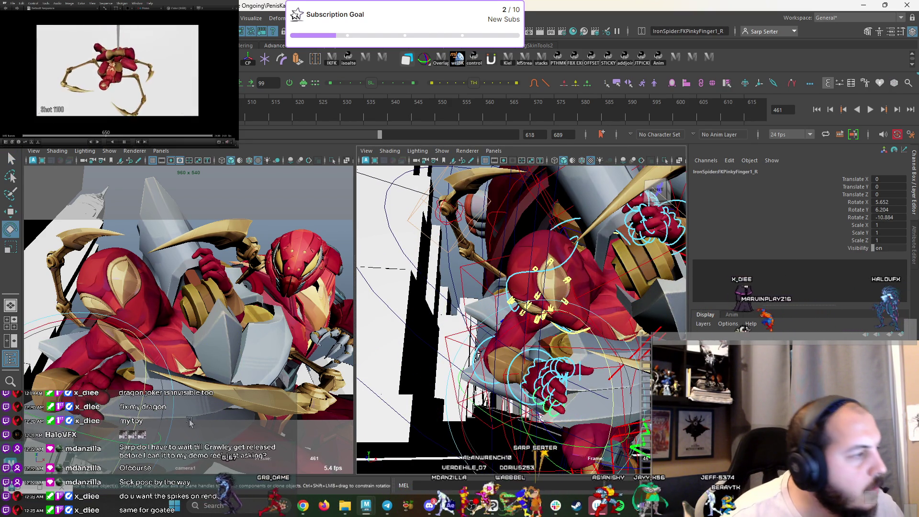
pyautogui.moveTo(190, 421); pyautogui.dragTo(118, 392, button='middle')
pyautogui.moveTo(103, 443); pyautogui.dragTo(125, 433, button='middle')
pyautogui.moveTo(110, 467); pyautogui.dragTo(113, 468, button='middle')
pyautogui.press('q')
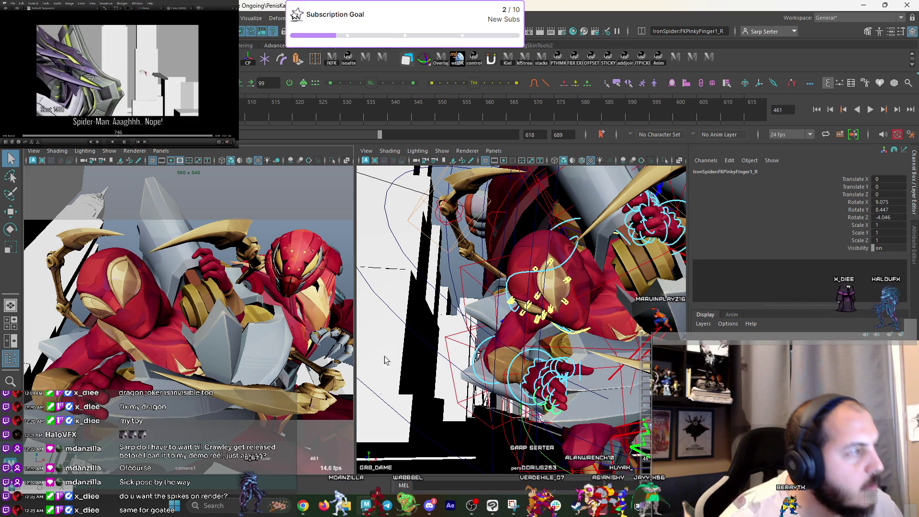
# Reselect the third spider leg's IK tip for moving.
pyautogui.moveTo(499, 358)
pyautogui.keyDown('alt'); pyautogui.mouseDown()
pyautogui.moveTo(613, 261)
pyautogui.moveTo(608, 352)
pyautogui.mouseUp(); pyautogui.keyUp('alt')
pyautogui.click(614, 261)
pyautogui.press('w')
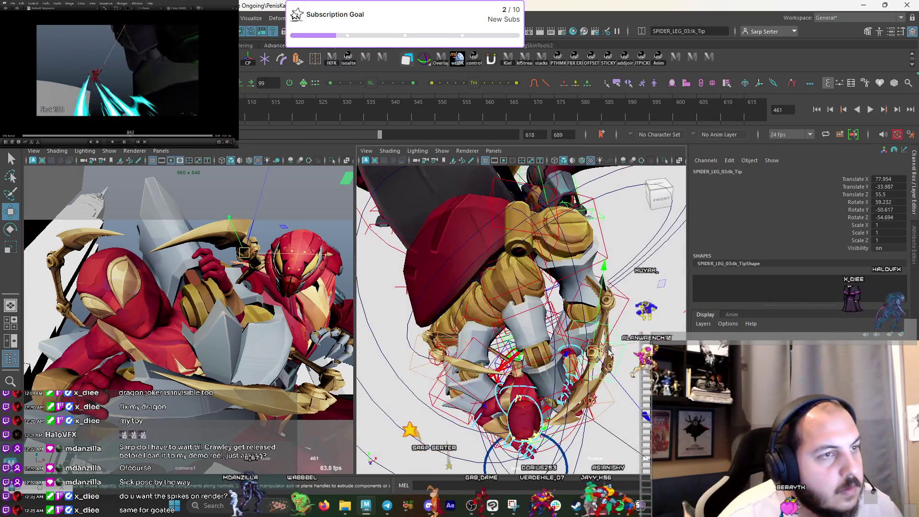
# Twist SPIDER_LEG_03:inner_rotate_ctrl1 in Z.
pyautogui.click(613, 351)
pyautogui.press('e')
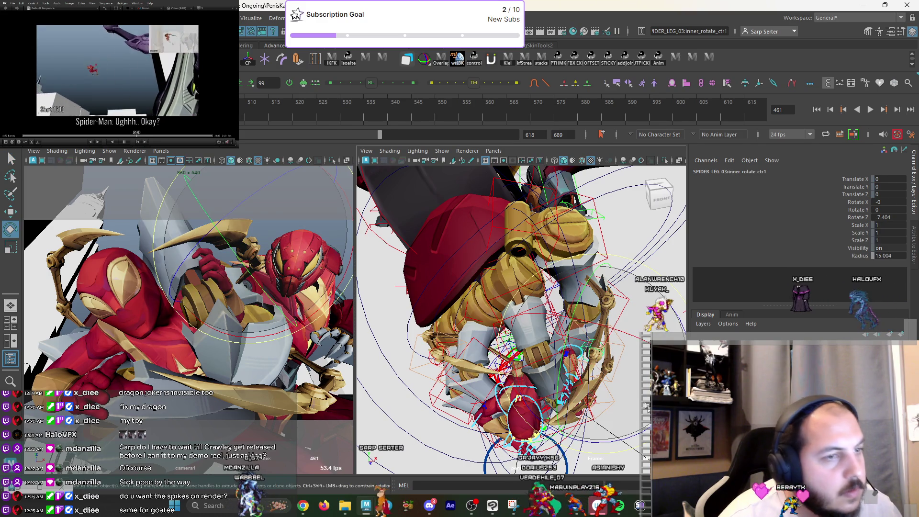
pyautogui.moveTo(649, 406); pyautogui.dragTo(649, 415)
pyautogui.moveTo(211, 245); pyautogui.dragTo(207, 251)
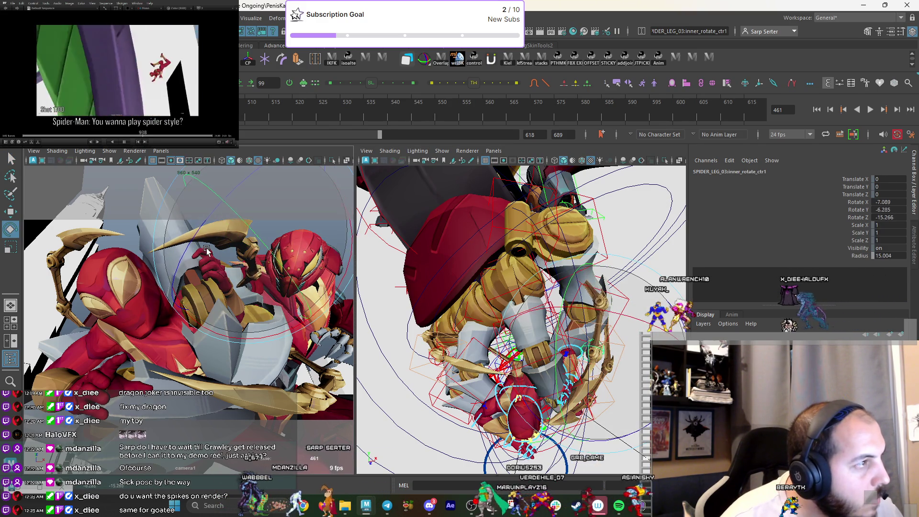
pyautogui.press('q')
pyautogui.moveTo(470, 287)
pyautogui.keyDown('alt'); pyautogui.mouseDown()
pyautogui.moveTo(518, 305)
pyautogui.moveTo(499, 304)
pyautogui.mouseUp(); pyautogui.keyUp('alt')
# Move SPIDER_LEG_03:IKROOT to -30.995, -26.66, -46.633.
pyautogui.click(499, 304)
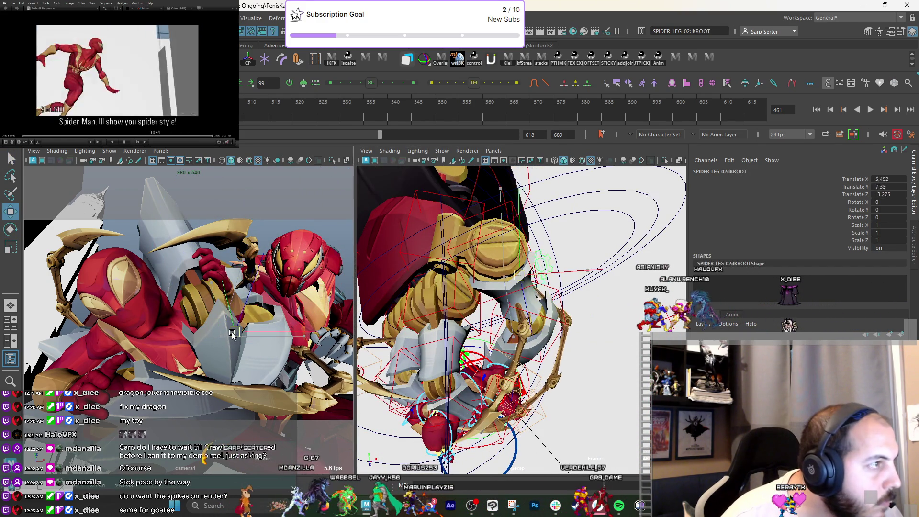
pyautogui.moveTo(469, 268)
pyautogui.keyDown('alt'); pyautogui.mouseDown()
pyautogui.moveTo(445, 250)
pyautogui.moveTo(466, 297)
pyautogui.moveTo(443, 294)
pyautogui.mouseUp(); pyautogui.keyUp('alt')
pyautogui.click(445, 296)
pyautogui.click(443, 295)
pyautogui.press('w')
pyautogui.moveTo(161, 337); pyautogui.dragTo(187, 339)
pyautogui.keyDown('alt'); pyautogui.moveTo(489, 292); pyautogui.dragTo(486, 278); pyautogui.keyUp('alt')
pyautogui.moveTo(486, 278); pyautogui.dragTo(547, 284, button='middle')
pyautogui.moveTo(210, 360); pyautogui.dragTo(234, 345)
pyautogui.press('q')
# Nudge the third leg's IK tip to 79.791, -34.714, 55.596, then frame the left hand.
pyautogui.keyDown('alt'); pyautogui.moveTo(490, 216); pyautogui.dragTo(499, 252); pyautogui.keyUp('alt')
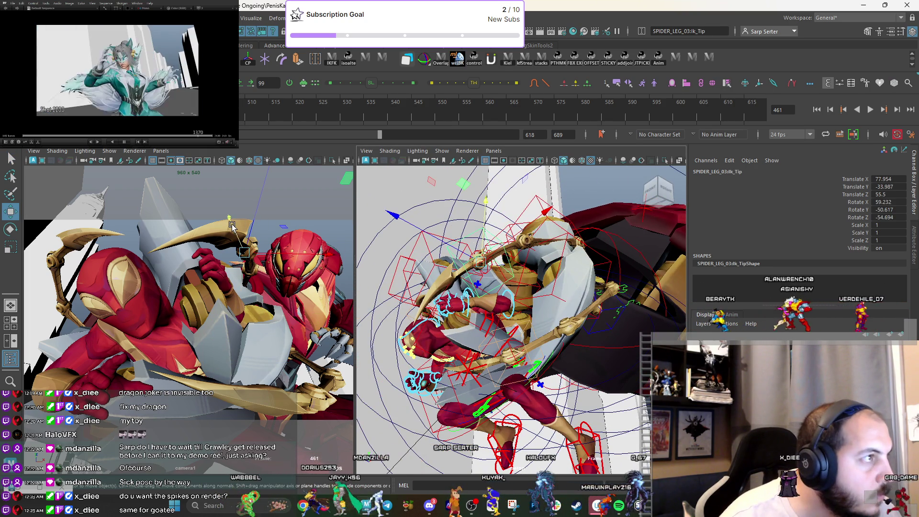
pyautogui.moveTo(233, 227); pyautogui.dragTo(232, 225)
pyautogui.press('q')
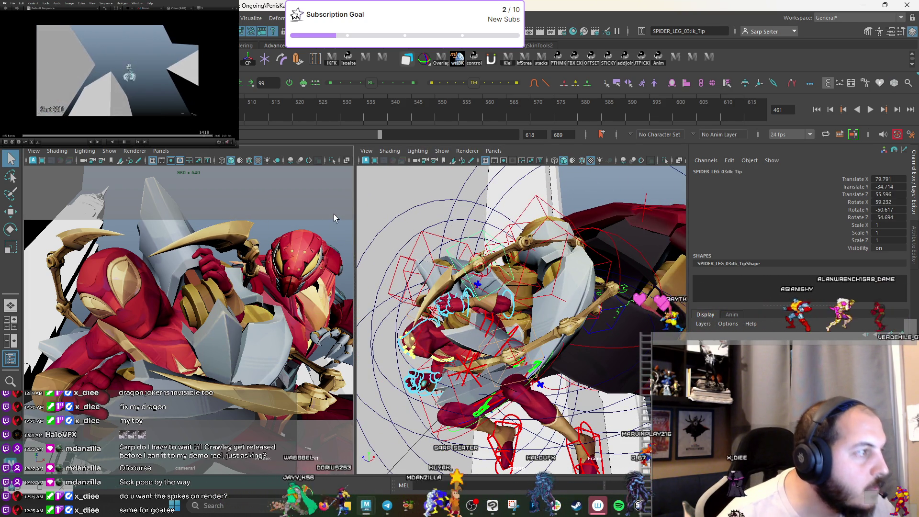
pyautogui.moveTo(530, 252)
pyautogui.keyDown('alt'); pyautogui.mouseDown()
pyautogui.moveTo(496, 269)
pyautogui.moveTo(421, 216)
pyautogui.moveTo(492, 287)
pyautogui.moveTo(482, 334)
pyautogui.mouseUp(); pyautogui.keyUp('alt')
pyautogui.click(493, 299)
pyautogui.press('f')
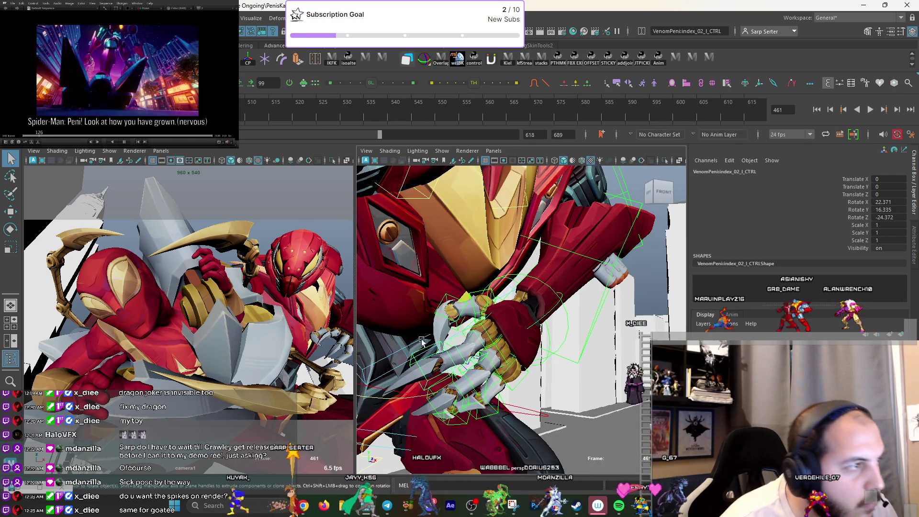
# Curl the left index finger at its base joint.
pyautogui.click(480, 339)
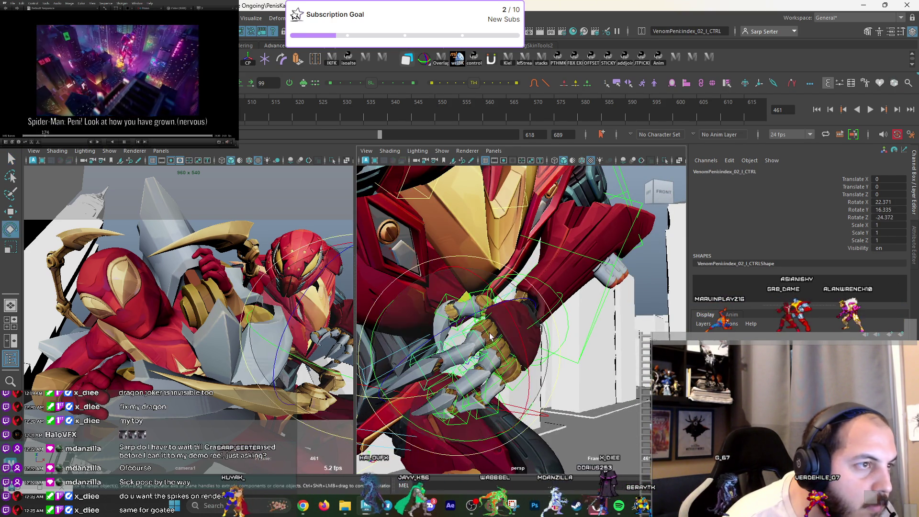
pyautogui.press('e')
pyautogui.click(334, 367)
pyautogui.moveTo(474, 354); pyautogui.dragTo(483, 339)
pyautogui.press('q')
pyautogui.click(481, 344)
pyautogui.press('e')
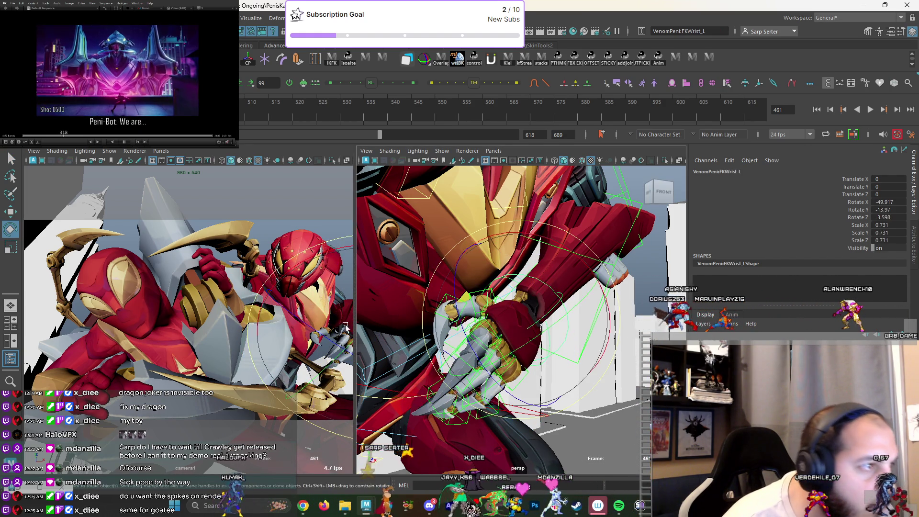
# Turn the left wrist to angle the hand.
pyautogui.click(283, 351)
pyautogui.moveTo(283, 351); pyautogui.dragTo(285, 341)
pyautogui.moveTo(327, 390)
pyautogui.mouseDown()
pyautogui.moveTo(372, 309)
pyautogui.moveTo(521, 326)
pyautogui.mouseUp()
pyautogui.press('q')
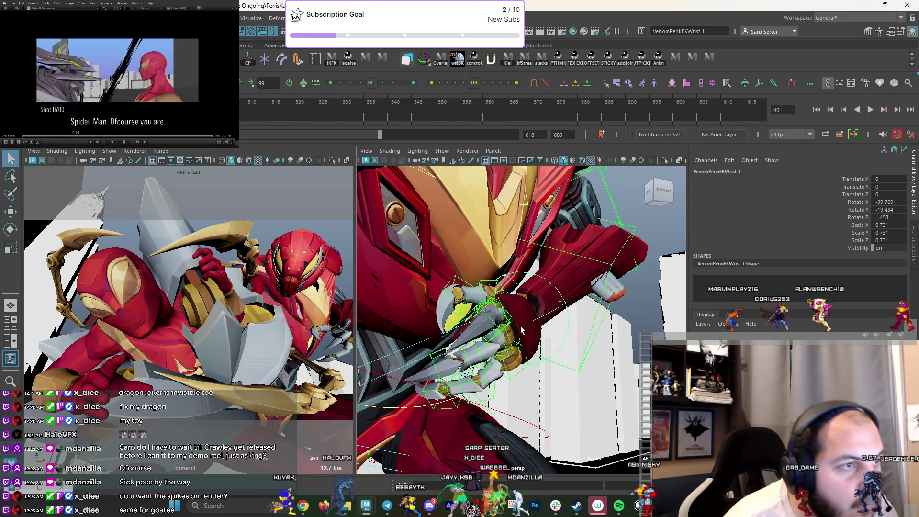
# Bend the left index finger's second joint.
pyautogui.click(508, 371)
pyautogui.moveTo(518, 376)
pyautogui.keyDown('alt'); pyautogui.mouseDown()
pyautogui.moveTo(515, 322)
pyautogui.moveTo(408, 293)
pyautogui.mouseUp(); pyautogui.keyUp('alt')
pyautogui.press('q')
pyautogui.press('Up')
pyautogui.press('e')
pyautogui.click(500, 309)
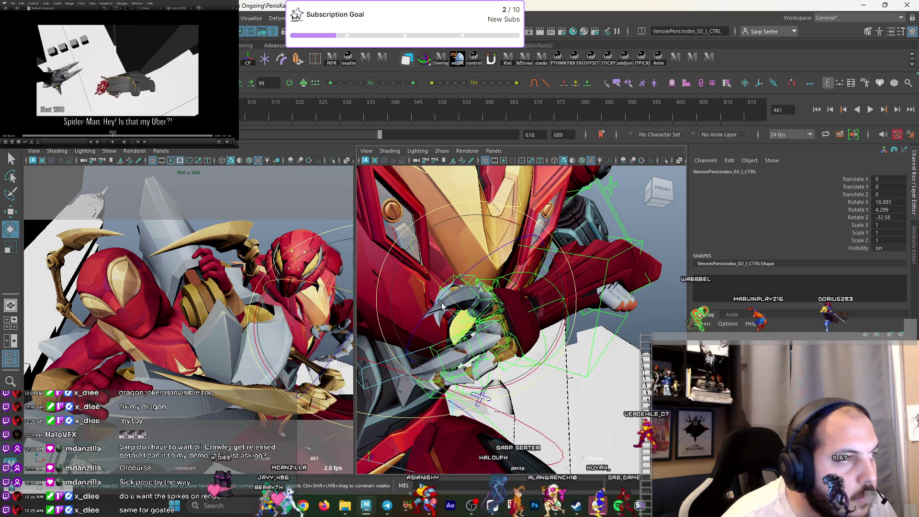
pyautogui.moveTo(474, 287)
pyautogui.mouseDown()
pyautogui.moveTo(484, 326)
pyautogui.moveTo(455, 322)
pyautogui.moveTo(382, 340)
pyautogui.mouseUp()
pyautogui.press('q')
# Bend the middle finger at its base and curl the index finger's base and second joints.
pyautogui.click(460, 330)
pyautogui.press('e')
pyautogui.moveTo(316, 330); pyautogui.dragTo(316, 355)
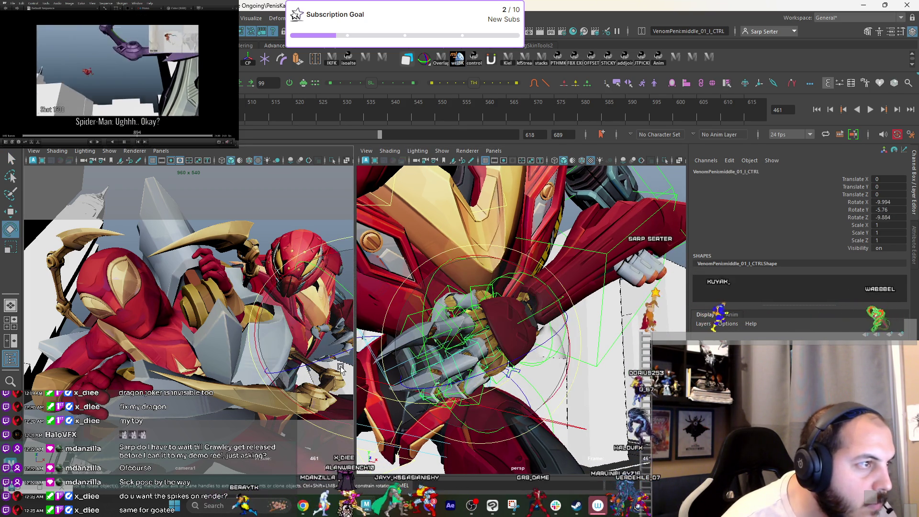
pyautogui.press('q')
pyautogui.click(477, 319)
pyautogui.press('e')
pyautogui.moveTo(331, 369); pyautogui.dragTo(341, 393)
pyautogui.press('q')
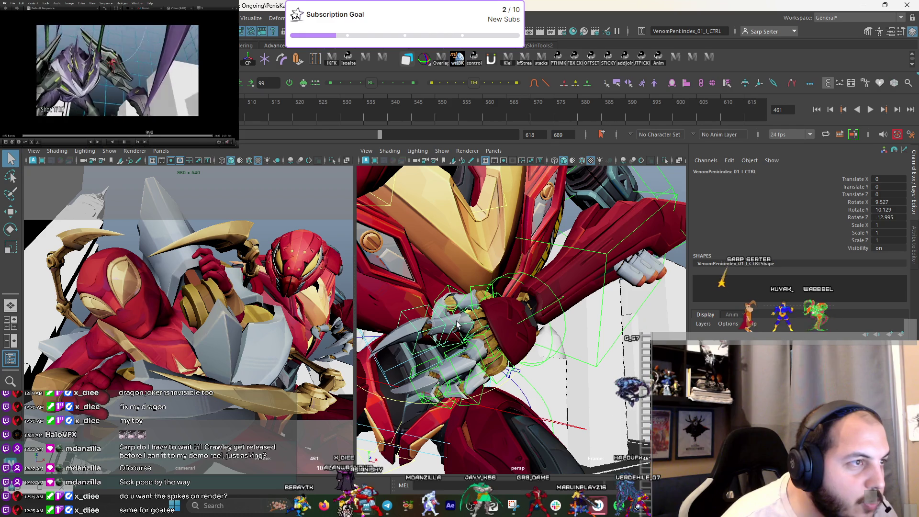
pyautogui.press('e')
pyautogui.moveTo(409, 289); pyautogui.dragTo(387, 311)
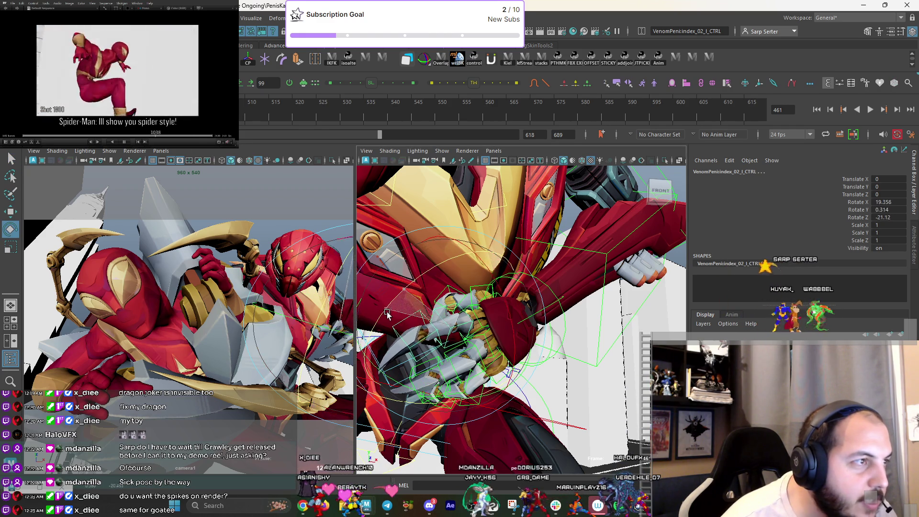
pyautogui.press('q')
# Curl the second index joint further into the claw.
pyautogui.click(473, 324)
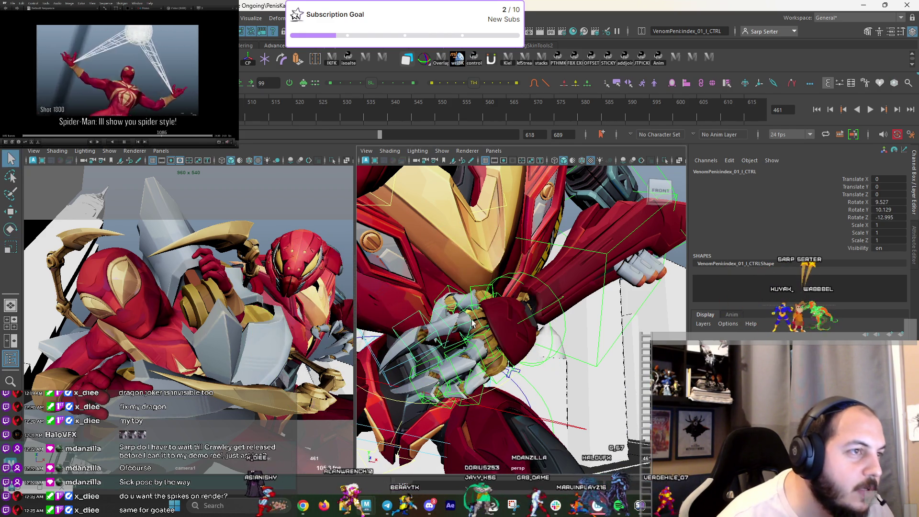
pyautogui.press('Down')
pyautogui.press('e')
pyautogui.moveTo(317, 357); pyautogui.dragTo(336, 331)
pyautogui.press('q')
# Rotate FKWrist_L to -43, -19.129, 4.831 so the hand angles toward the concept pose.
pyautogui.keyDown('alt'); pyautogui.moveTo(526, 316); pyautogui.dragTo(537, 307); pyautogui.keyUp('alt')
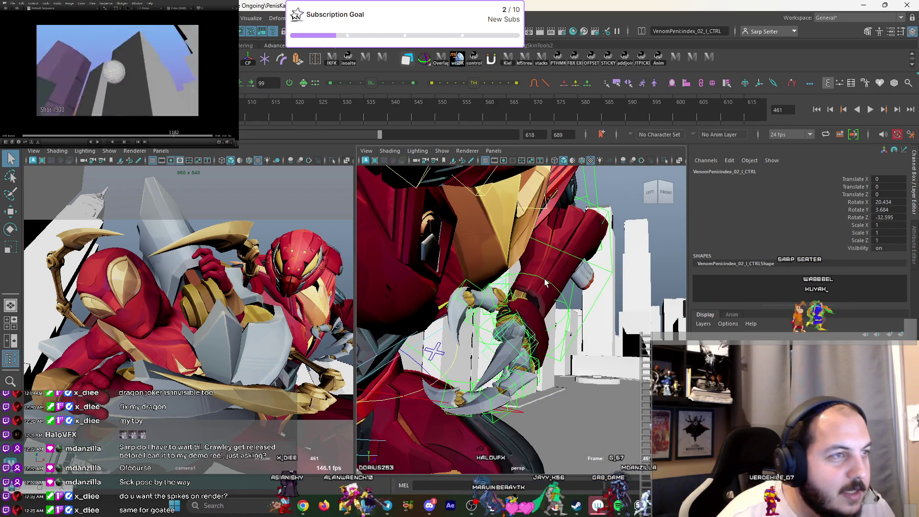
pyautogui.click(545, 282)
pyautogui.press('e')
pyautogui.moveTo(316, 335); pyautogui.dragTo(290, 320)
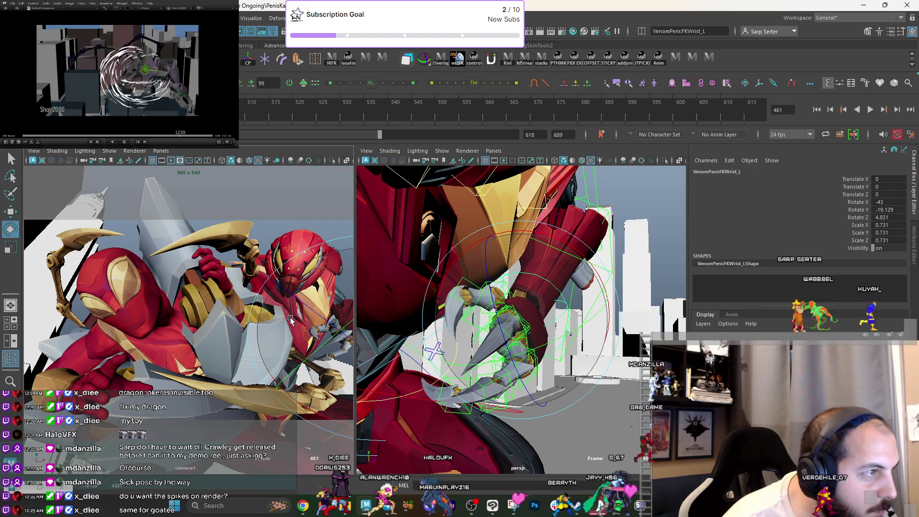
pyautogui.press('q')
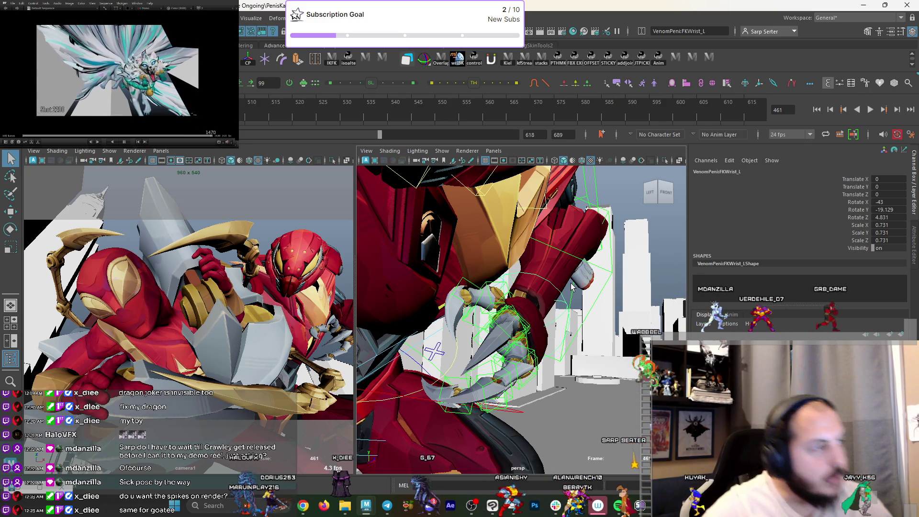
pyautogui.scroll(-10, 558, 300)
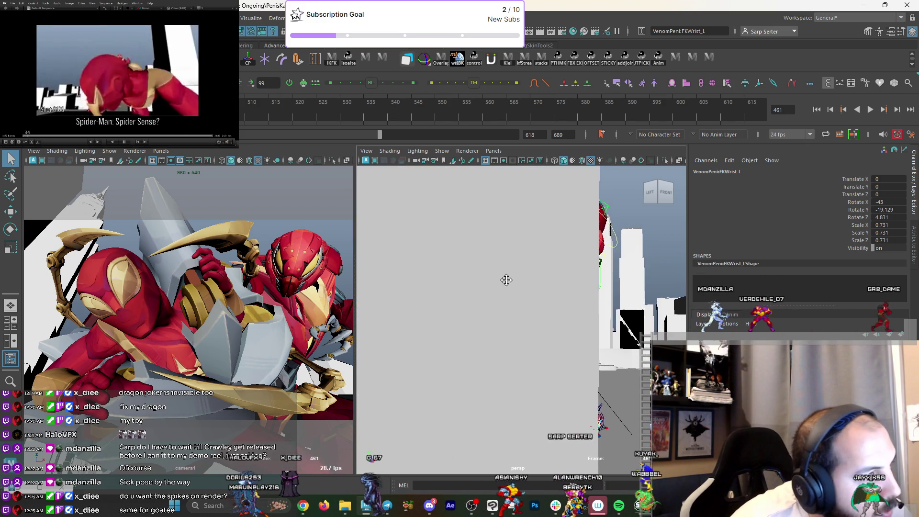
# Turn the left wrist a bit further.
pyautogui.scroll(10, 545, 290)
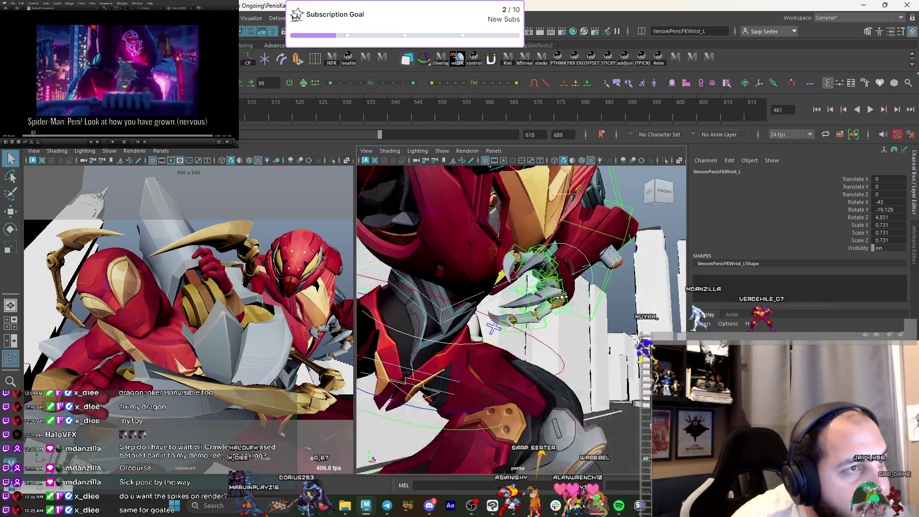
pyautogui.scroll(-3, 549, 286)
pyautogui.press('e')
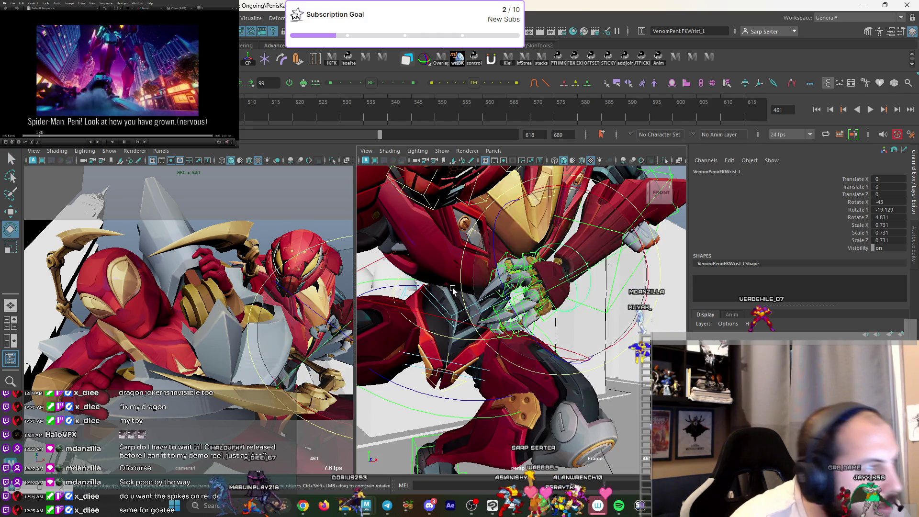
pyautogui.moveTo(335, 307); pyautogui.dragTo(332, 283)
# Curl the middle finger base to 2.542, 7.185, -21.805 and bend the index's middle joint.
pyautogui.click(458, 325)
pyautogui.scroll(2, 458, 326)
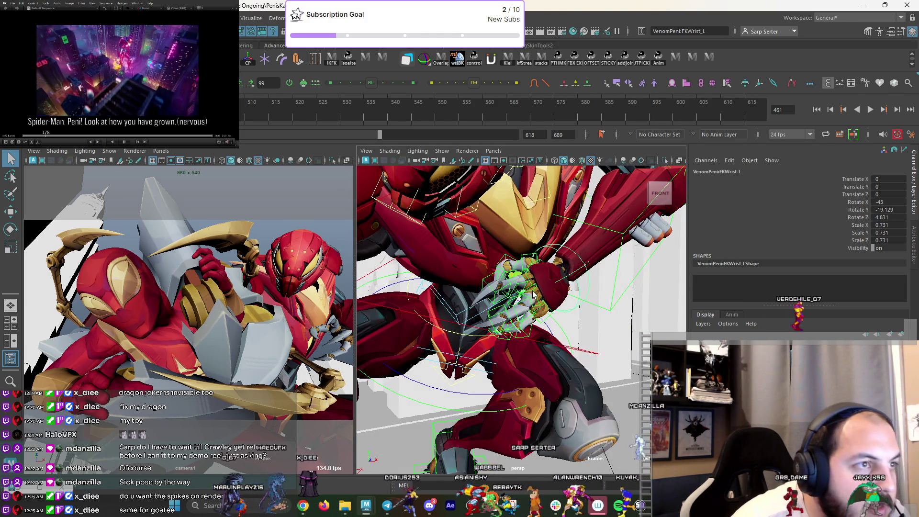
pyautogui.moveTo(329, 316)
pyautogui.mouseDown()
pyautogui.moveTo(355, 284)
pyautogui.moveTo(323, 341)
pyautogui.moveTo(337, 318)
pyautogui.mouseUp()
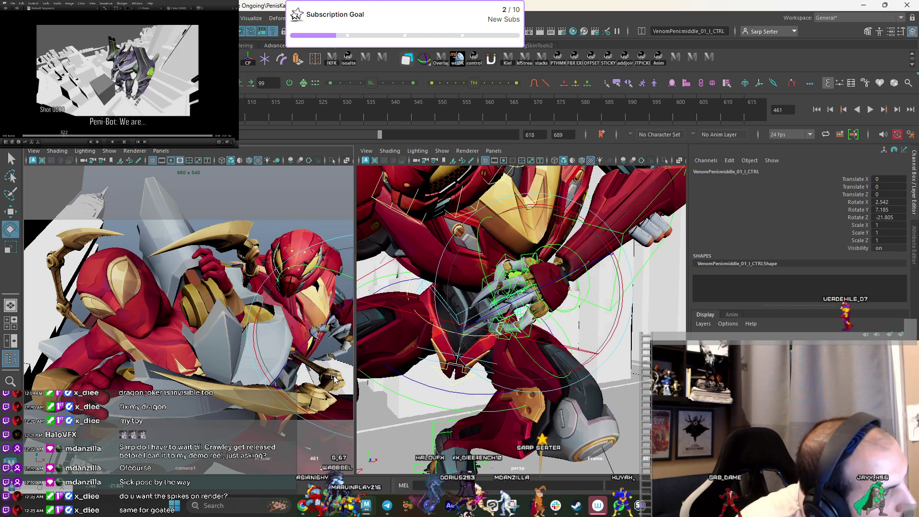
pyautogui.press('q')
pyautogui.press('e')
pyautogui.moveTo(301, 386)
pyautogui.mouseDown()
pyautogui.moveTo(291, 360)
pyautogui.moveTo(307, 337)
pyautogui.mouseUp()
pyautogui.press('q')
# Rotate ring_01 inward and scale it down slightly.
pyautogui.click(539, 313)
pyautogui.press('e')
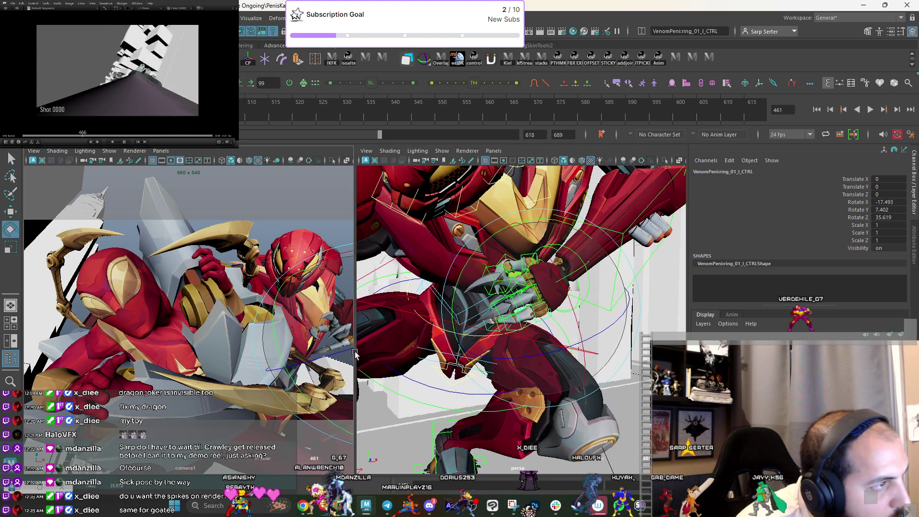
pyautogui.moveTo(355, 353); pyautogui.dragTo(348, 353)
pyautogui.press('r')
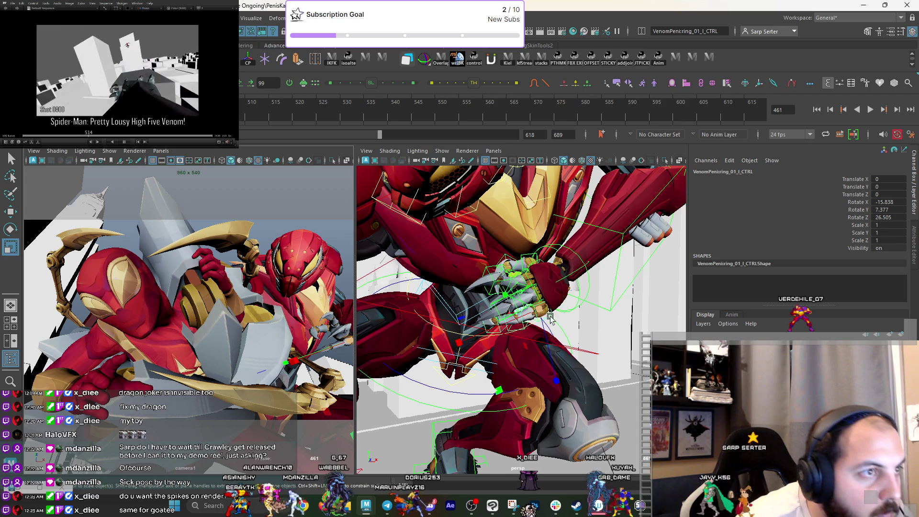
pyautogui.moveTo(550, 318); pyautogui.dragTo(535, 311)
pyautogui.press('e')
pyautogui.moveTo(338, 389); pyautogui.dragTo(358, 412)
pyautogui.press('q')
# Bend the ring fingertip and readjust the ring finger base rotation.
pyautogui.click(509, 326)
pyautogui.press('e')
pyautogui.moveTo(509, 325)
pyautogui.mouseDown()
pyautogui.moveTo(547, 346)
pyautogui.moveTo(539, 363)
pyautogui.mouseUp()
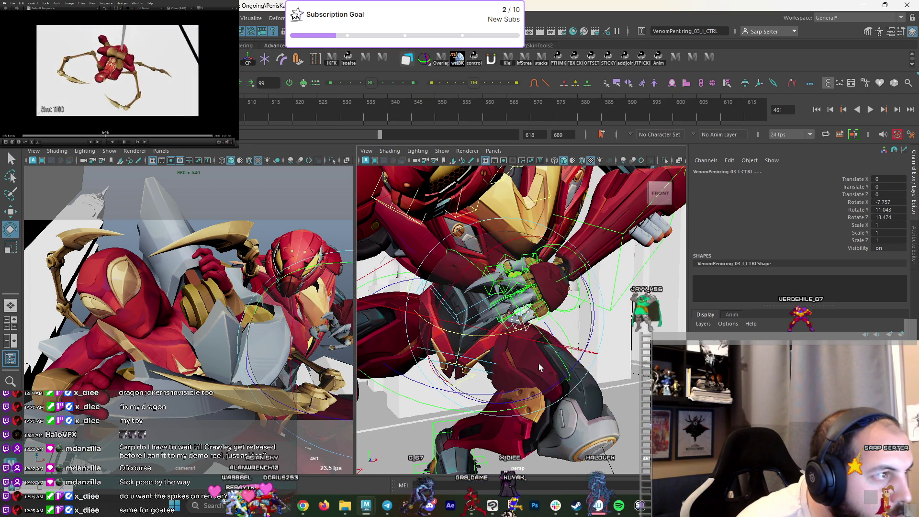
pyautogui.press('q')
pyautogui.click(560, 307)
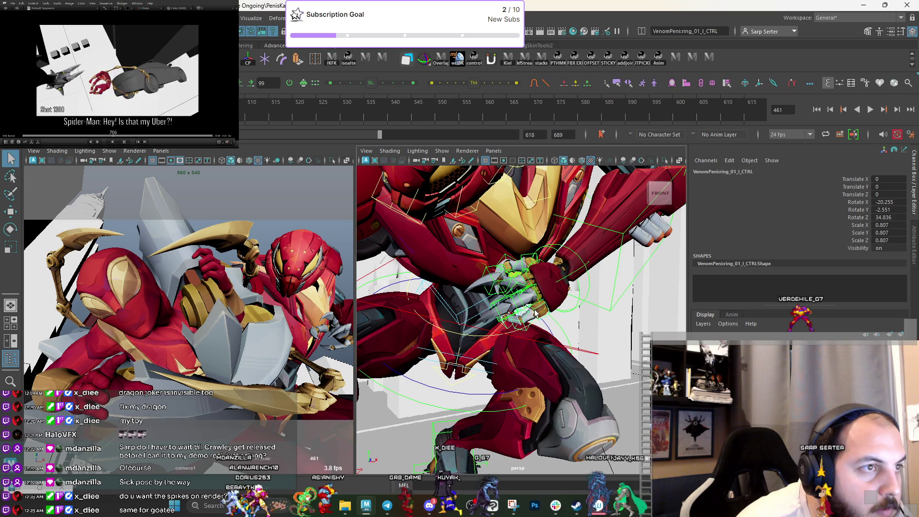
pyautogui.press('e')
pyautogui.moveTo(335, 261); pyautogui.dragTo(338, 294)
pyautogui.press('q')
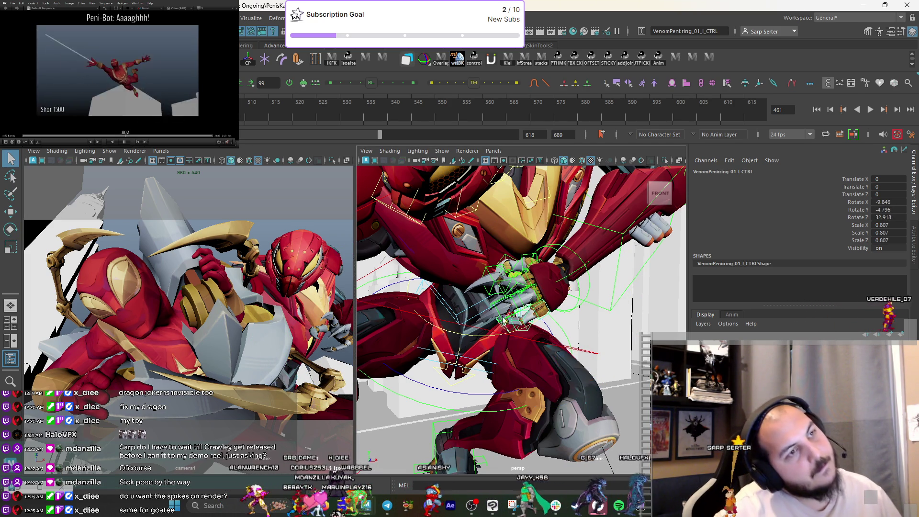
# Zero the Rotate Y of the middle finger's second joint.
pyautogui.click(506, 290)
pyautogui.press('e')
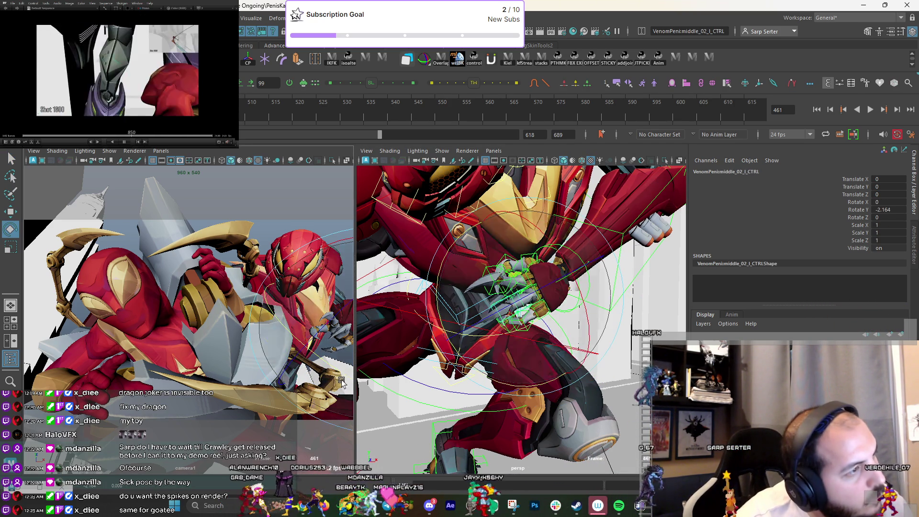
pyautogui.hotkey('ctrl', 'z')
pyautogui.press('q')
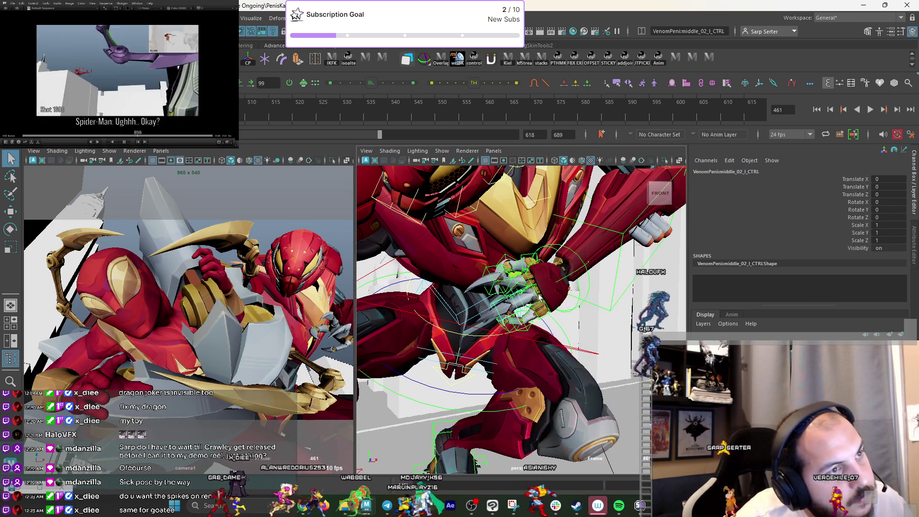
# Frame a close-up of the claw and reselect the middle finger's base control.
pyautogui.click(540, 297)
pyautogui.moveTo(463, 295)
pyautogui.keyDown('alt'); pyautogui.mouseDown(button='right')
pyautogui.moveTo(472, 226)
pyautogui.moveTo(513, 277)
pyautogui.mouseUp(button='right'); pyautogui.keyUp('alt')
pyautogui.click(496, 283)
pyautogui.moveTo(496, 282)
pyautogui.keyDown('alt'); pyautogui.mouseDown()
pyautogui.moveTo(549, 270)
pyautogui.moveTo(517, 288)
pyautogui.mouseUp(); pyautogui.keyUp('alt')
pyautogui.click(548, 269)
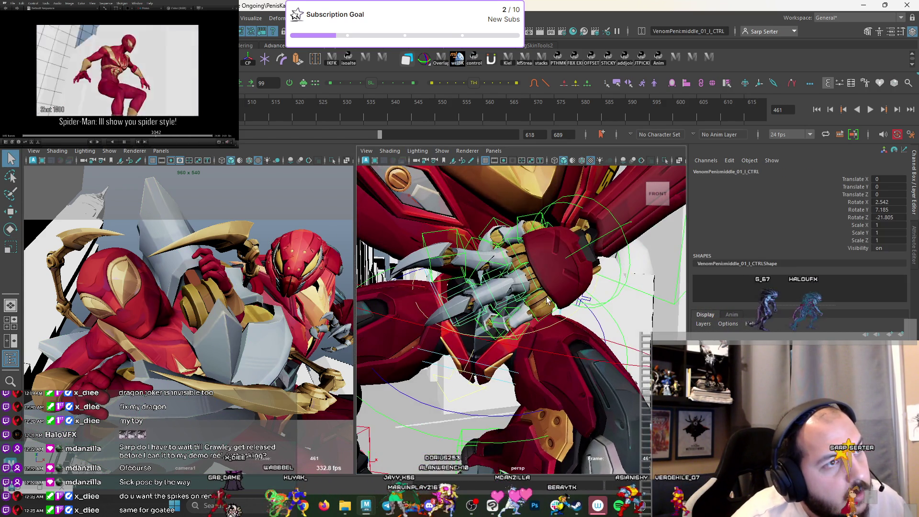
# Rotate the left middle finger base to splay its claw, then turn the index finger's middle joint.
pyautogui.press('e')
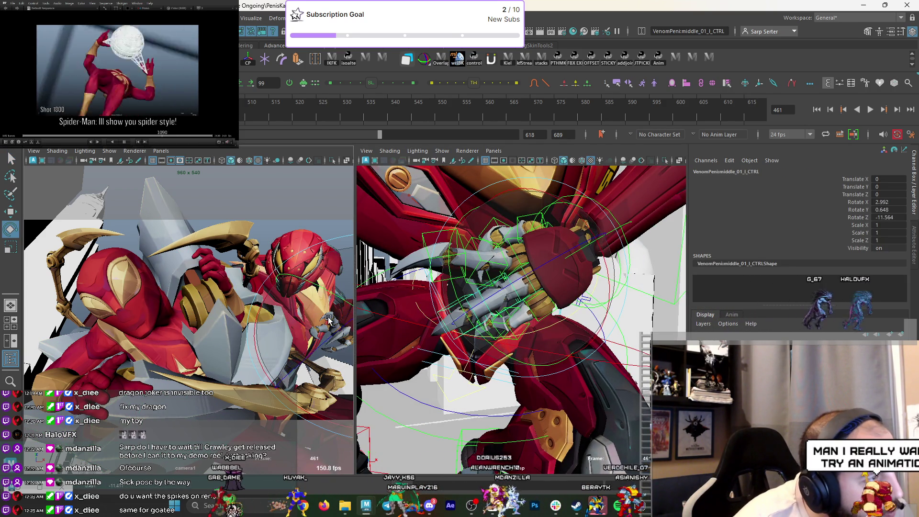
pyautogui.moveTo(335, 382)
pyautogui.mouseDown()
pyautogui.moveTo(305, 413)
pyautogui.moveTo(339, 302)
pyautogui.mouseUp()
pyautogui.press('q')
pyautogui.moveTo(486, 261); pyautogui.dragTo(508, 261)
pyautogui.press('q')
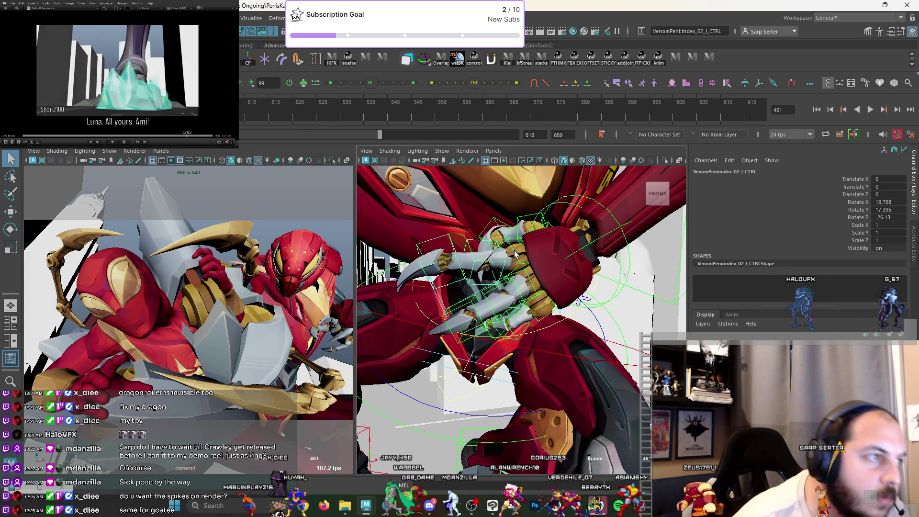
# Rotate the left index finger base slightly, then select its middle joint for a better look.
pyautogui.click(516, 254)
pyautogui.press('e')
pyautogui.moveTo(334, 380); pyautogui.dragTo(320, 353)
pyautogui.press('q')
pyautogui.press('e')
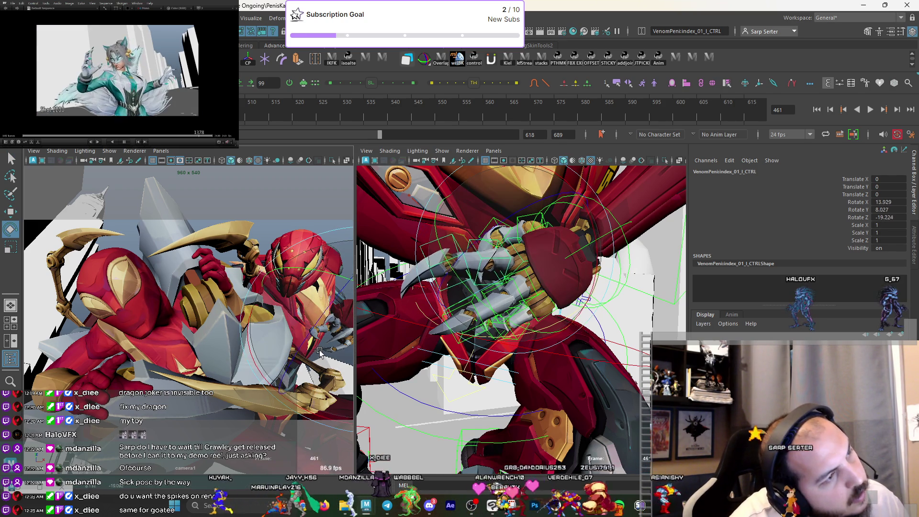
pyautogui.click(527, 258)
pyautogui.moveTo(527, 258)
pyautogui.keyDown('alt'); pyautogui.mouseDown()
pyautogui.moveTo(503, 268)
pyautogui.moveTo(552, 298)
pyautogui.mouseUp(); pyautogui.keyUp('alt')
# Bend the left index finger tip with several small rotation tweaks.
pyautogui.click(429, 336)
pyautogui.moveTo(429, 336); pyautogui.dragTo(436, 330)
pyautogui.press('q')
pyautogui.press('e')
pyautogui.moveTo(528, 276); pyautogui.dragTo(539, 288)
pyautogui.press('q')
pyautogui.moveTo(343, 376); pyautogui.dragTo(326, 369)
pyautogui.press('e')
pyautogui.press('q')
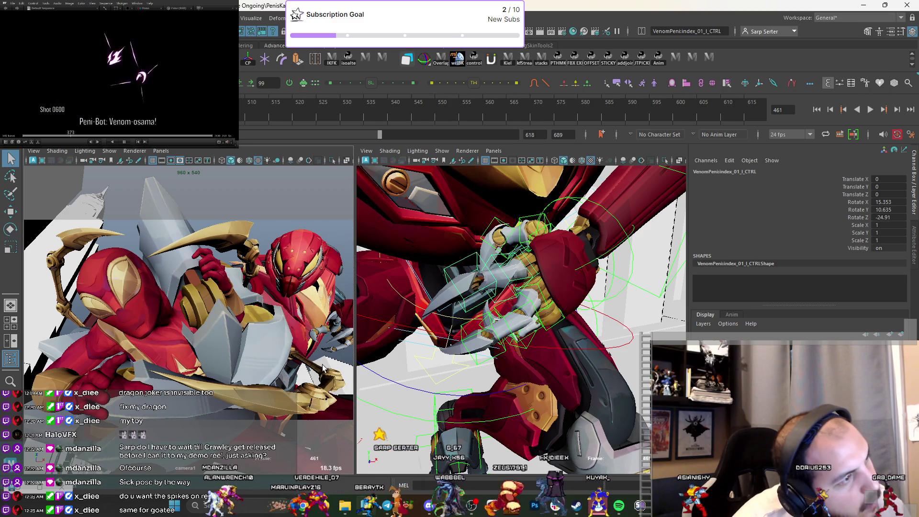
pyautogui.press('e')
pyautogui.moveTo(312, 364); pyautogui.dragTo(322, 365)
pyautogui.press('q')
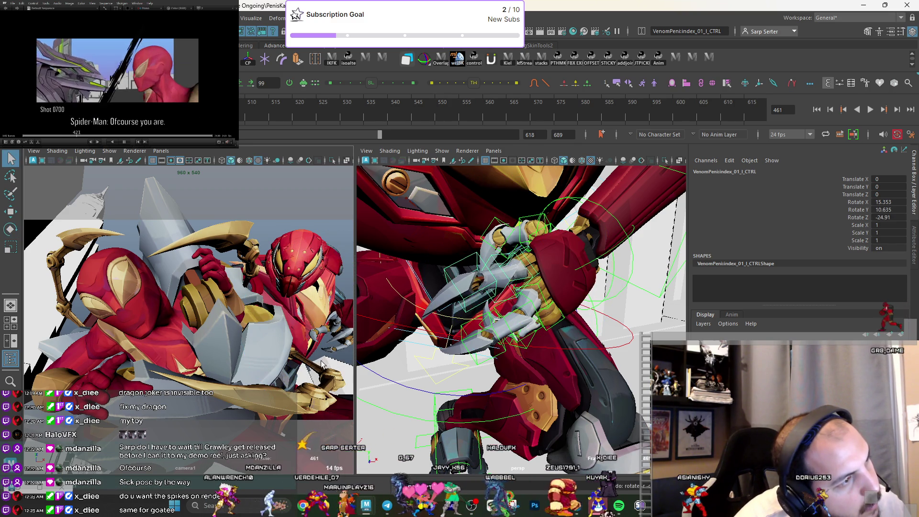
# Undo the last tip tweak, keeping the index middle joint at 10.103, 16.19, -32.086, and orbit out.
pyautogui.hotkey('ctrl', 'z')
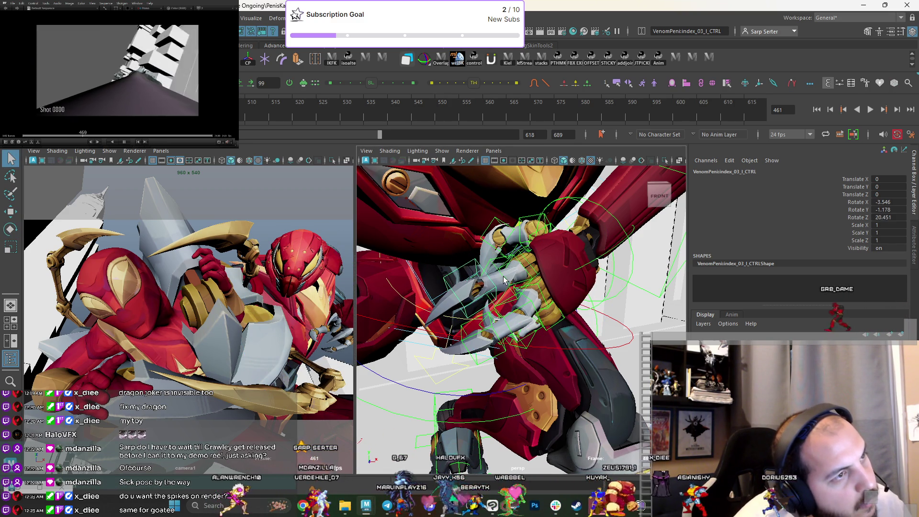
pyautogui.click(473, 249)
pyautogui.press('e')
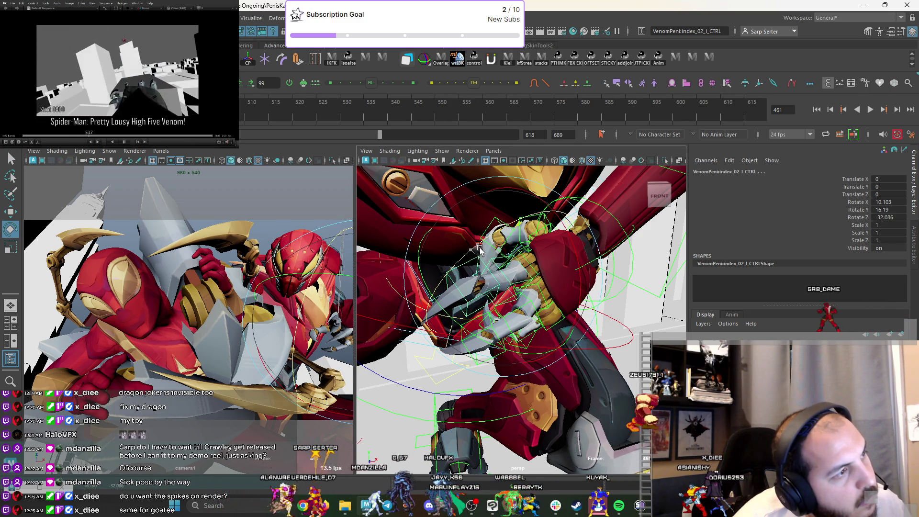
pyautogui.press('q')
pyautogui.moveTo(487, 303)
pyautogui.keyDown('alt'); pyautogui.mouseDown()
pyautogui.moveTo(575, 338)
pyautogui.moveTo(470, 297)
pyautogui.moveTo(500, 325)
pyautogui.moveTo(468, 339)
pyautogui.moveTo(484, 334)
pyautogui.moveTo(472, 330)
pyautogui.moveTo(496, 335)
pyautogui.moveTo(513, 302)
pyautogui.moveTo(484, 329)
pyautogui.moveTo(513, 345)
pyautogui.moveTo(493, 293)
pyautogui.moveTo(504, 295)
pyautogui.mouseUp(); pyautogui.keyUp('alt')
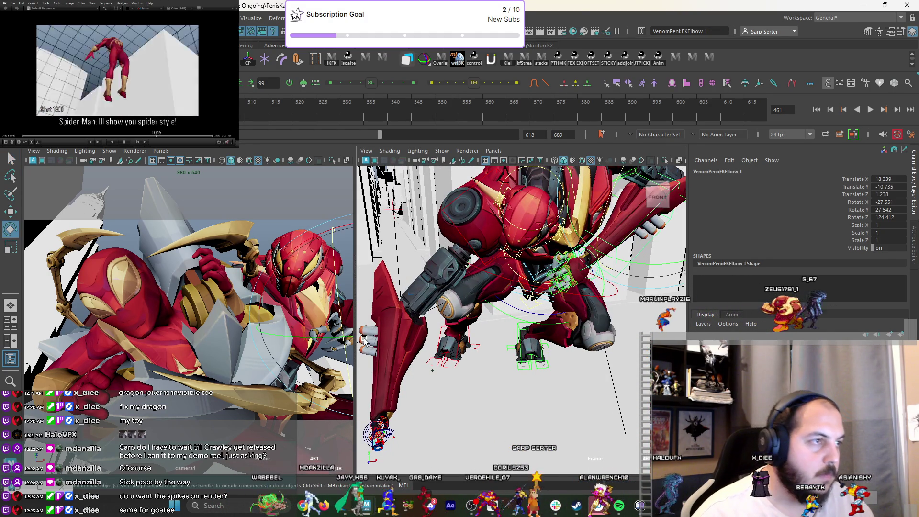
# Rotate the left thumb base control (thumb_01_l_CTRL) into place.
pyautogui.click(331, 335)
pyautogui.press('e')
pyautogui.press('q')
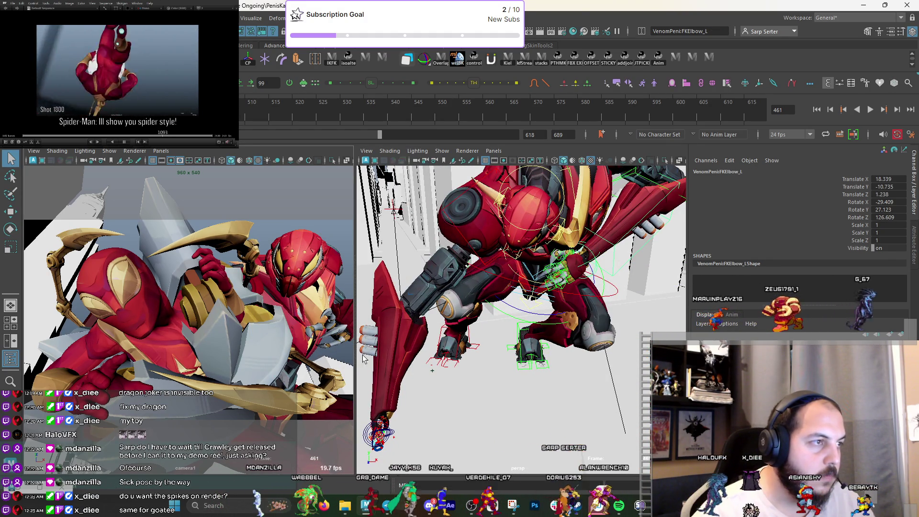
pyautogui.keyDown('alt'); pyautogui.moveTo(557, 250); pyautogui.dragTo(560, 338); pyautogui.keyUp('alt')
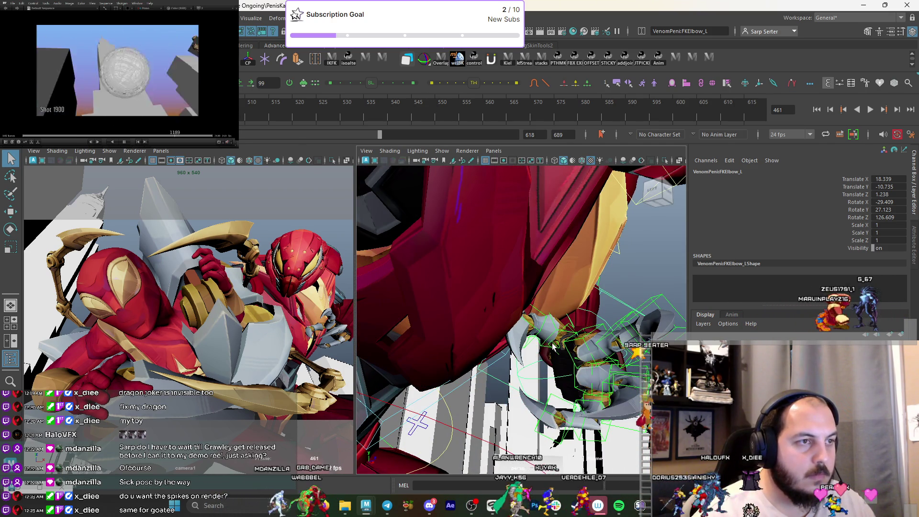
pyautogui.click(553, 346)
pyautogui.press('e')
pyautogui.moveTo(365, 291)
pyautogui.mouseDown(button='middle')
pyautogui.moveTo(319, 249)
pyautogui.moveTo(380, 336)
pyautogui.mouseUp(button='middle')
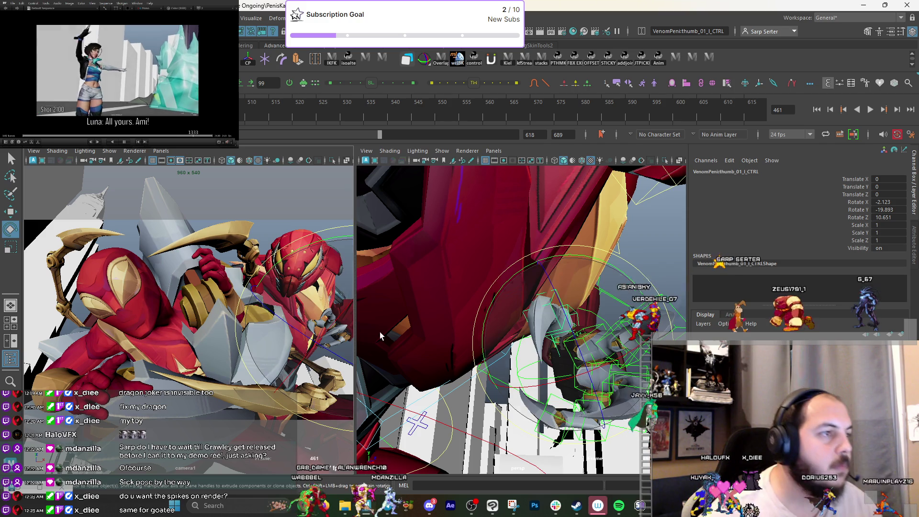
# Rotate FKElbow_L to -28.187, 27.498, 123.611, deselect, and orbit around the character.
pyautogui.click(330, 381)
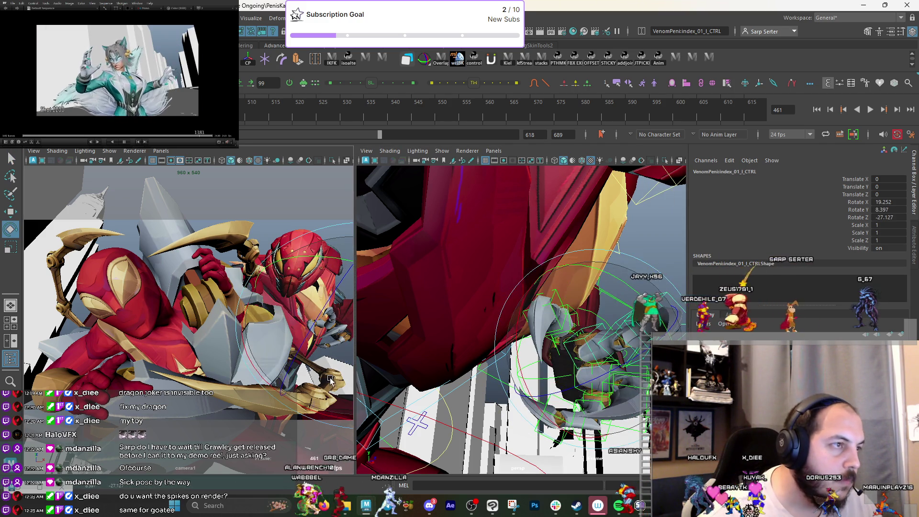
pyautogui.press('q')
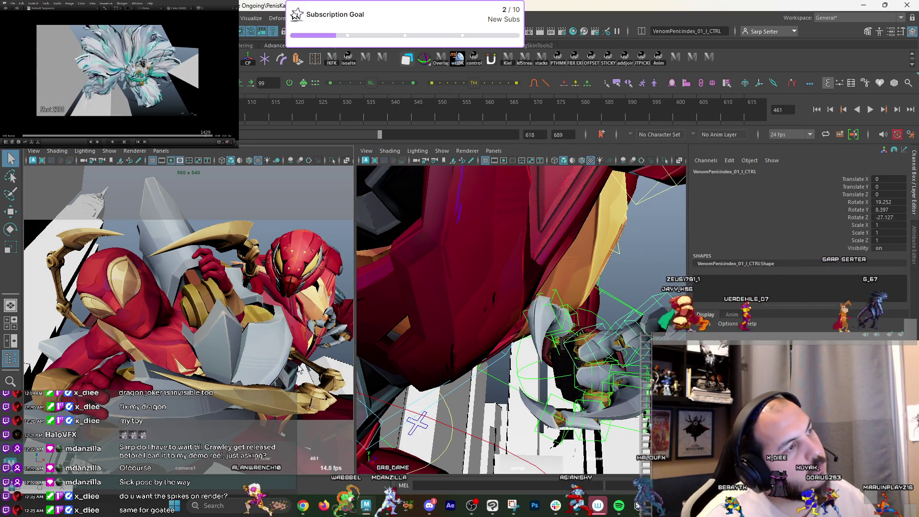
pyautogui.moveTo(598, 302)
pyautogui.keyDown('alt'); pyautogui.mouseDown()
pyautogui.moveTo(580, 315)
pyautogui.moveTo(589, 311)
pyautogui.mouseUp(); pyautogui.keyUp('alt')
pyautogui.click(337, 381)
pyautogui.press('e')
pyautogui.moveTo(336, 381); pyautogui.dragTo(351, 376)
pyautogui.press('q')
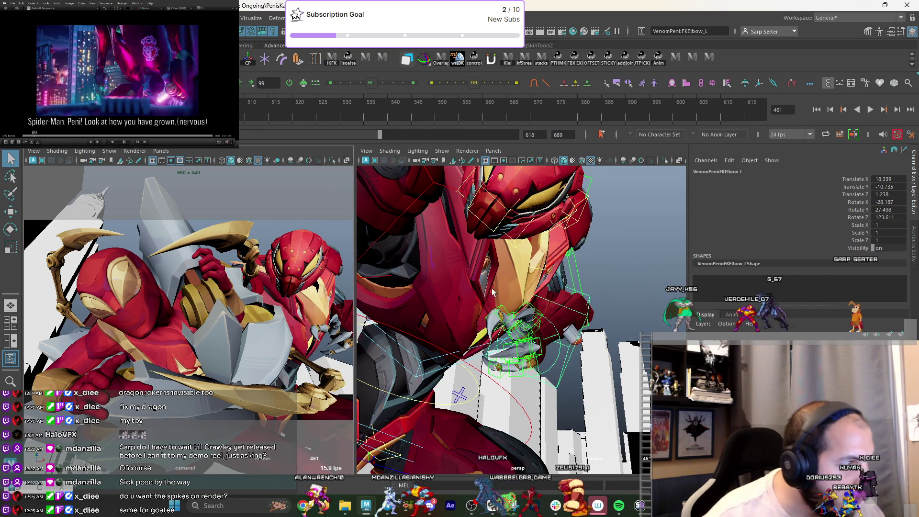
pyautogui.click(603, 269)
pyautogui.keyDown('alt'); pyautogui.moveTo(593, 277); pyautogui.dragTo(400, 231); pyautogui.keyUp('alt')
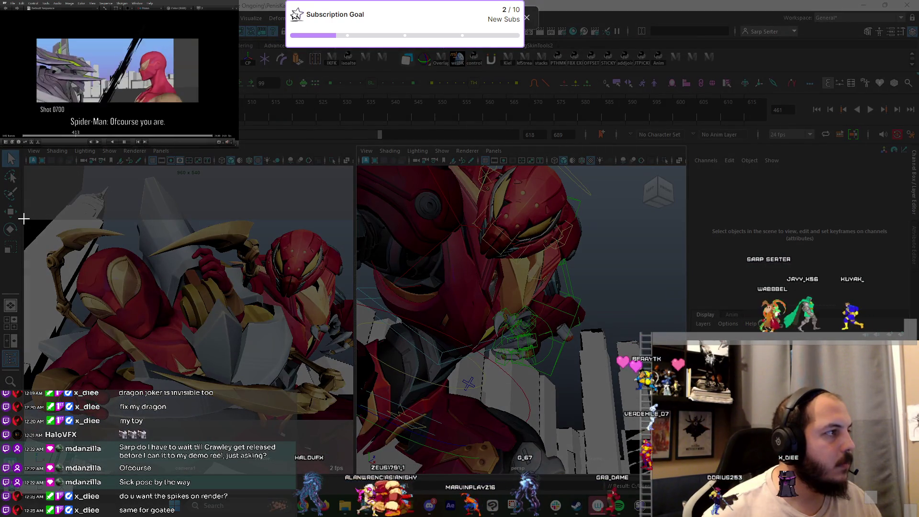
# Snip the Iron Spider region, close Photos, and set Maya's view to FRONT.
pyautogui.moveTo(24, 219)
pyautogui.mouseDown()
pyautogui.moveTo(81, 281)
pyautogui.moveTo(353, 421)
pyautogui.mouseUp()
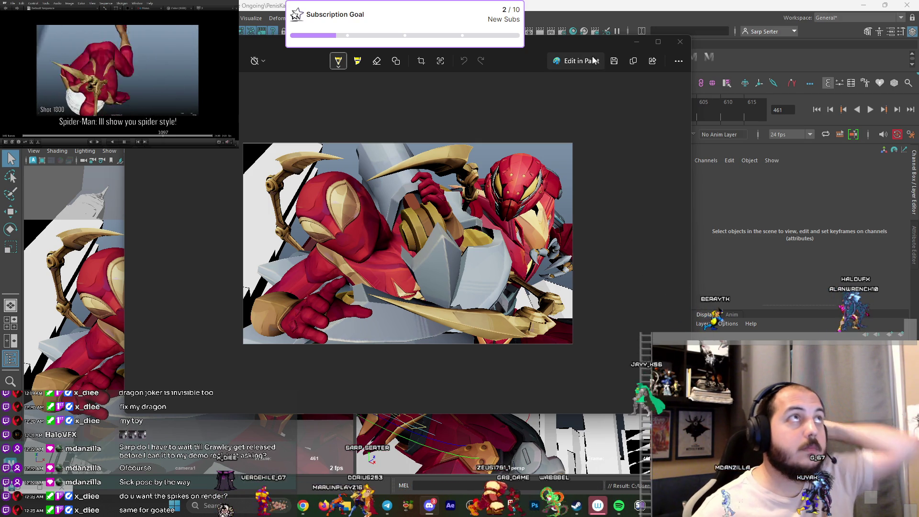
pyautogui.click(639, 43)
pyautogui.click(666, 190)
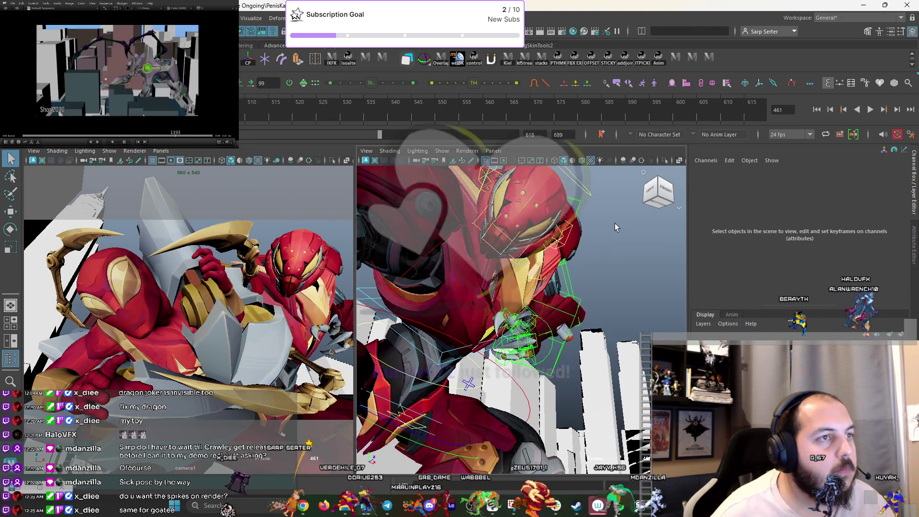
# Track and dolly the right viewport camera until the whole mech is framed from the front.
pyautogui.keyDown('alt'); pyautogui.moveTo(524, 253); pyautogui.dragTo(552, 235, button='middle'); pyautogui.keyUp('alt')
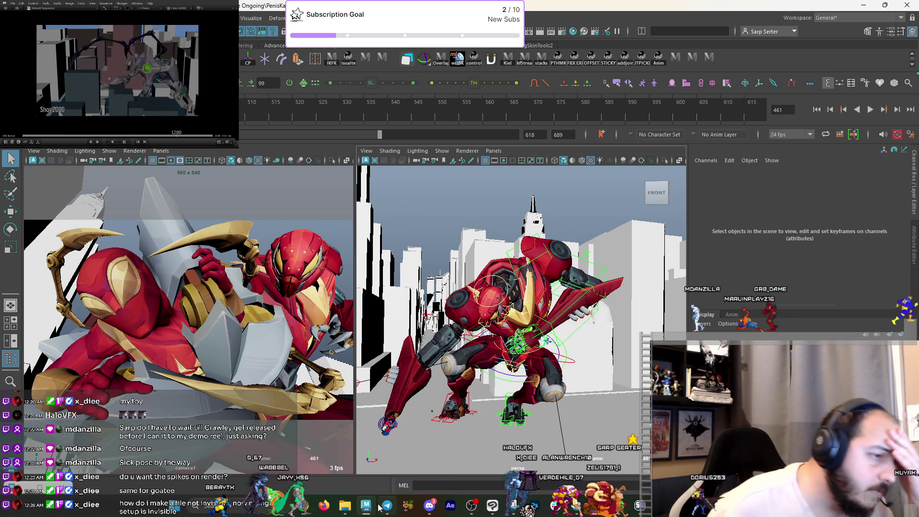
# Launch a new Maya instance from the taskbar jump list and wait for its Home screen.
pyautogui.moveTo(367, 506)
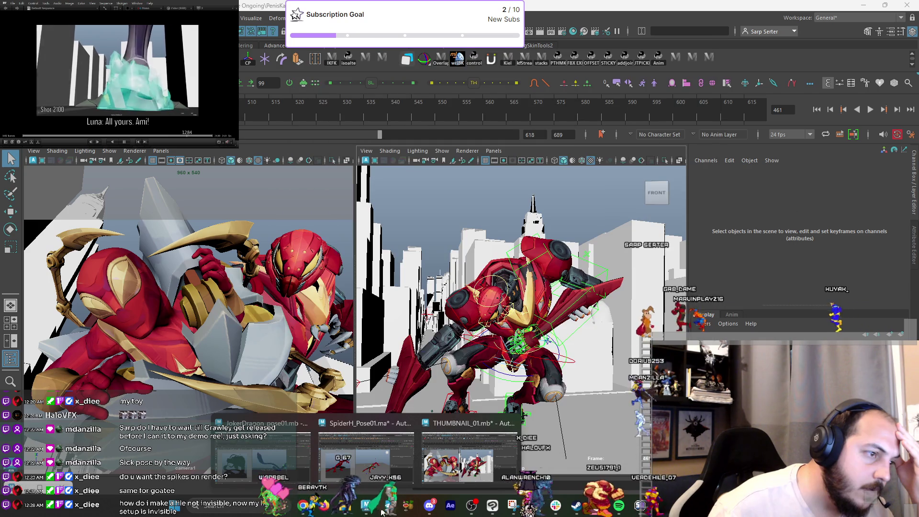
pyautogui.click(366, 460)
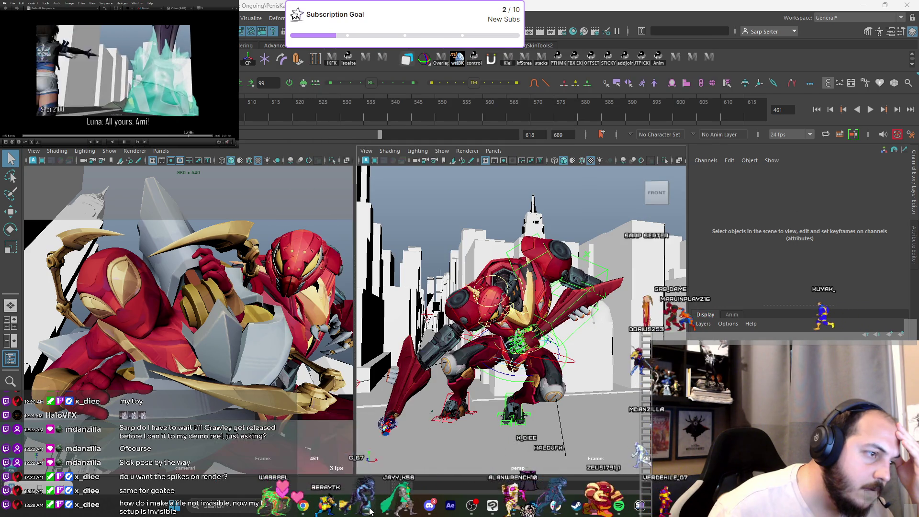
pyautogui.rightClick(370, 511)
pyautogui.press('Escape')
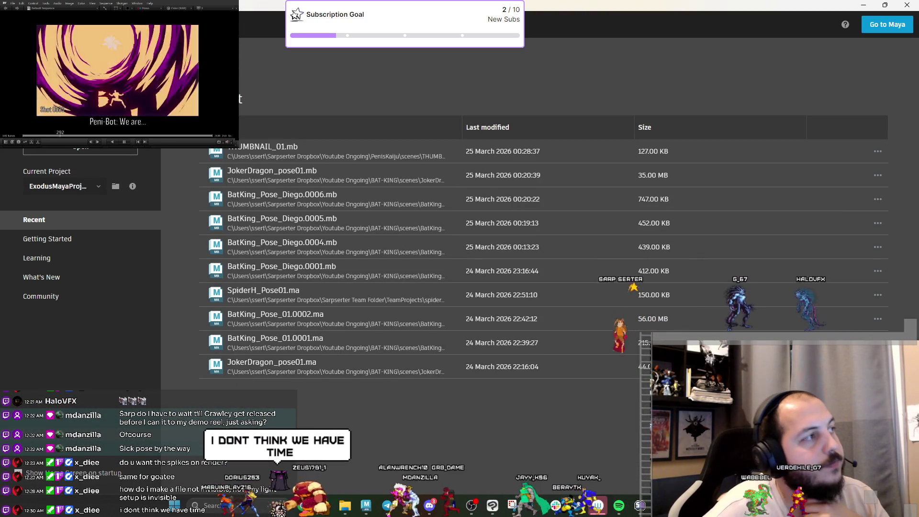
# Go to an empty Maya scene, close the Reference Editor, and switch to Slack's #portfolio channel.
pyautogui.click(320, 192)
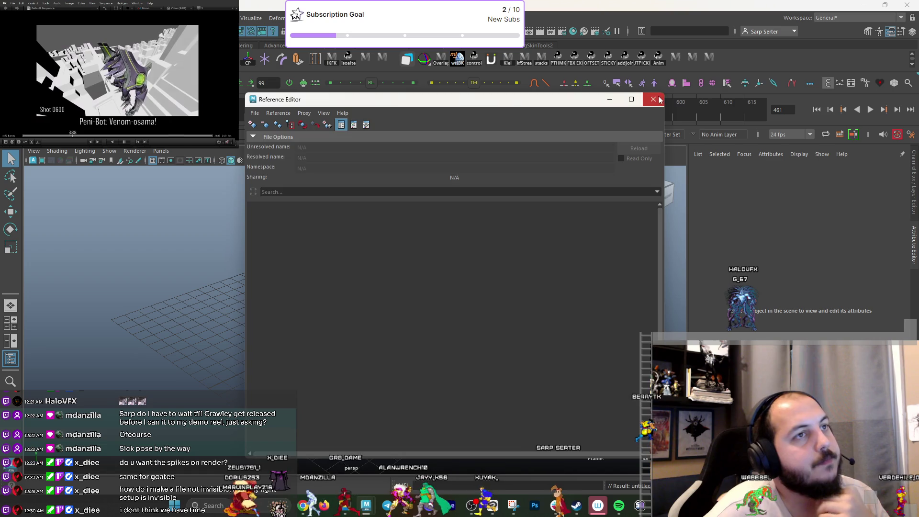
pyautogui.click(654, 99)
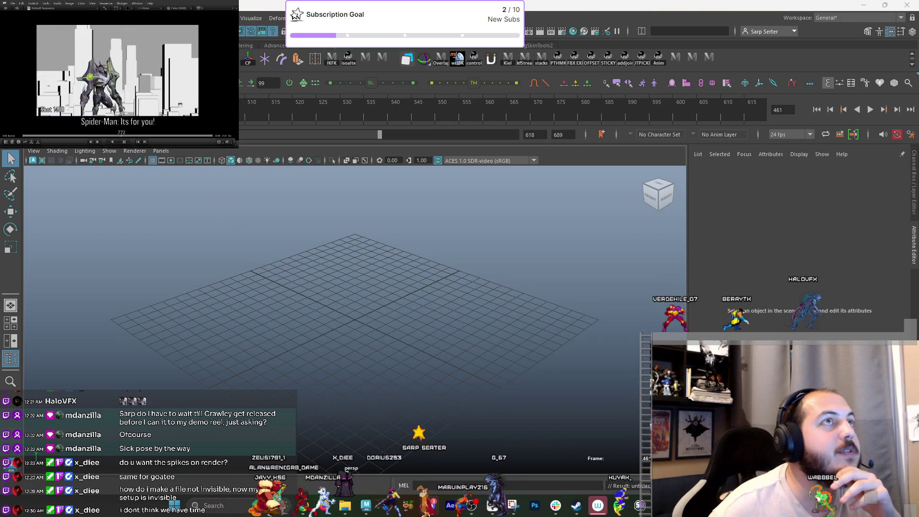
pyautogui.hotkey('alt', 'Tab')
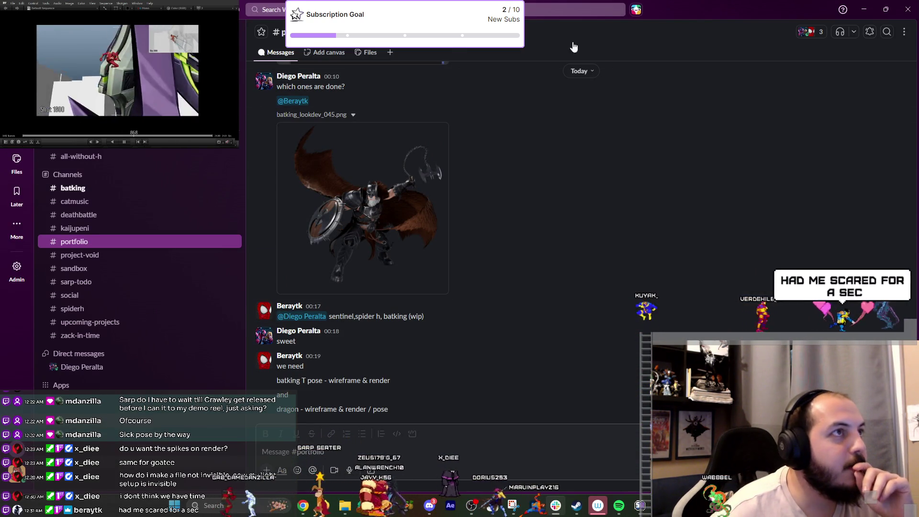
# Restore down the Slack window and switch to the PeniThumbnail 1 story in Clip Studio Paint.
pyautogui.press('super+Down')
pyautogui.press('super+Down')
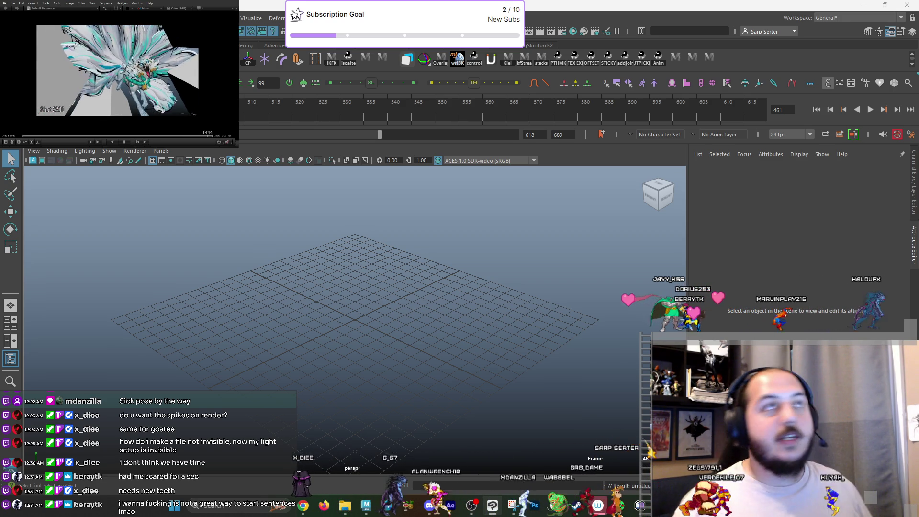
pyautogui.hotkey('alt', 'Tab')
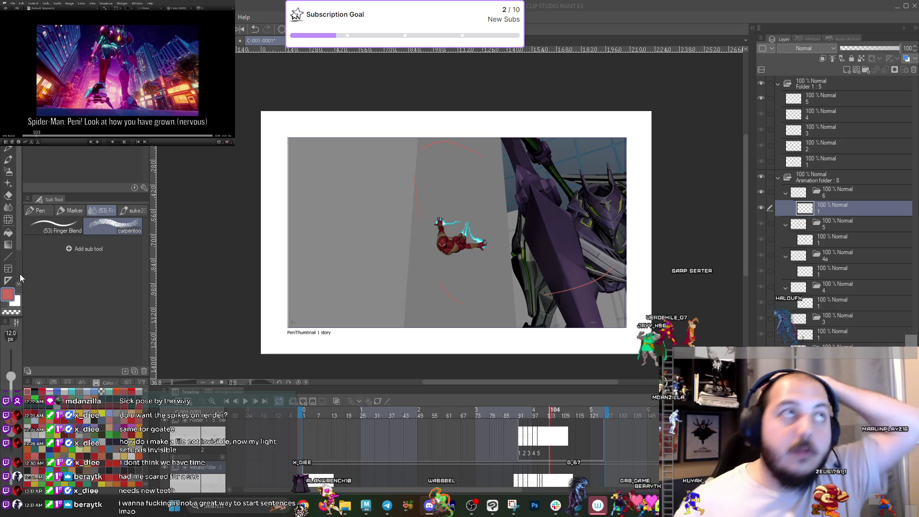
# Glance at Slack's #project-void, minimize it, then return to Slack's #zack-in-time thread.
pyautogui.click(556, 505)
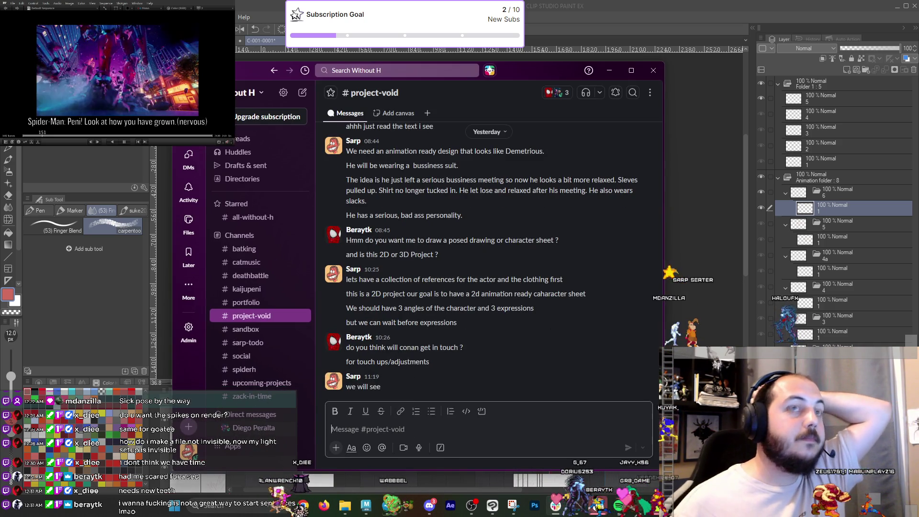
pyautogui.click(609, 70)
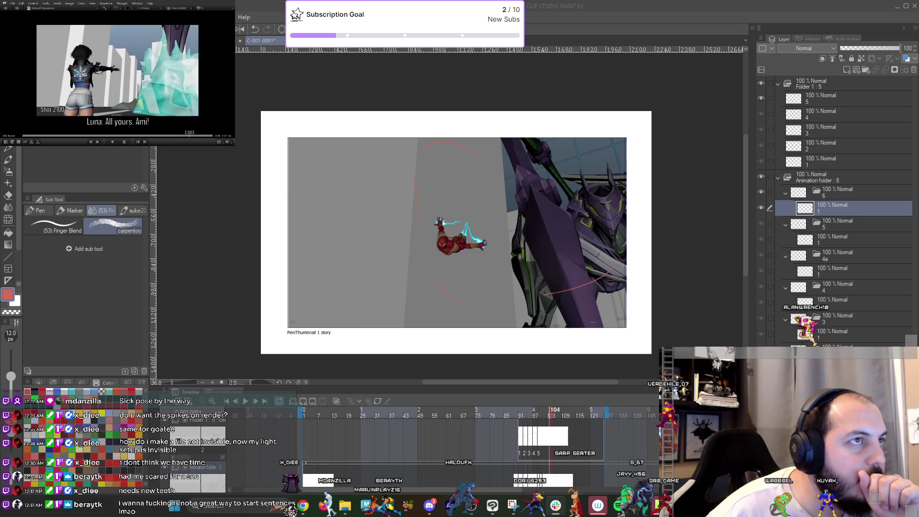
pyautogui.hotkey('alt', 'Tab')
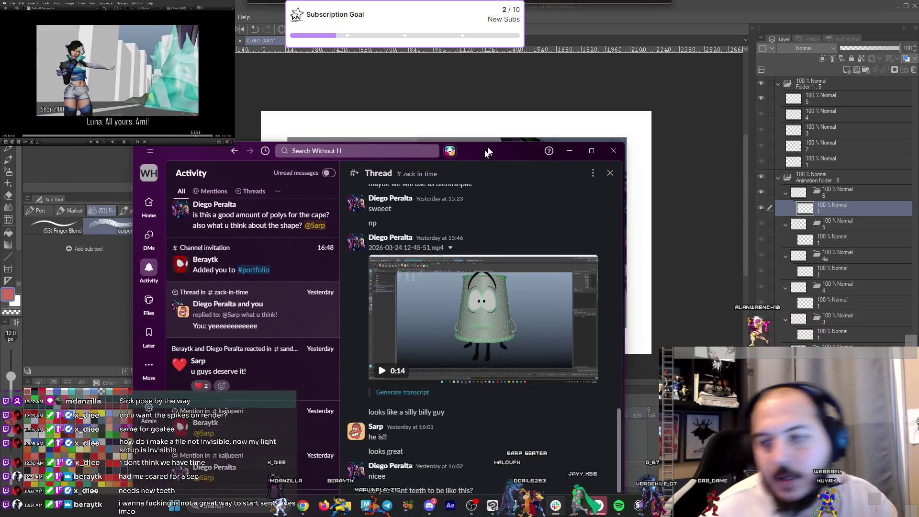
# Expand the shared cup-character video in Slack's media viewer, then bring Clip Studio Paint forward.
pyautogui.click(579, 259)
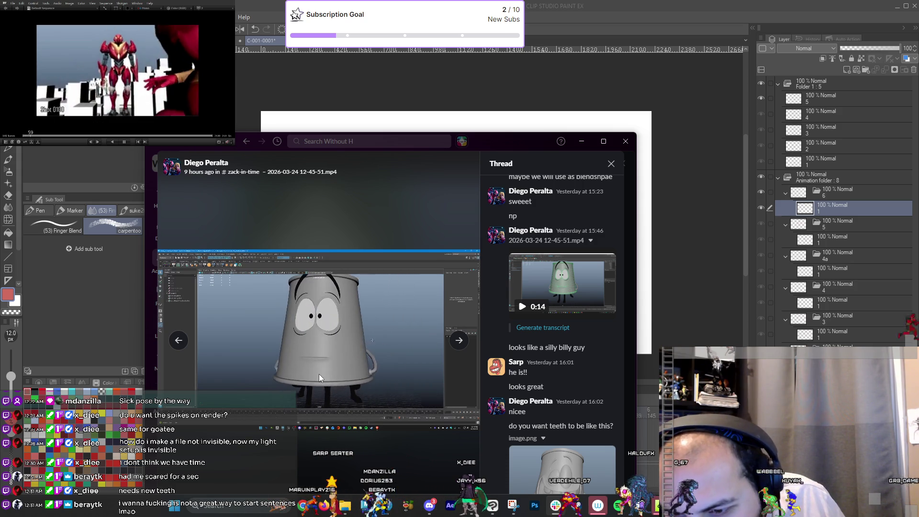
pyautogui.click(440, 137)
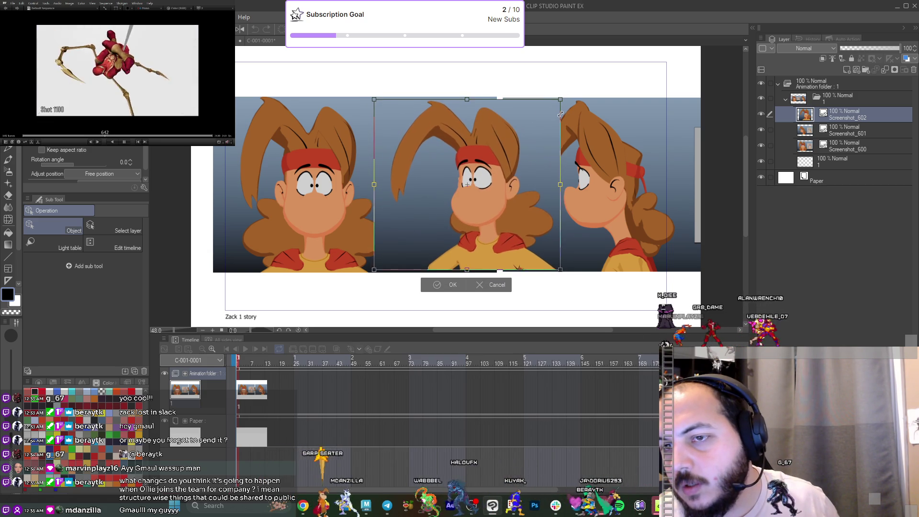
# Nudge the middle head screenshot left, then add a new animation folder with a blank cel at frame 1.
pyautogui.moveTo(521, 187); pyautogui.dragTo(511, 200)
pyautogui.press('Return')
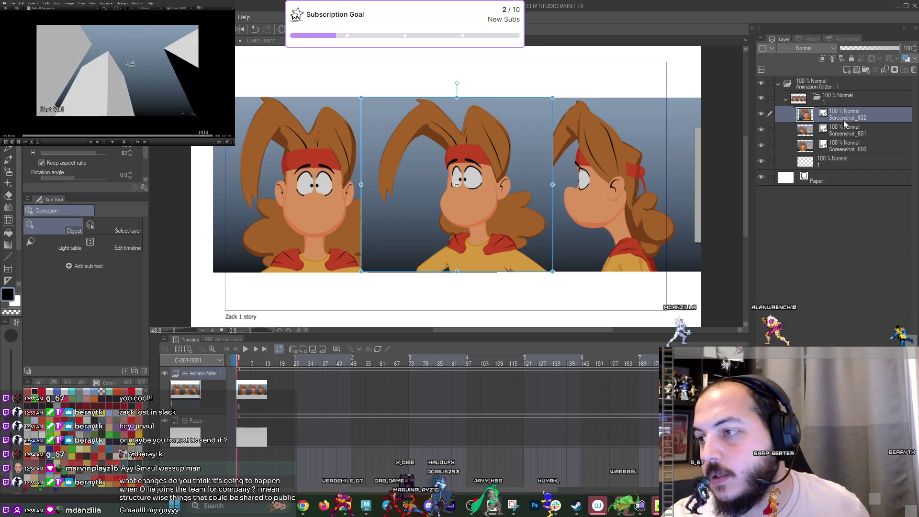
pyautogui.hotkey('ctrl', 'shift', 'n')
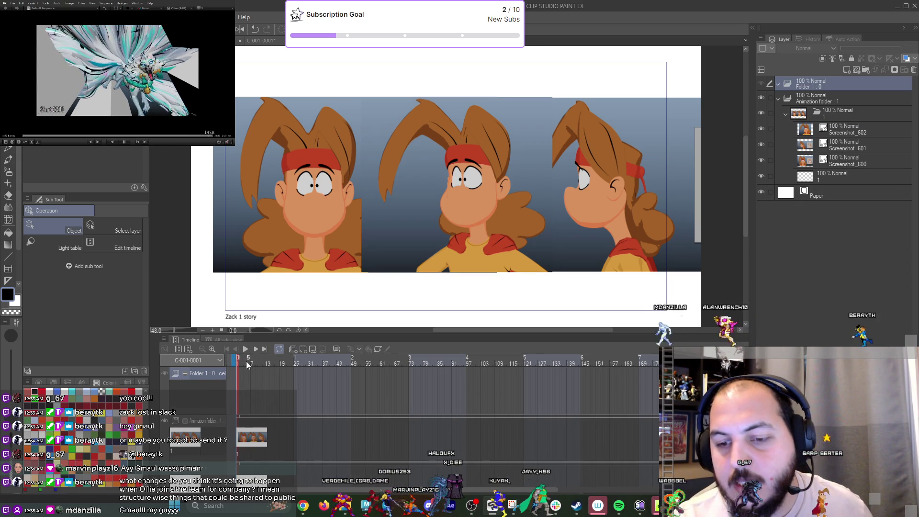
pyautogui.click(235, 402)
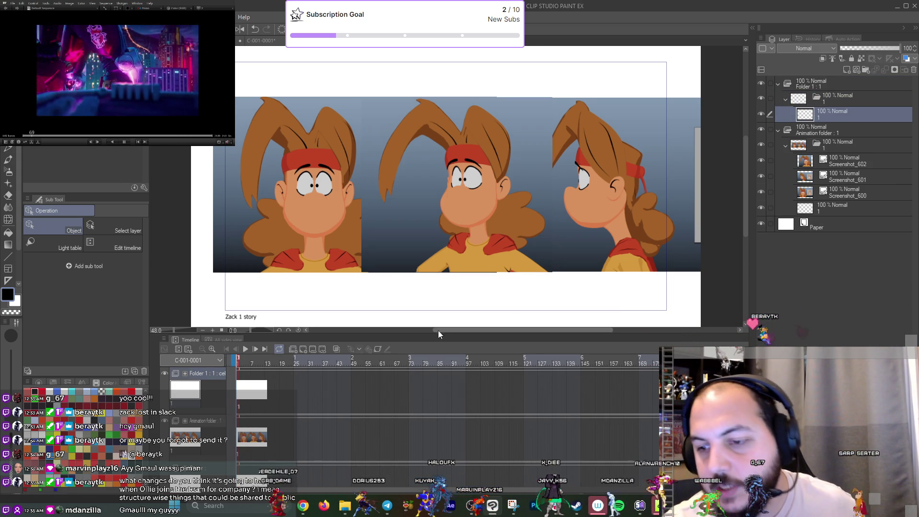
pyautogui.moveTo(438, 335); pyautogui.dragTo(438, 411)
pyautogui.scroll(5, 464, 272)
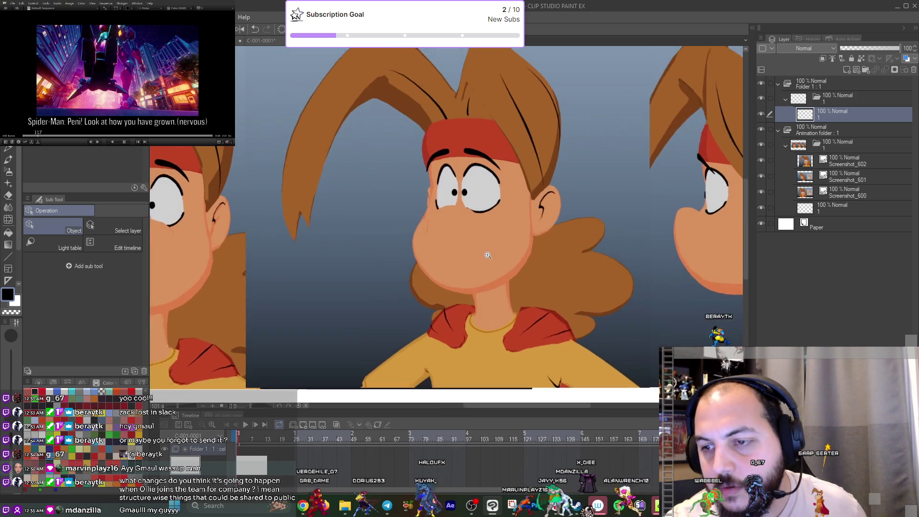
# Zoom in on the left character and switch to the larger inking pen.
pyautogui.scroll(-5, 419, 306)
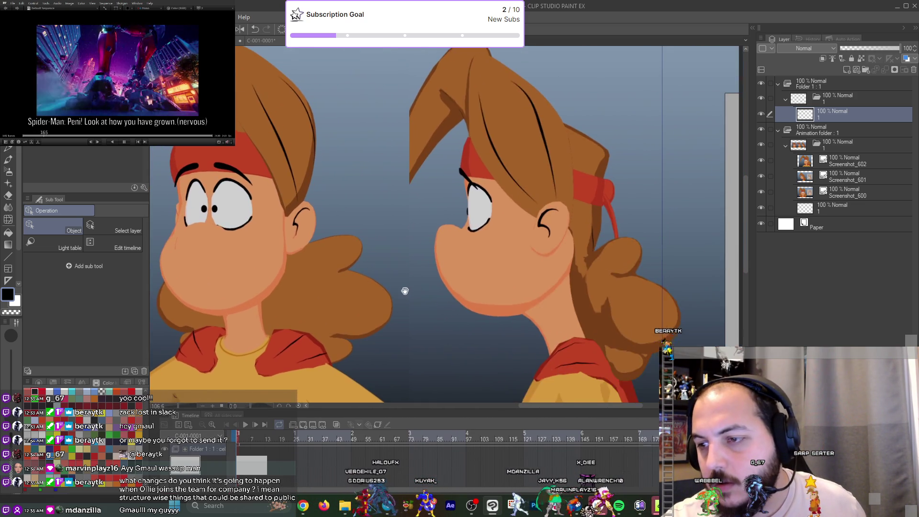
pyautogui.scroll(5, 415, 326)
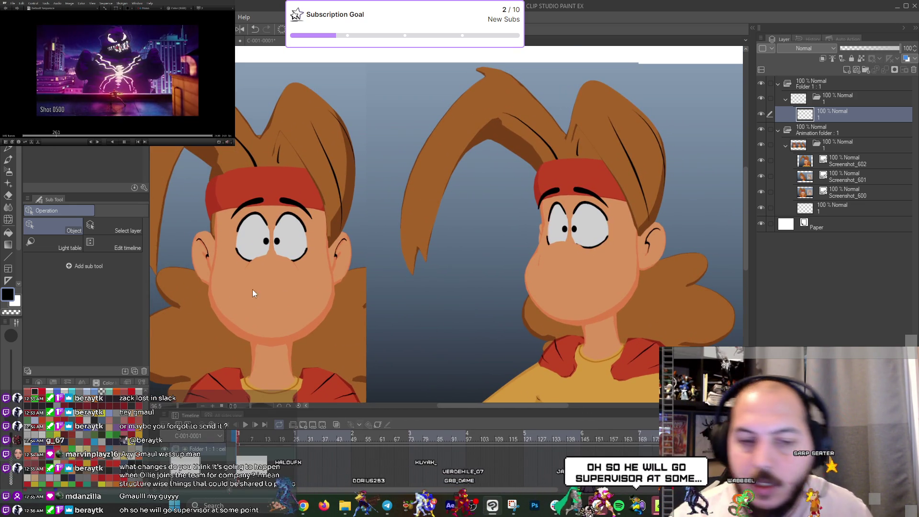
pyautogui.press('j')
pyautogui.press('p')
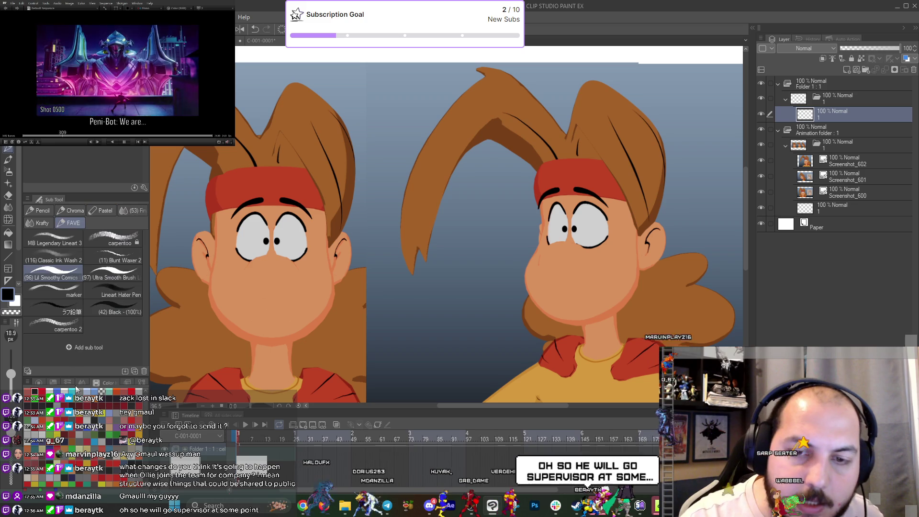
pyautogui.scroll(4, 239, 266)
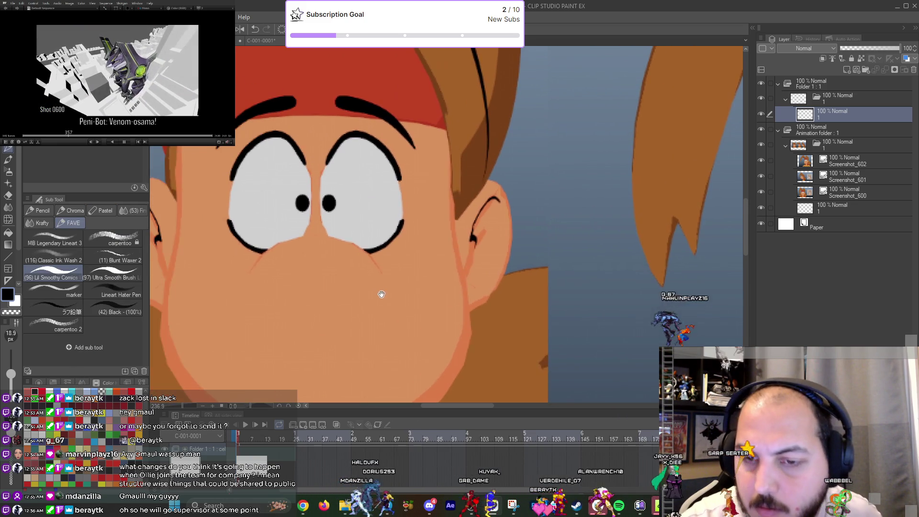
# Draw a downturned frown under the left character's eyes, retrying strokes until it looks right.
pyautogui.moveTo(245, 270); pyautogui.dragTo(381, 265)
pyautogui.hotkey('ctrl', 'z')
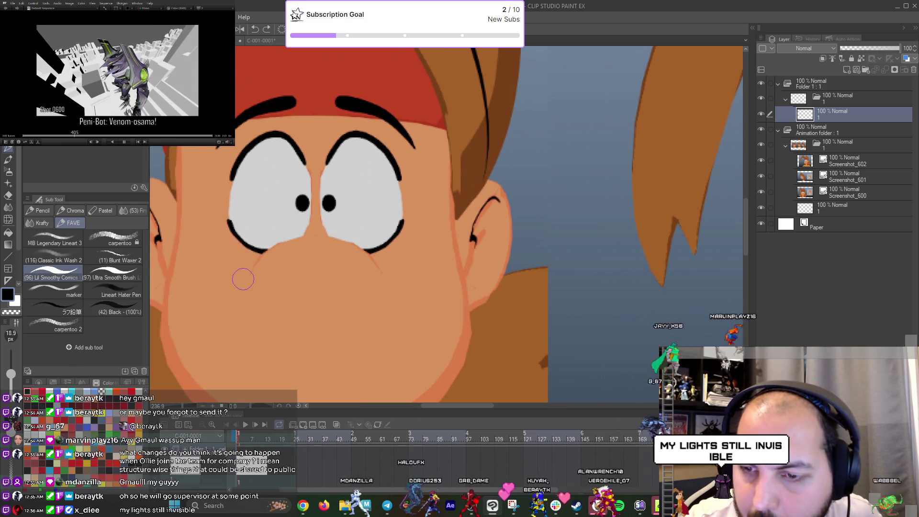
pyautogui.moveTo(243, 279); pyautogui.dragTo(383, 280)
pyautogui.hotkey('ctrl', 'z')
pyautogui.moveTo(285, 238); pyautogui.dragTo(378, 280)
pyautogui.hotkey('ctrl', 'z')
pyautogui.moveTo(242, 285)
pyautogui.mouseDown()
pyautogui.moveTo(246, 271)
pyautogui.moveTo(378, 286)
pyautogui.mouseUp()
pyautogui.hotkey('ctrl', 'z')
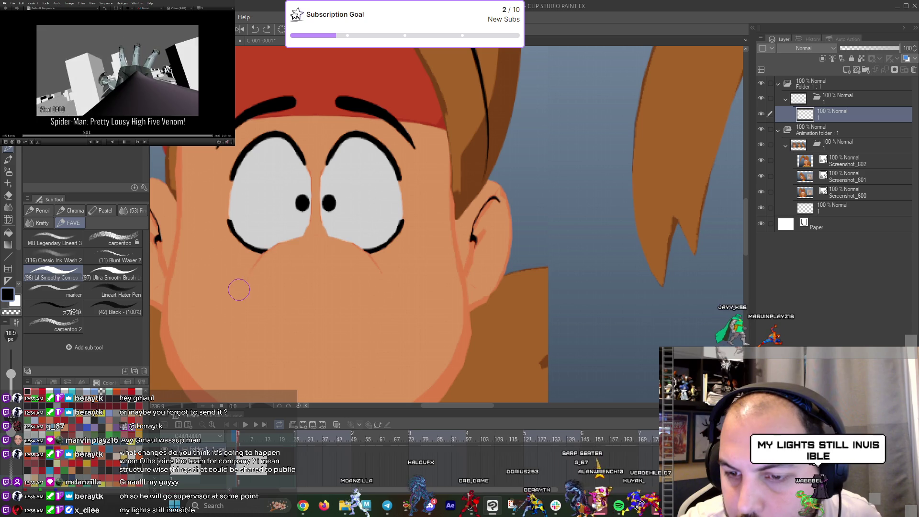
pyautogui.moveTo(241, 284); pyautogui.dragTo(390, 289)
pyautogui.scroll(-6, 329, 322)
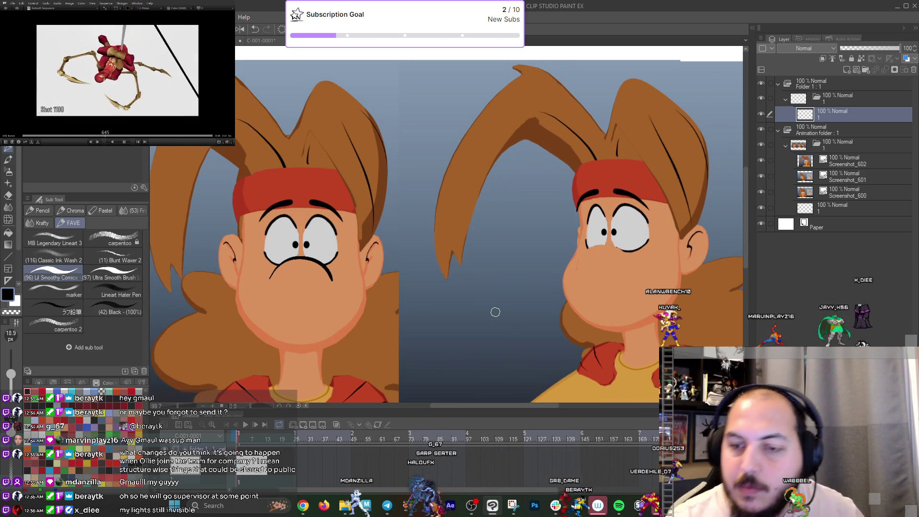
# Pan across the characters and sketch ink marks on a cheek and a short mark on the chin.
pyautogui.moveTo(582, 287); pyautogui.dragTo(465, 290)
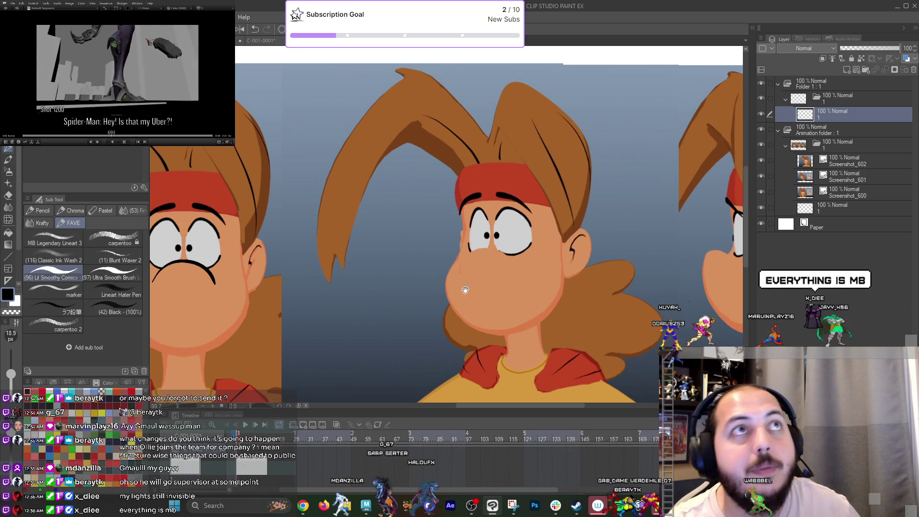
pyautogui.scroll(5, 466, 290)
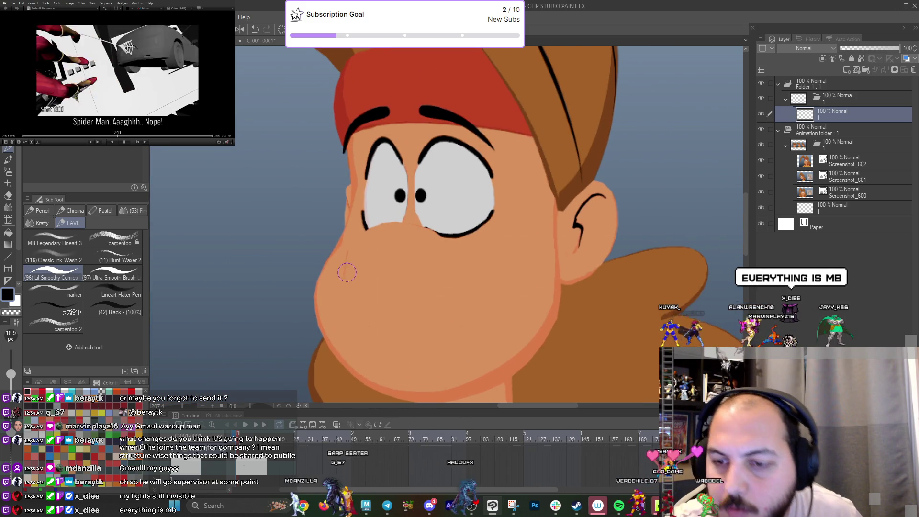
pyautogui.scroll(-4, 482, 322)
pyautogui.moveTo(513, 370)
pyautogui.mouseDown()
pyautogui.moveTo(604, 369)
pyautogui.moveTo(706, 345)
pyautogui.moveTo(645, 359)
pyautogui.mouseUp()
pyautogui.scroll(4, 550, 339)
pyautogui.scroll(-5, 538, 328)
pyautogui.scroll(2, 513, 353)
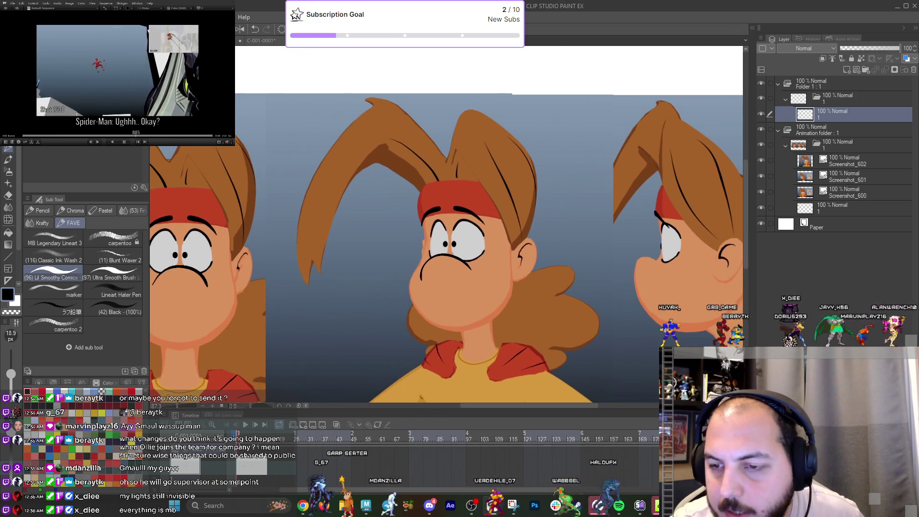
pyautogui.moveTo(518, 242); pyautogui.dragTo(500, 257)
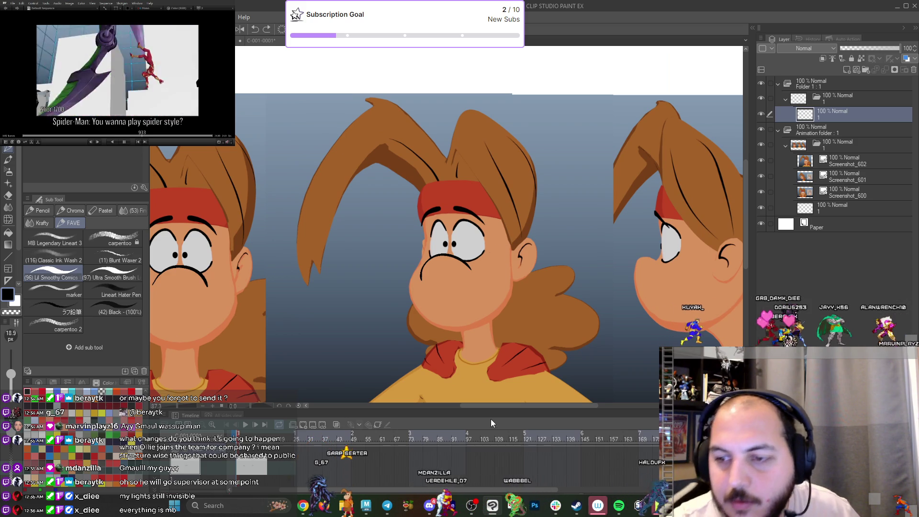
pyautogui.scroll(-2, 476, 230)
pyautogui.moveTo(520, 271); pyautogui.dragTo(539, 273)
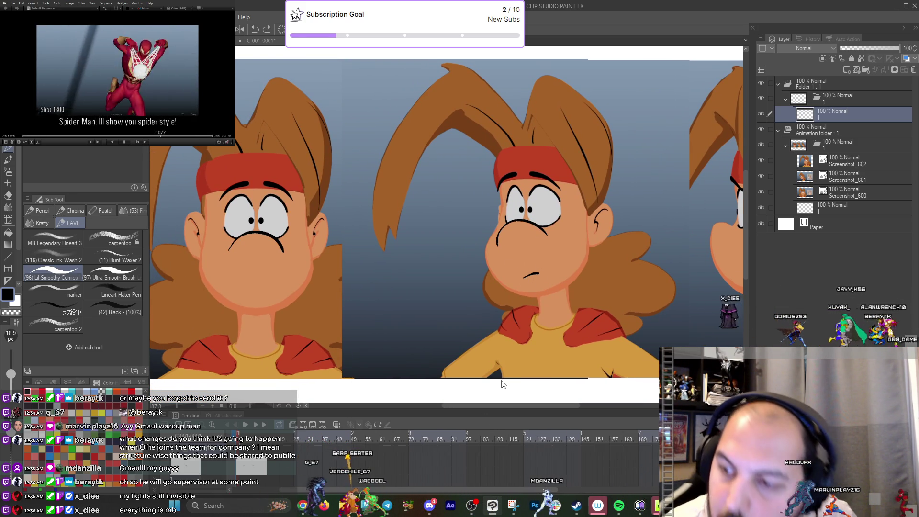
# Delete the centre character's frown lines and try a small curved mouth stroke on the chin.
pyautogui.moveTo(550, 320); pyautogui.dragTo(492, 324)
pyautogui.keyDown('ctrl'); pyautogui.click(529, 286); pyautogui.keyUp('ctrl')
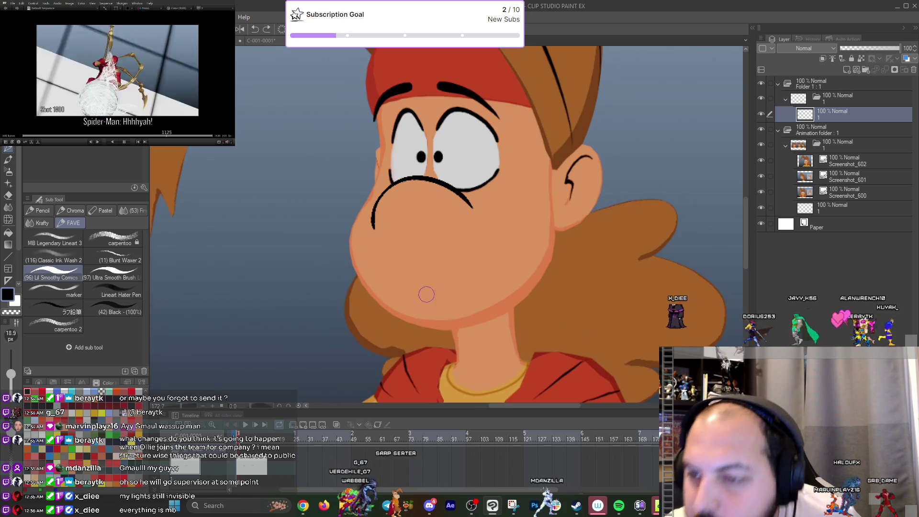
pyautogui.scroll(-3, 507, 300)
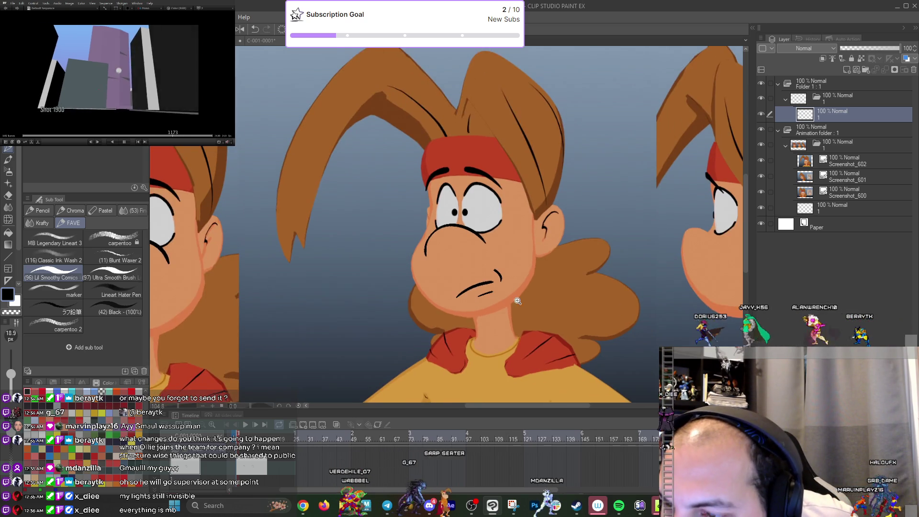
pyautogui.scroll(3, 476, 314)
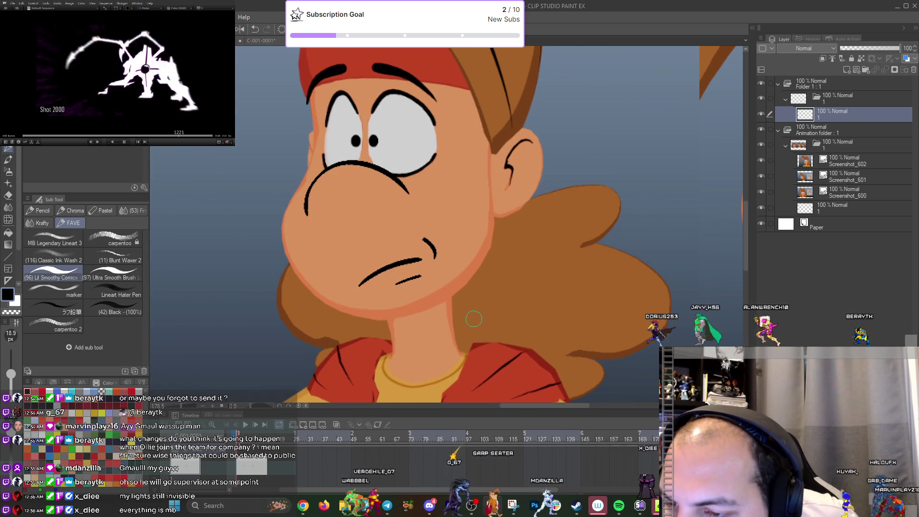
pyautogui.scroll(-2, 465, 324)
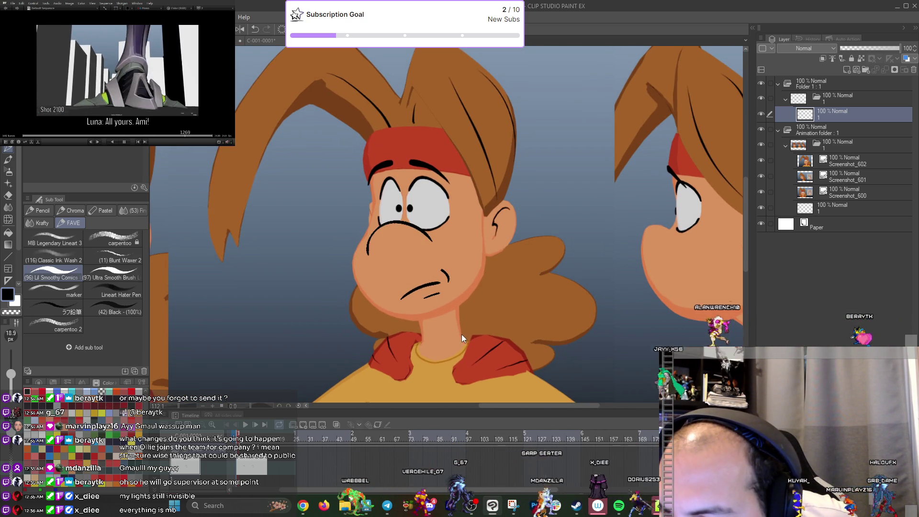
pyautogui.press('Delete')
pyautogui.moveTo(383, 286)
pyautogui.mouseDown()
pyautogui.moveTo(394, 274)
pyautogui.moveTo(405, 294)
pyautogui.moveTo(401, 308)
pyautogui.moveTo(401, 271)
pyautogui.mouseUp()
pyautogui.hotkey('ctrl', 'z')
pyautogui.hotkey('ctrl', 'z')
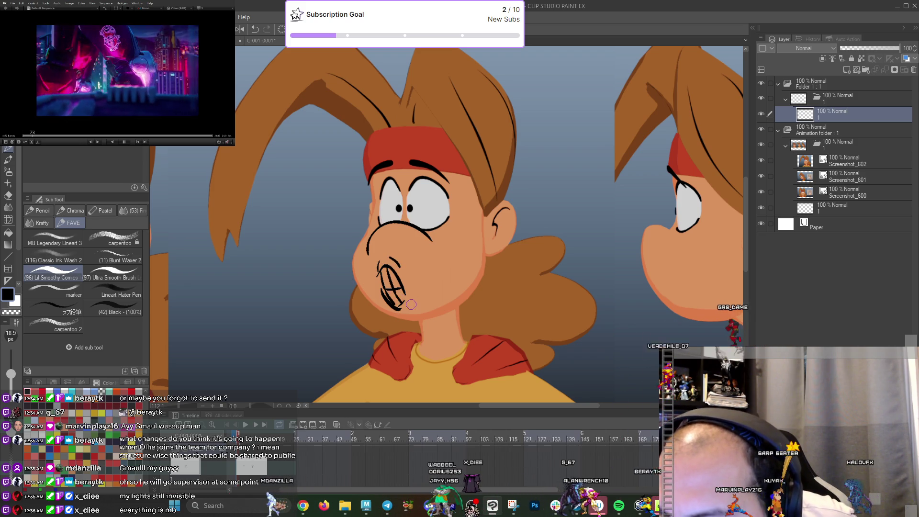
# Draw an open mouth with teeth and a lower lip on the centre character, retrying until it fits.
pyautogui.scroll(-2, 462, 316)
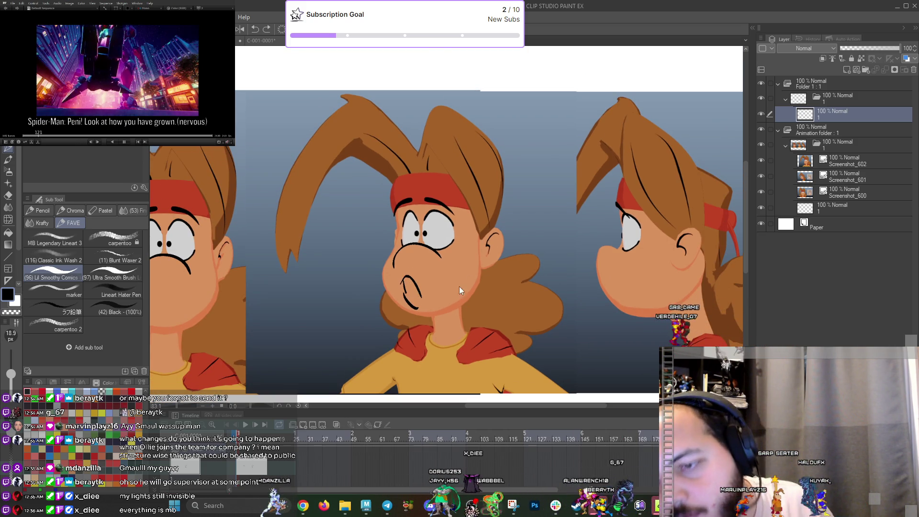
pyautogui.moveTo(411, 303)
pyautogui.mouseDown()
pyautogui.moveTo(400, 290)
pyautogui.moveTo(478, 258)
pyautogui.mouseUp()
pyautogui.hotkey('ctrl', 'z')
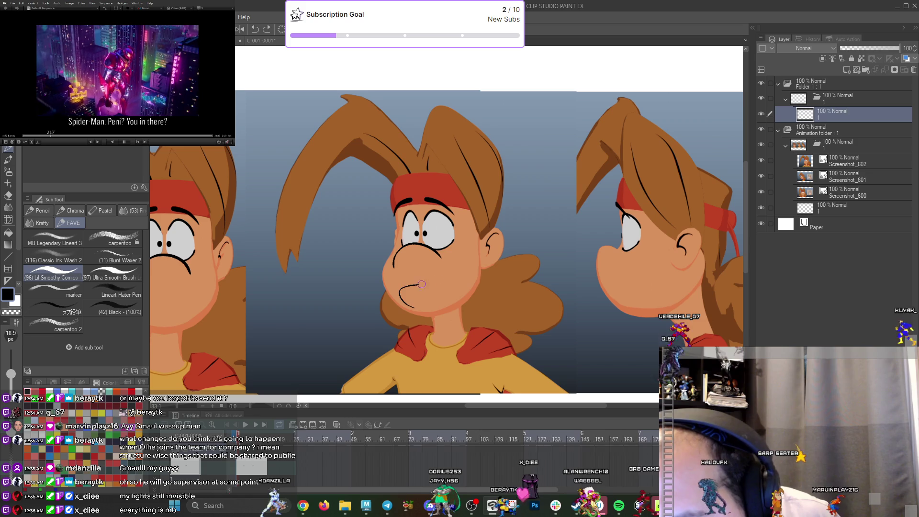
pyautogui.hotkey('ctrl', 'z')
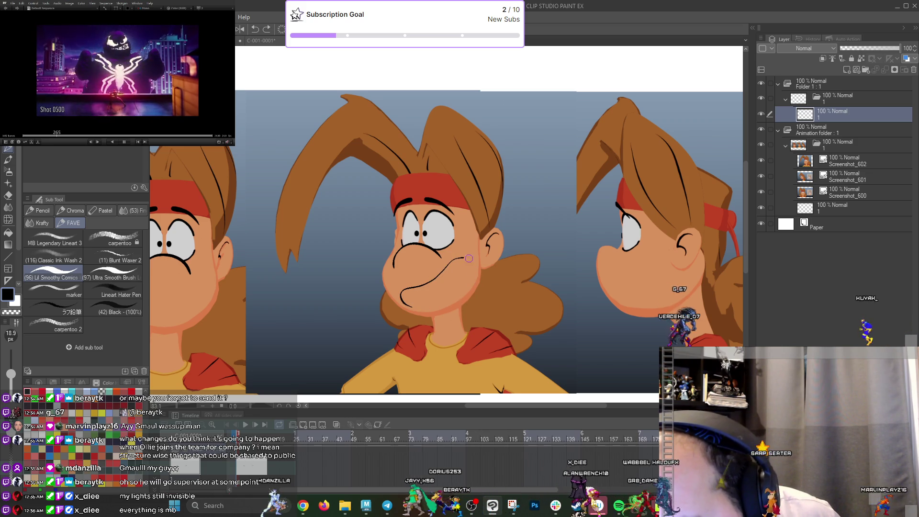
pyautogui.moveTo(408, 291)
pyautogui.mouseDown()
pyautogui.moveTo(418, 310)
pyautogui.moveTo(452, 300)
pyautogui.mouseUp()
pyautogui.moveTo(454, 264); pyautogui.dragTo(462, 285)
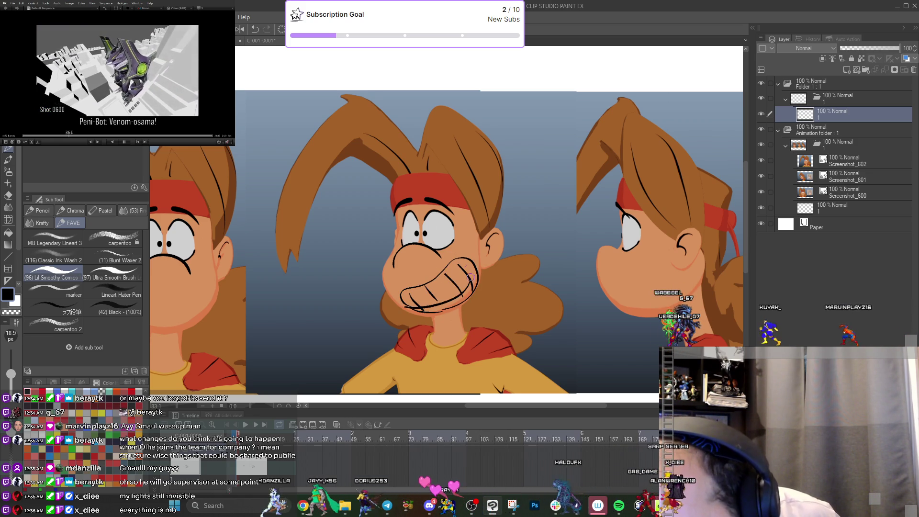
pyautogui.hotkey('ctrl', 'z')
pyautogui.hotkey('ctrl', 'z')
pyautogui.hotkey('ctrl', 'z')
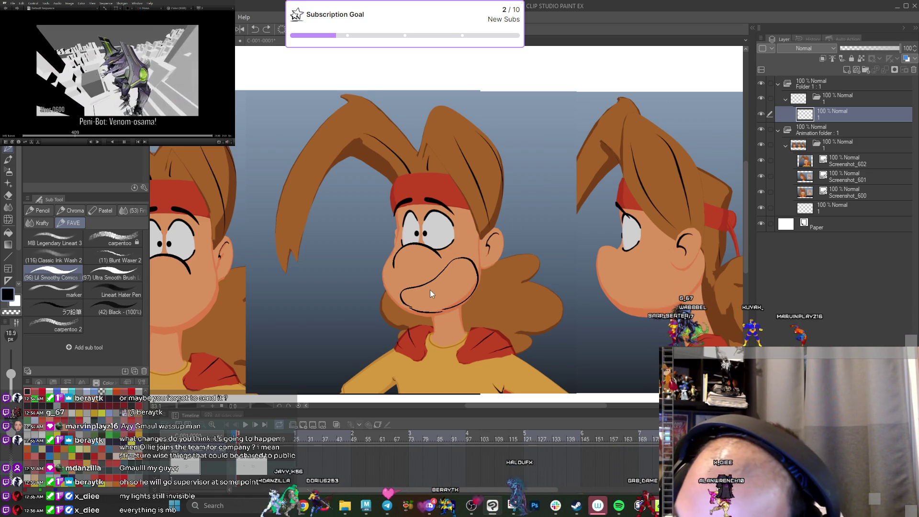
pyautogui.moveTo(402, 292); pyautogui.dragTo(434, 309)
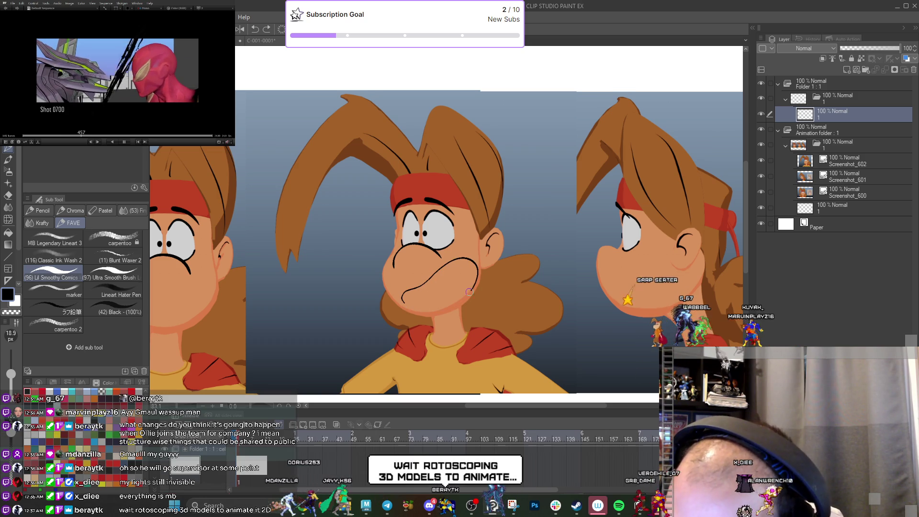
pyautogui.moveTo(408, 294)
pyautogui.mouseDown()
pyautogui.moveTo(432, 310)
pyautogui.moveTo(453, 304)
pyautogui.mouseUp()
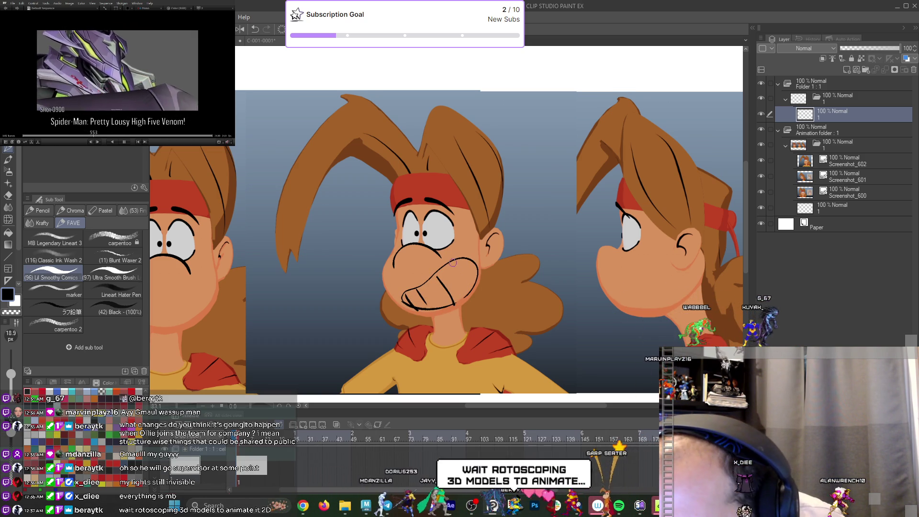
pyautogui.moveTo(457, 265); pyautogui.dragTo(467, 283)
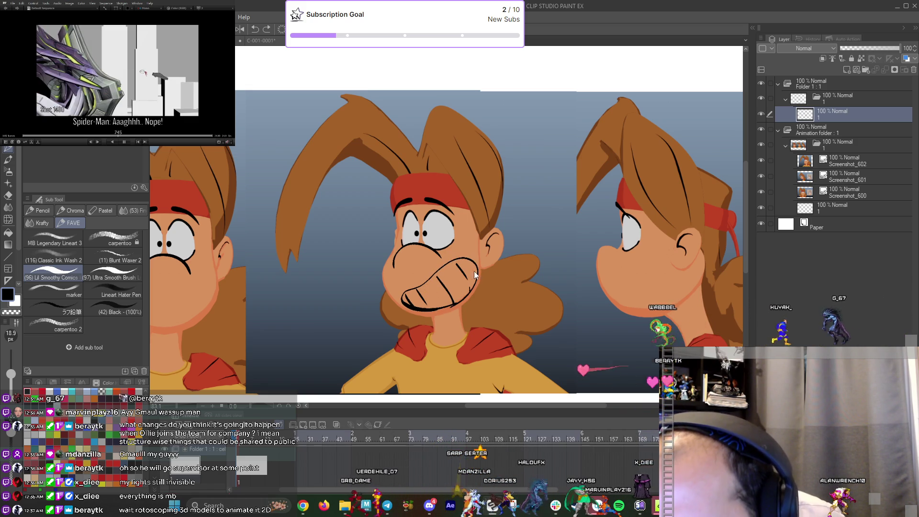
# Redraw the mouth's upper outline as a bolder stroke, then sketch rough lines over the left character.
pyautogui.moveTo(474, 271); pyautogui.dragTo(504, 272)
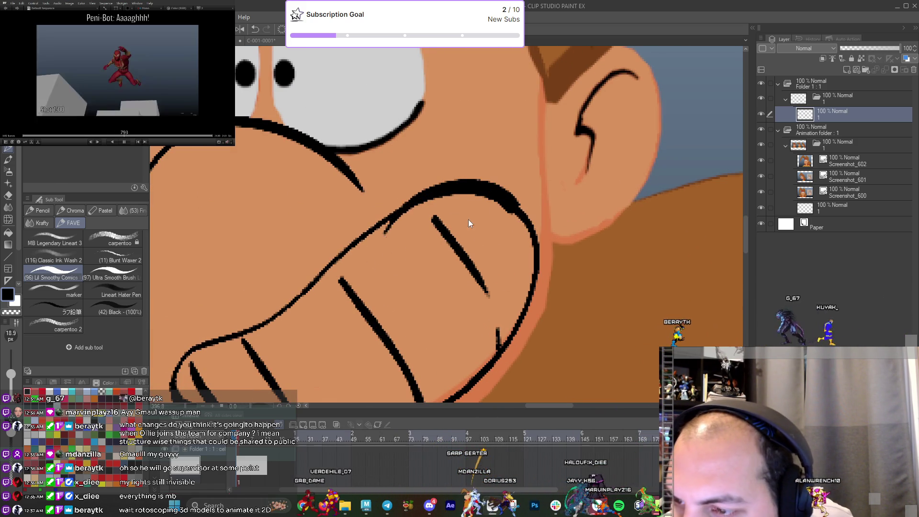
pyautogui.moveTo(383, 223); pyautogui.dragTo(530, 218)
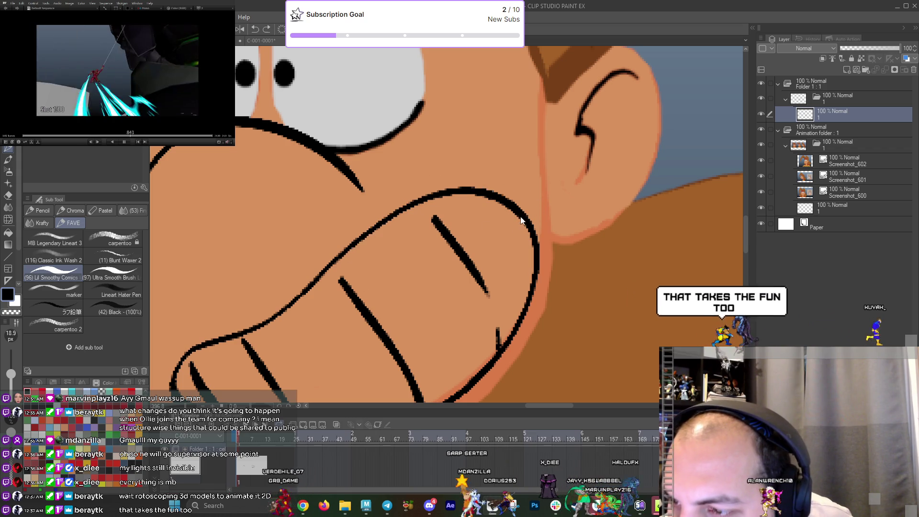
pyautogui.hotkey('ctrl', 'z')
pyautogui.moveTo(354, 235); pyautogui.dragTo(522, 220)
pyautogui.scroll(-5, 522, 219)
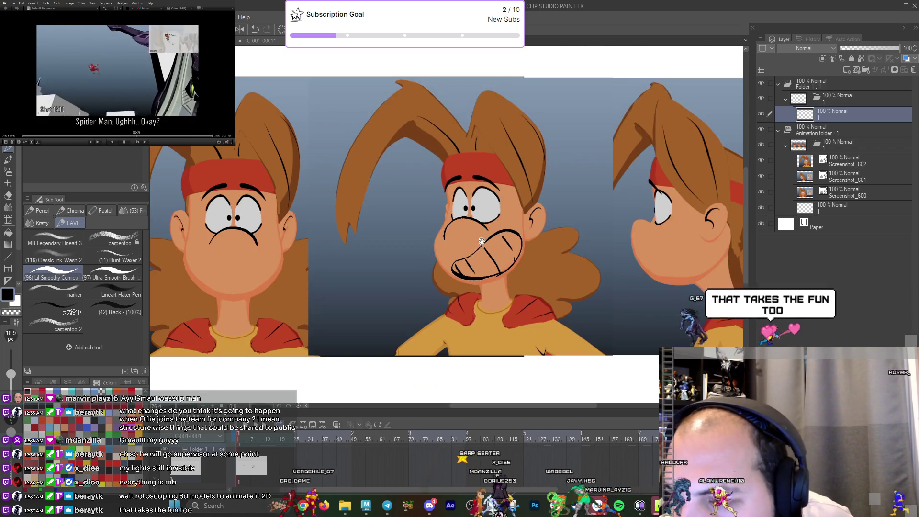
pyautogui.moveTo(246, 206)
pyautogui.mouseDown()
pyautogui.moveTo(246, 287)
pyautogui.moveTo(341, 191)
pyautogui.mouseUp()
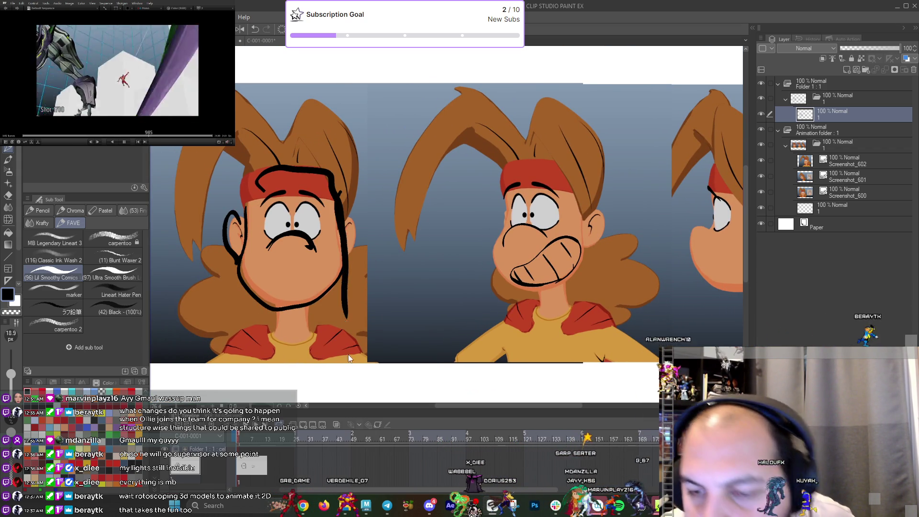
# Undo the rough strokes on the left character, restoring one thin stroke beside the mouth.
pyautogui.hotkey('ctrl', 'z')
pyautogui.hotkey('ctrl', 'z')
pyautogui.hotkey('ctrl', 'z')
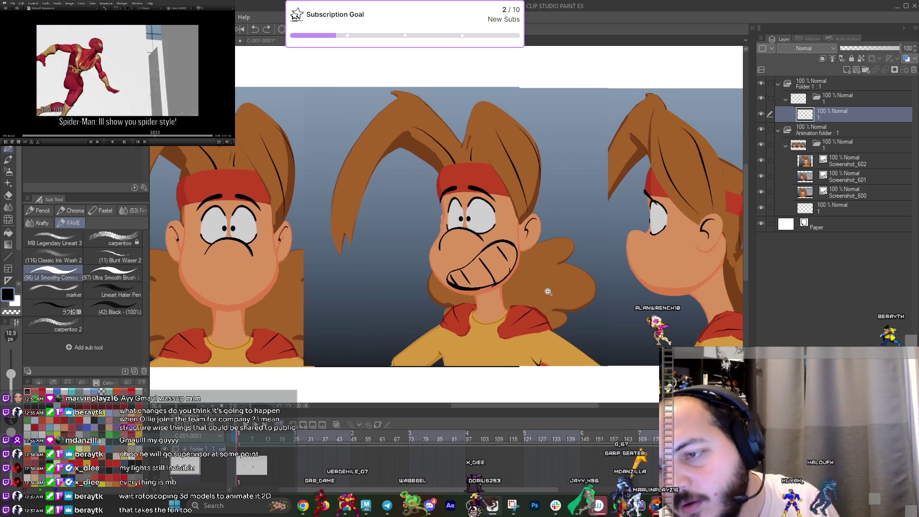
pyautogui.scroll(5, 553, 286)
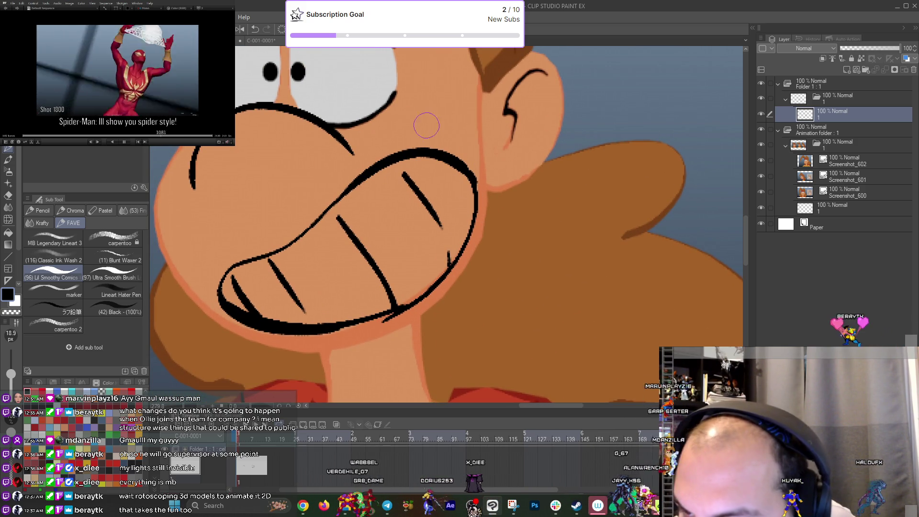
pyautogui.hotkey('ctrl', 'y')
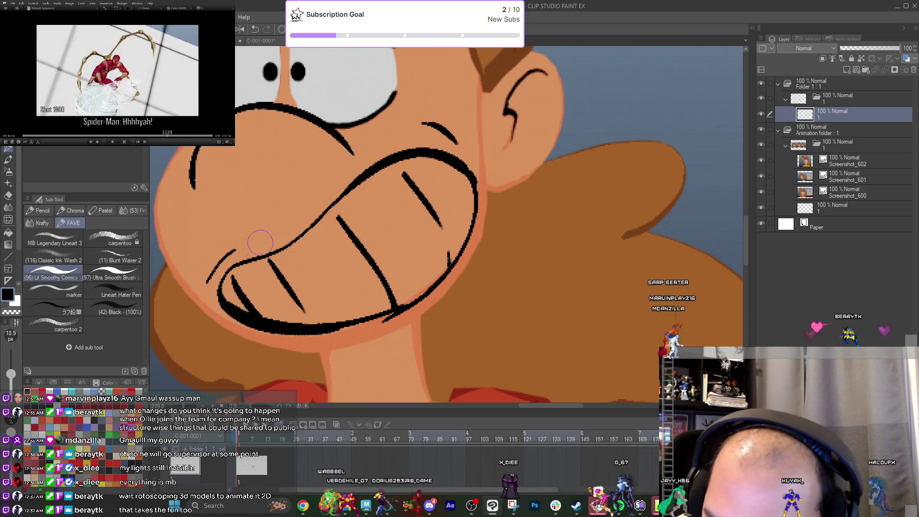
pyautogui.scroll(-3, 400, 269)
pyautogui.scroll(-3, 445, 301)
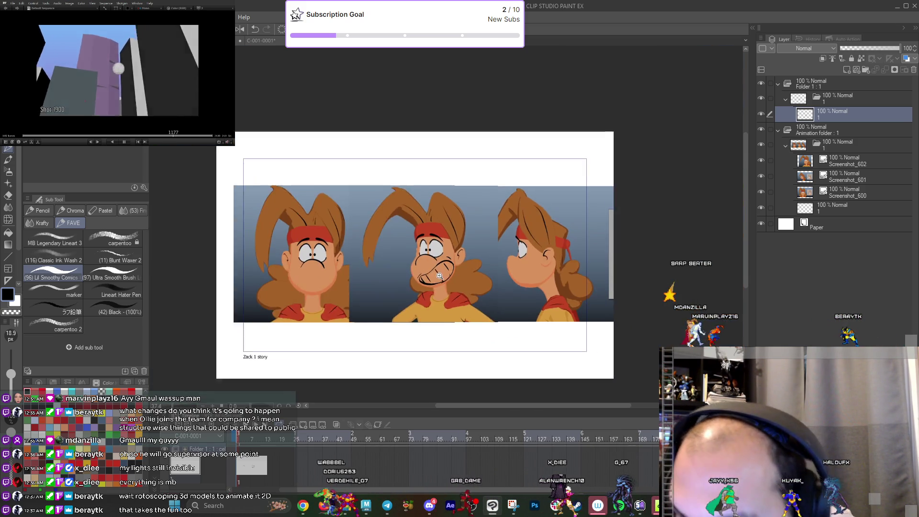
pyautogui.scroll(5, 444, 301)
# Erase the centre character's grimace strokes, leaving only the simple downturned frown.
pyautogui.press('e')
pyautogui.moveTo(355, 206)
pyautogui.mouseDown()
pyautogui.moveTo(431, 259)
pyautogui.moveTo(445, 199)
pyautogui.moveTo(469, 182)
pyautogui.mouseUp()
pyautogui.press('j')
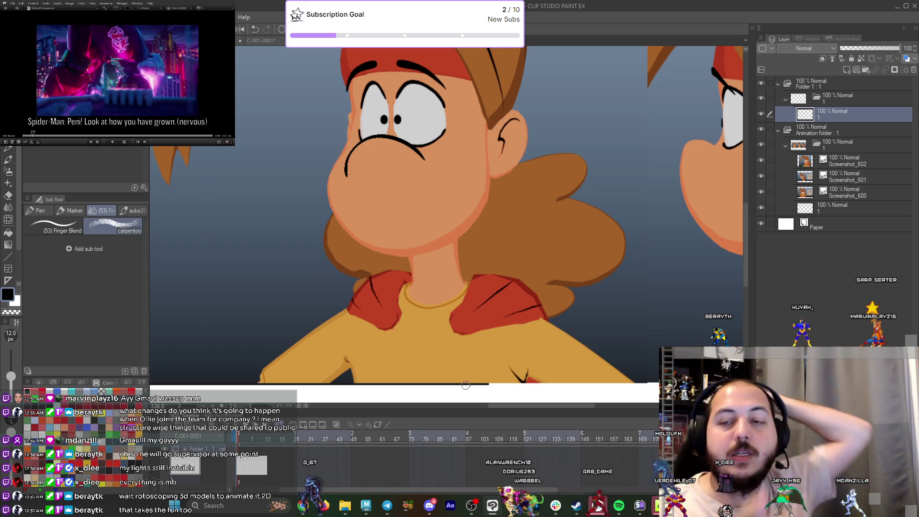
# Return to the inking pen and bring Maya's Graph Editor (frames 490–610) over the canvas.
pyautogui.scroll(-5, 458, 293)
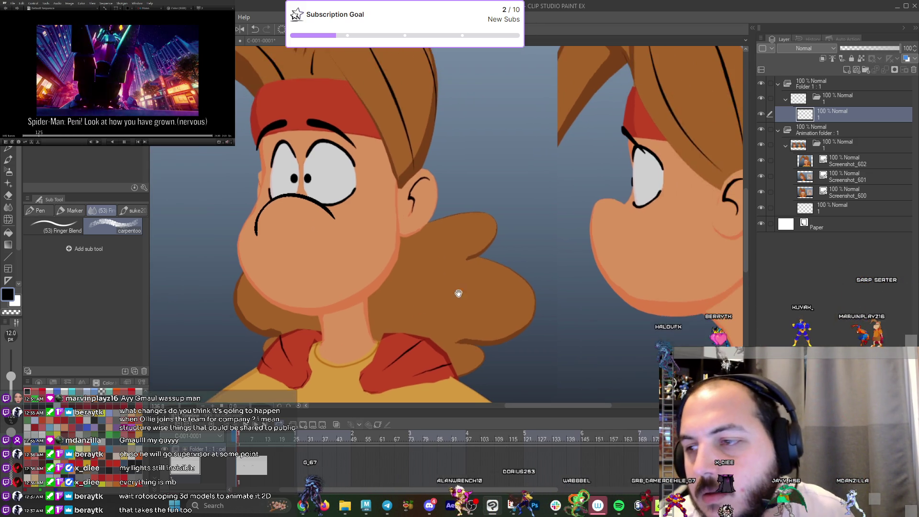
pyautogui.scroll(5, 431, 312)
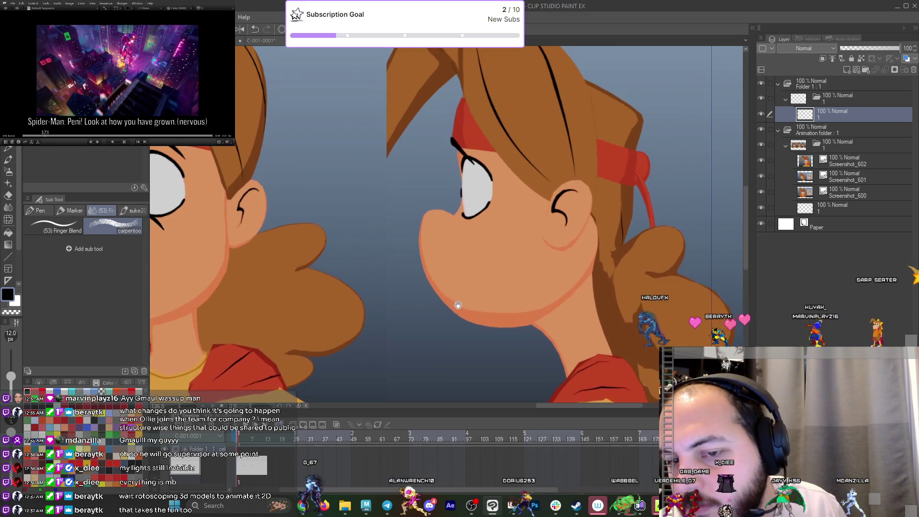
pyautogui.scroll(3, 635, 301)
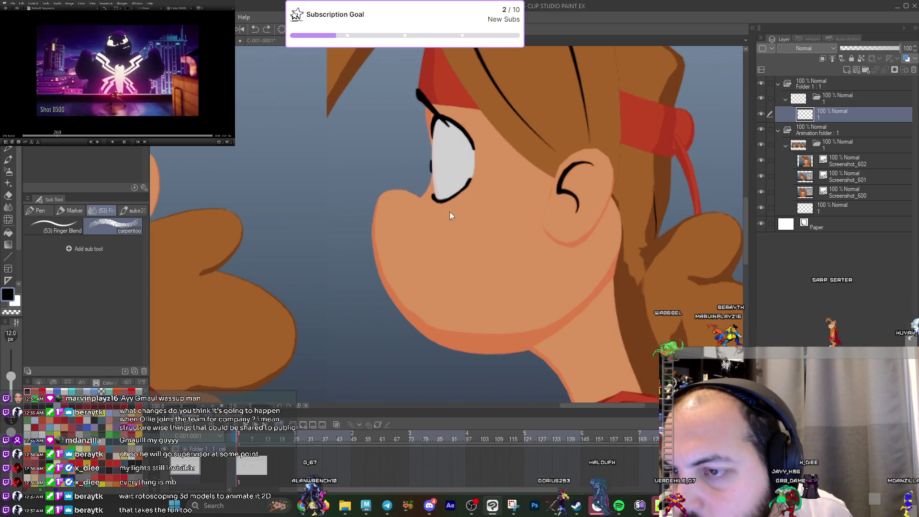
pyautogui.press('p')
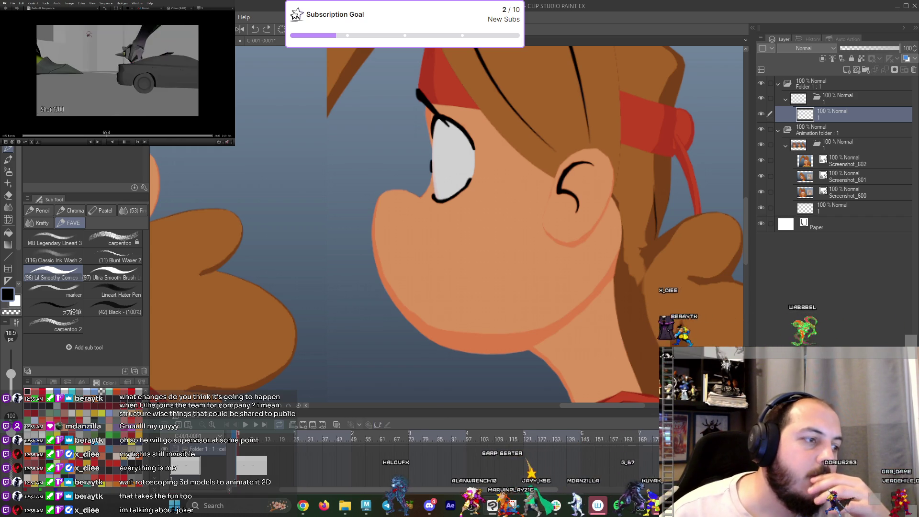
pyautogui.click(366, 506)
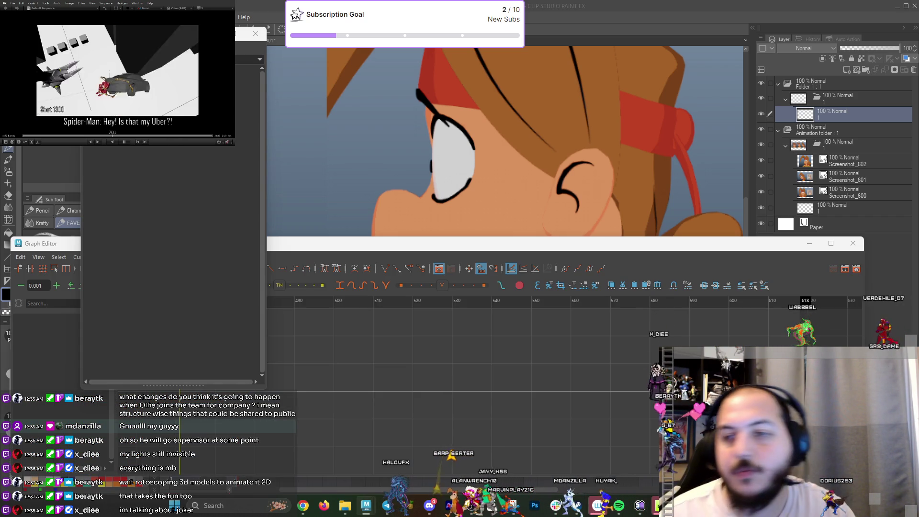
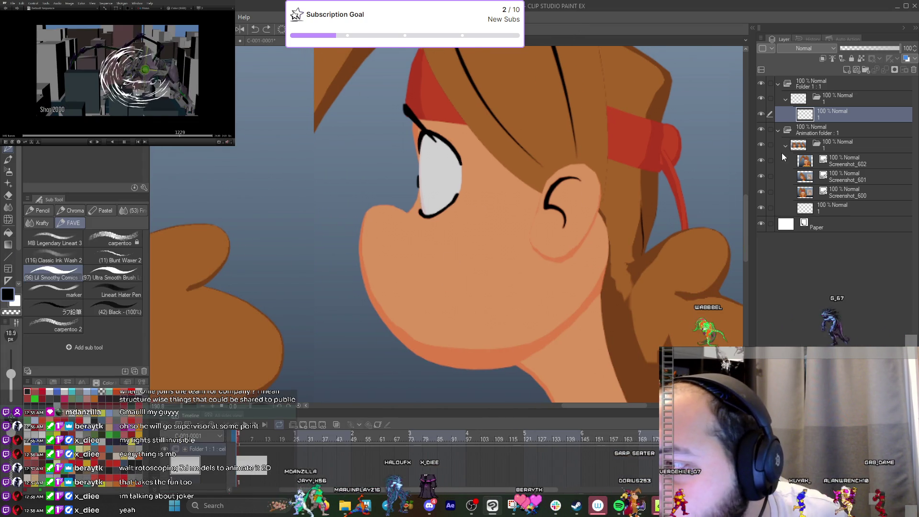
# Add a new raster layer and sketch the nose-to-chin outline with the pen.
pyautogui.click(847, 71)
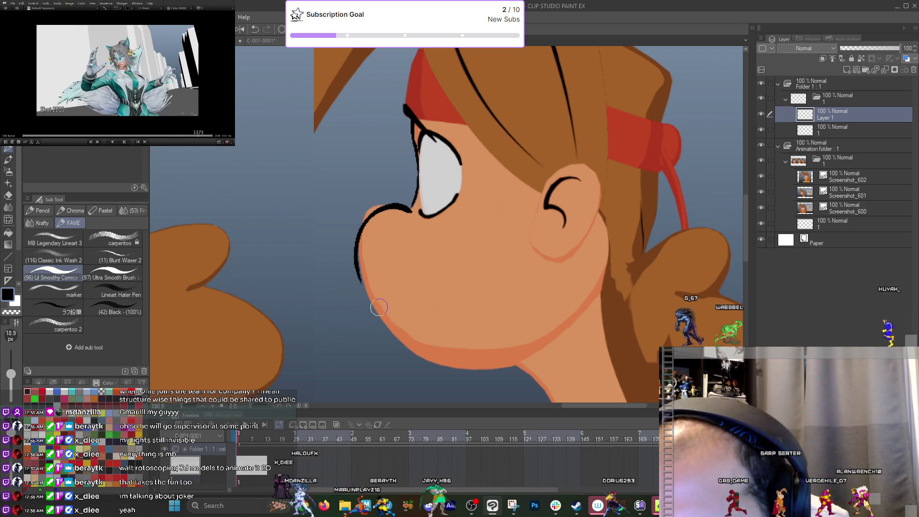
pyautogui.hotkey('ctrl', 'z')
pyautogui.moveTo(412, 210); pyautogui.dragTo(354, 258)
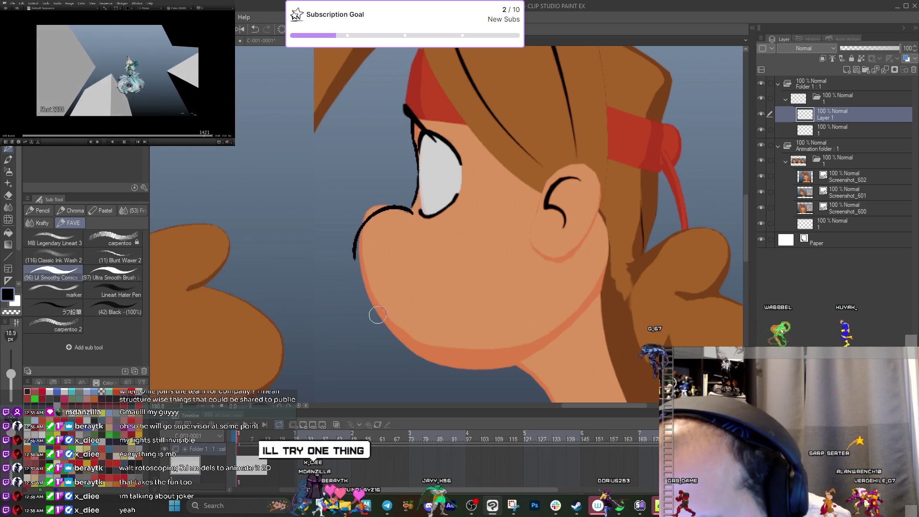
pyautogui.hotkey('ctrl', 'z')
pyautogui.moveTo(392, 204)
pyautogui.mouseDown()
pyautogui.moveTo(380, 322)
pyautogui.moveTo(416, 369)
pyautogui.moveTo(498, 363)
pyautogui.mouseUp()
pyautogui.hotkey('ctrl', 'z')
pyautogui.moveTo(391, 203)
pyautogui.mouseDown()
pyautogui.moveTo(354, 267)
pyautogui.moveTo(455, 382)
pyautogui.moveTo(581, 298)
pyautogui.mouseUp()
# Redraw the outline from the nose down around the chin toward the ear.
pyautogui.scroll(-5, 578, 264)
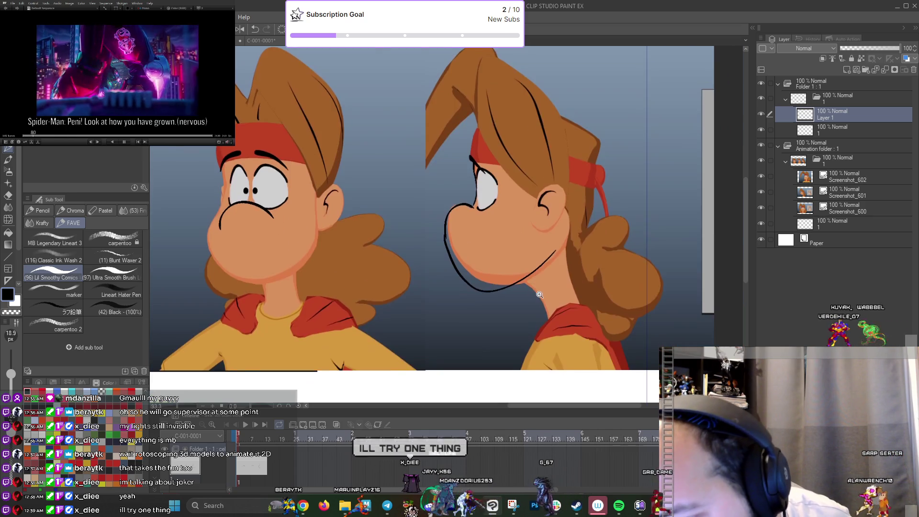
pyautogui.scroll(-3, 546, 301)
pyautogui.scroll(5, 547, 300)
pyautogui.hotkey('ctrl', 'z')
pyautogui.scroll(2, 552, 298)
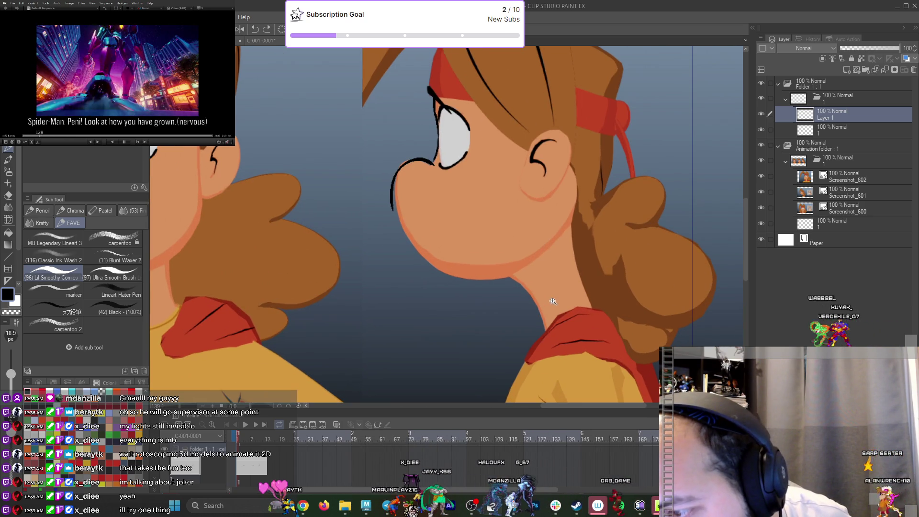
pyautogui.moveTo(392, 200)
pyautogui.mouseDown()
pyautogui.moveTo(398, 242)
pyautogui.moveTo(554, 244)
pyautogui.mouseUp()
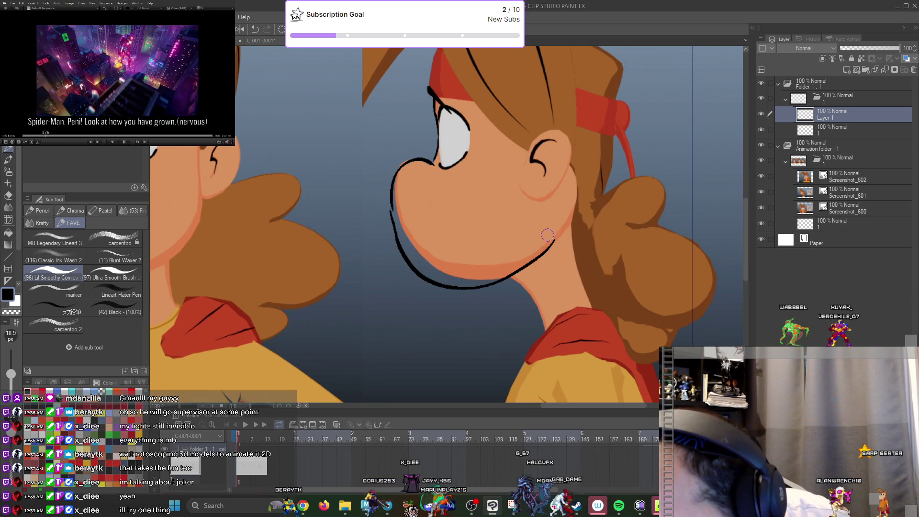
pyautogui.moveTo(541, 294); pyautogui.dragTo(533, 320)
pyautogui.hotkey('ctrl', 'z')
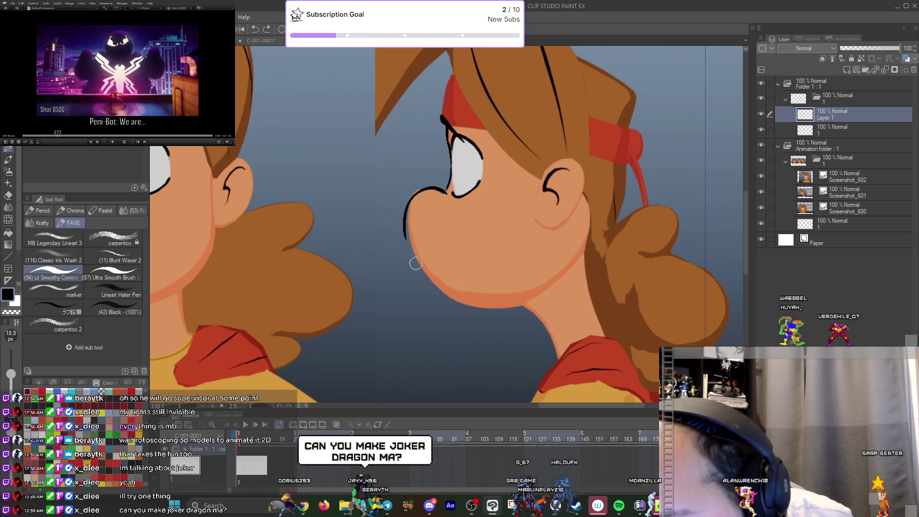
pyautogui.moveTo(404, 240); pyautogui.dragTo(525, 300)
pyautogui.hotkey('ctrl', 'z')
pyautogui.moveTo(406, 242)
pyautogui.mouseDown()
pyautogui.moveTo(404, 294)
pyautogui.moveTo(472, 301)
pyautogui.moveTo(567, 275)
pyautogui.mouseUp()
# Retry the jaw stroke until the chin line curves toward the neck.
pyautogui.hotkey('ctrl', 'z')
pyautogui.moveTo(408, 244); pyautogui.dragTo(474, 306)
pyautogui.hotkey('ctrl', 'z')
pyautogui.moveTo(407, 242)
pyautogui.mouseDown()
pyautogui.moveTo(427, 304)
pyautogui.moveTo(564, 283)
pyautogui.mouseUp()
pyautogui.hotkey('ctrl', 'z')
pyautogui.moveTo(407, 242)
pyautogui.mouseDown()
pyautogui.moveTo(427, 304)
pyautogui.moveTo(566, 277)
pyautogui.mouseUp()
pyautogui.hotkey('ctrl', 'z')
pyautogui.moveTo(405, 233)
pyautogui.mouseDown()
pyautogui.moveTo(421, 293)
pyautogui.moveTo(510, 312)
pyautogui.moveTo(579, 263)
pyautogui.mouseUp()
pyautogui.hotkey('ctrl', 'z')
pyautogui.moveTo(405, 232)
pyautogui.mouseDown()
pyautogui.moveTo(408, 266)
pyautogui.moveTo(439, 303)
pyautogui.moveTo(526, 300)
pyautogui.moveTo(565, 275)
pyautogui.mouseUp()
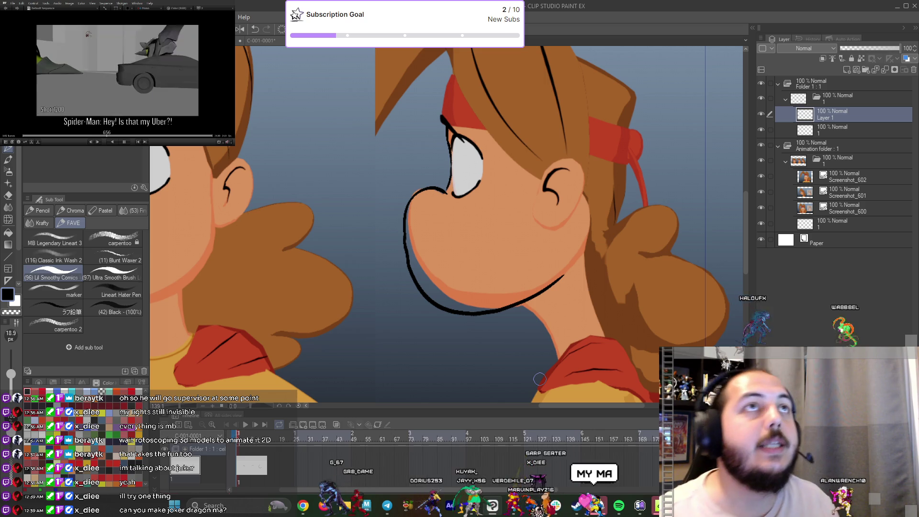
pyautogui.scroll(2, 516, 308)
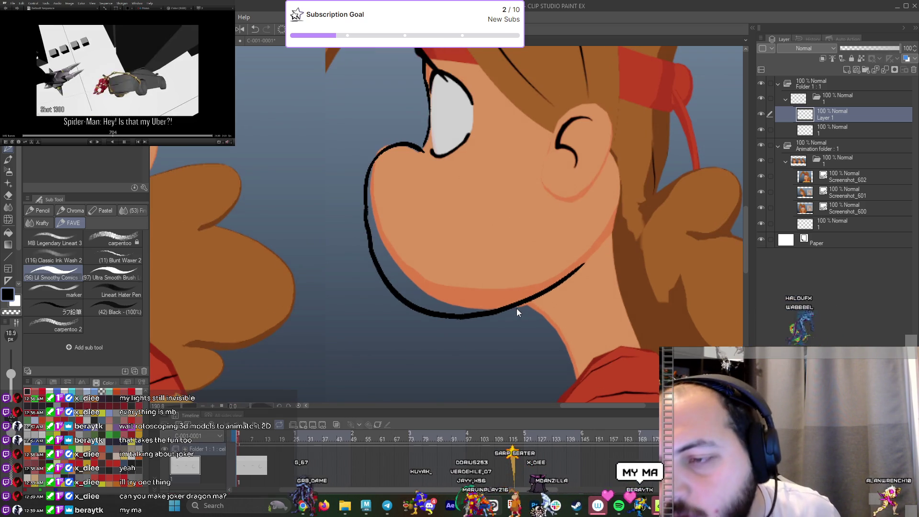
# Redraw the chin as one long stroke from below the nose to the neck, then bring up the graph editor.
pyautogui.hotkey('ctrl', 'z')
pyautogui.hotkey('ctrl', 'z')
pyautogui.hotkey('ctrl', 'z')
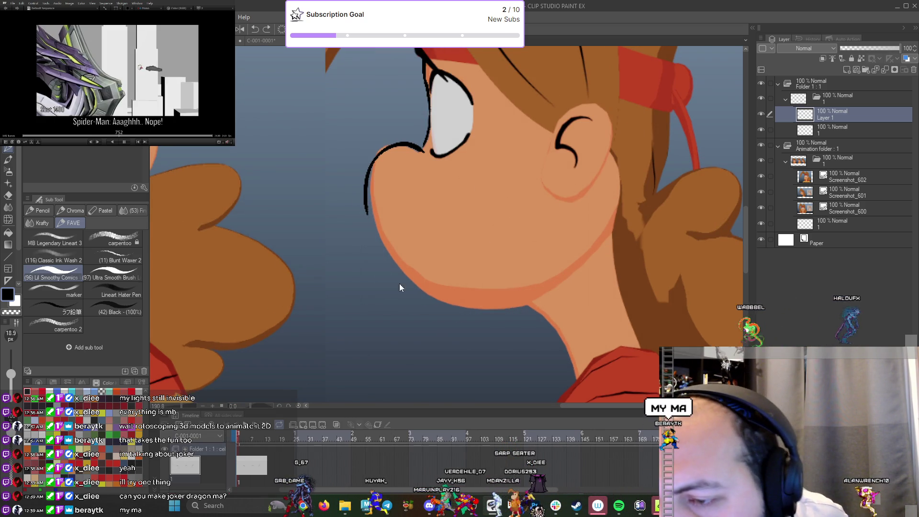
pyautogui.moveTo(364, 207); pyautogui.dragTo(376, 274)
pyautogui.hotkey('ctrl', 'z')
pyautogui.moveTo(364, 208)
pyautogui.mouseDown()
pyautogui.moveTo(372, 261)
pyautogui.moveTo(499, 301)
pyautogui.mouseUp()
pyautogui.hotkey('ctrl', 'z')
pyautogui.moveTo(366, 211)
pyautogui.mouseDown()
pyautogui.moveTo(377, 267)
pyautogui.moveTo(581, 261)
pyautogui.mouseUp()
pyautogui.hotkey('ctrl', 'z')
pyautogui.moveTo(364, 198)
pyautogui.mouseDown()
pyautogui.moveTo(379, 268)
pyautogui.moveTo(562, 276)
pyautogui.moveTo(598, 245)
pyautogui.mouseUp()
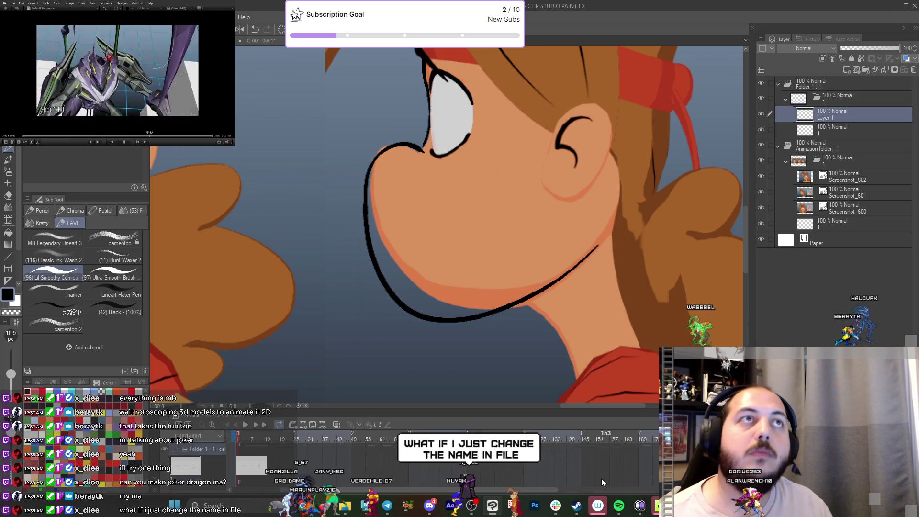
pyautogui.moveTo(554, 324); pyautogui.dragTo(546, 357, button='middle')
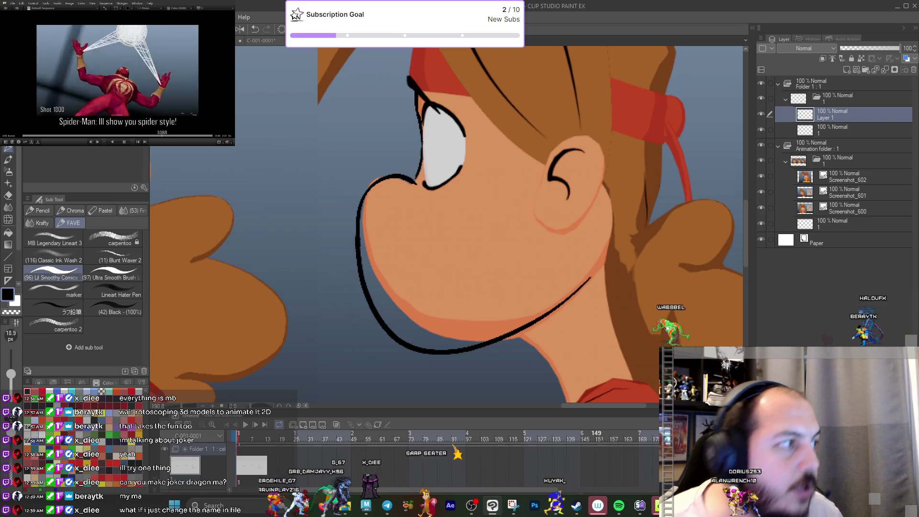
pyautogui.hotkey('alt', 'Tab')
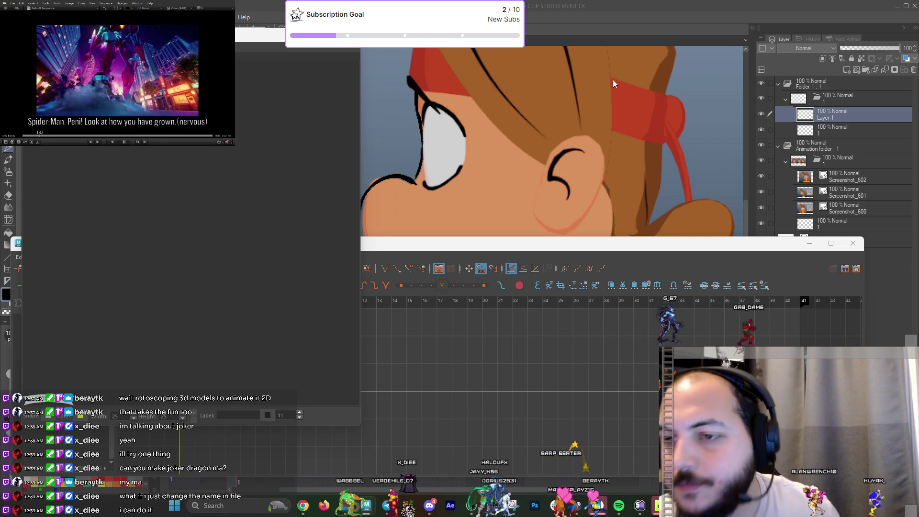
# Return to the drawing and smudge away the lower chin line with a blending brush.
pyautogui.click(596, 22)
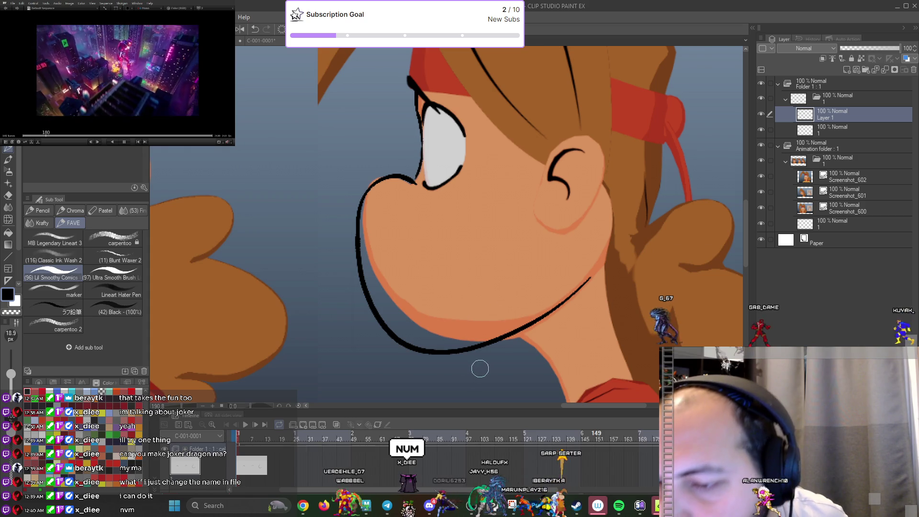
pyautogui.press('e')
pyautogui.moveTo(366, 308)
pyautogui.mouseDown()
pyautogui.moveTo(493, 366)
pyautogui.moveTo(585, 266)
pyautogui.moveTo(590, 277)
pyautogui.mouseUp()
pyautogui.press('p')
pyautogui.hotkey('ctrl', 'z')
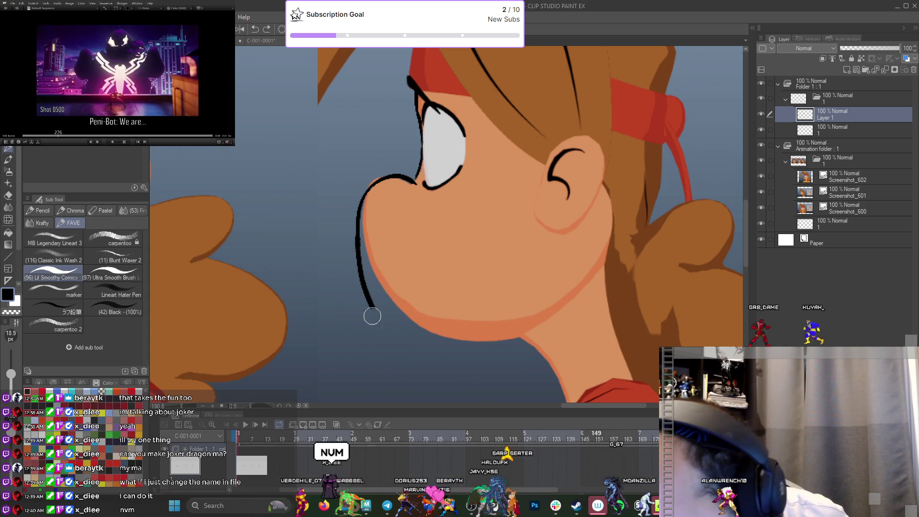
# Try several chin strokes around to the neck, undoing each one.
pyautogui.moveTo(375, 319); pyautogui.dragTo(569, 303)
pyautogui.hotkey('ctrl', 'z')
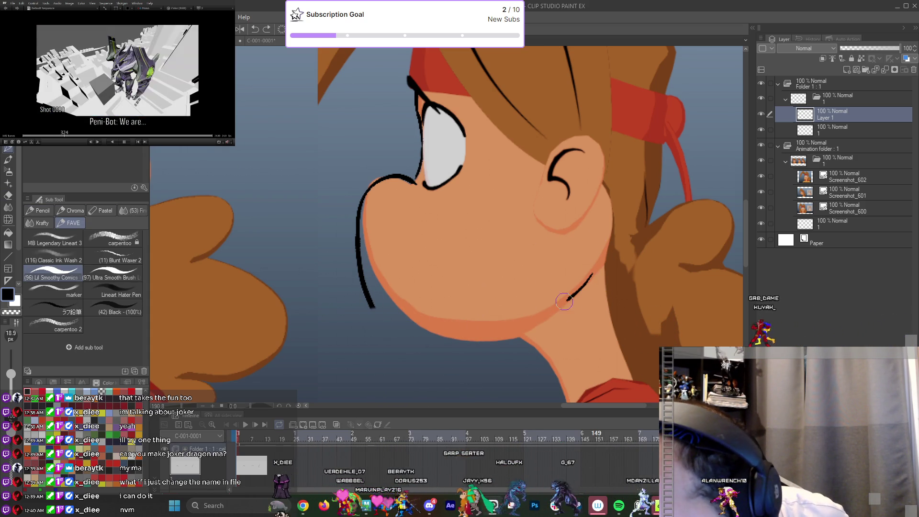
pyautogui.hotkey('ctrl', 'z')
pyautogui.moveTo(372, 313)
pyautogui.mouseDown()
pyautogui.moveTo(527, 336)
pyautogui.moveTo(592, 281)
pyautogui.mouseUp()
pyautogui.hotkey('ctrl', 'z')
pyautogui.moveTo(374, 311); pyautogui.dragTo(541, 314)
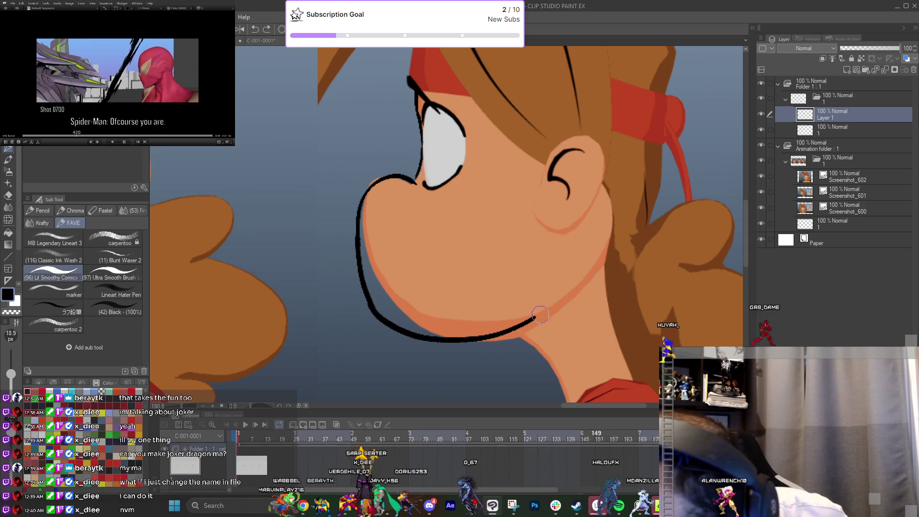
pyautogui.hotkey('ctrl', 'z')
pyautogui.scroll(-3, 562, 302)
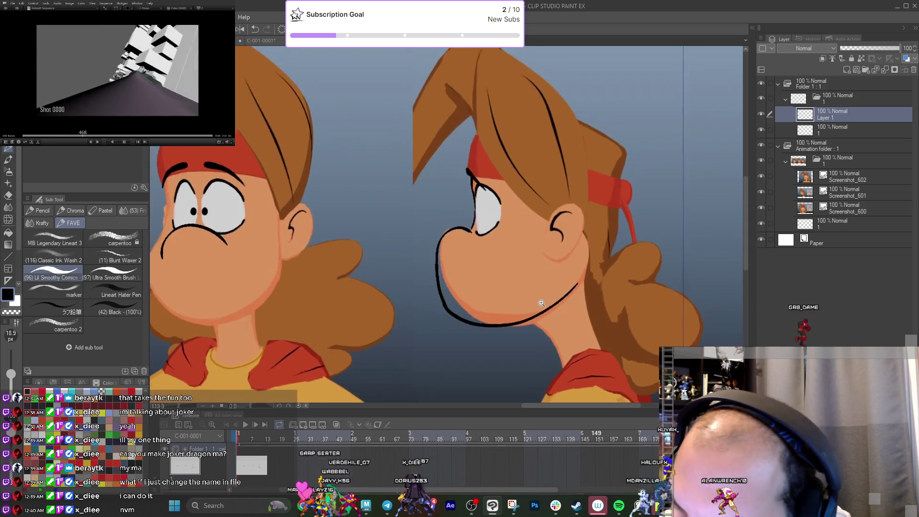
pyautogui.scroll(3, 538, 303)
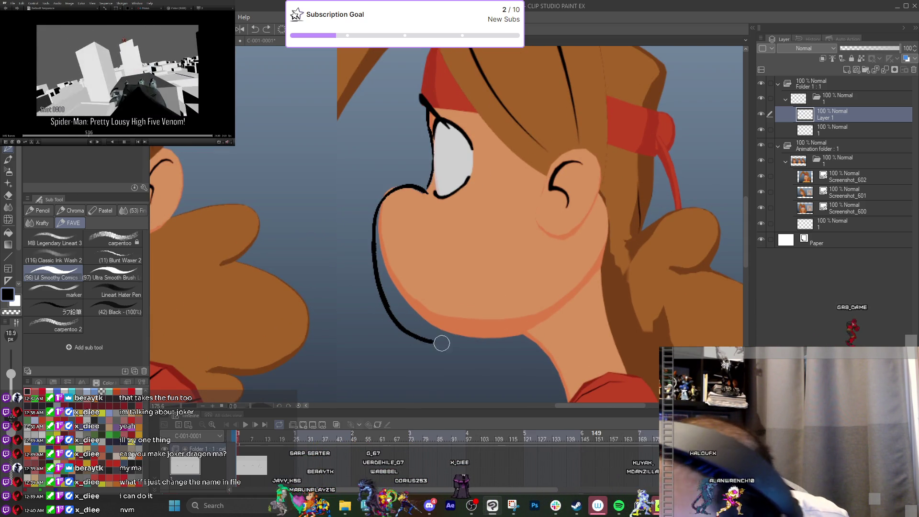
pyautogui.hotkey('ctrl', 'z')
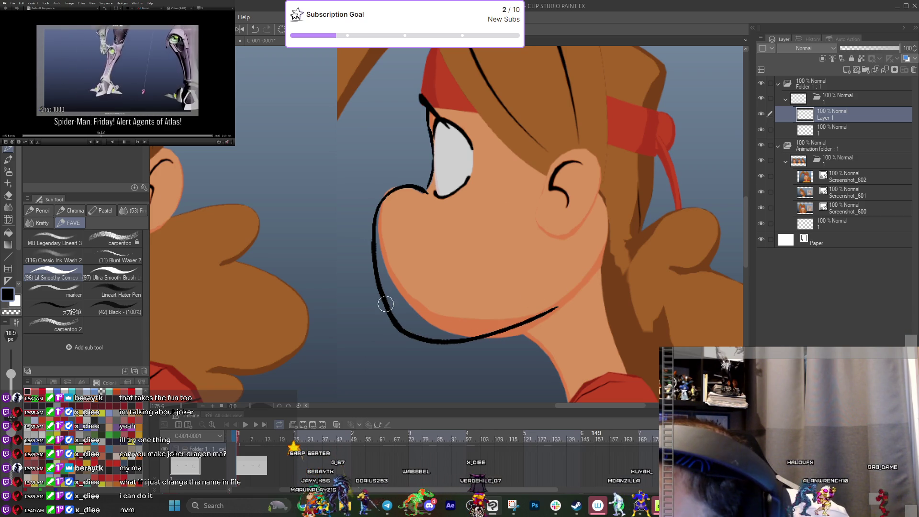
# Zoom out to compare both heads, then erase the chin outline.
pyautogui.scroll(-3, 512, 333)
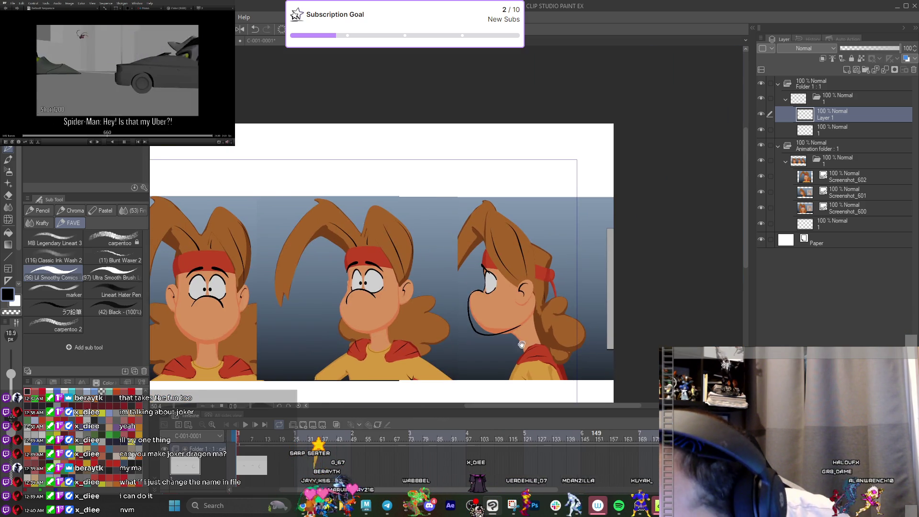
pyautogui.scroll(3, 527, 345)
pyautogui.moveTo(535, 350)
pyautogui.mouseDown()
pyautogui.moveTo(503, 350)
pyautogui.moveTo(524, 328)
pyautogui.moveTo(499, 349)
pyautogui.moveTo(523, 355)
pyautogui.mouseUp()
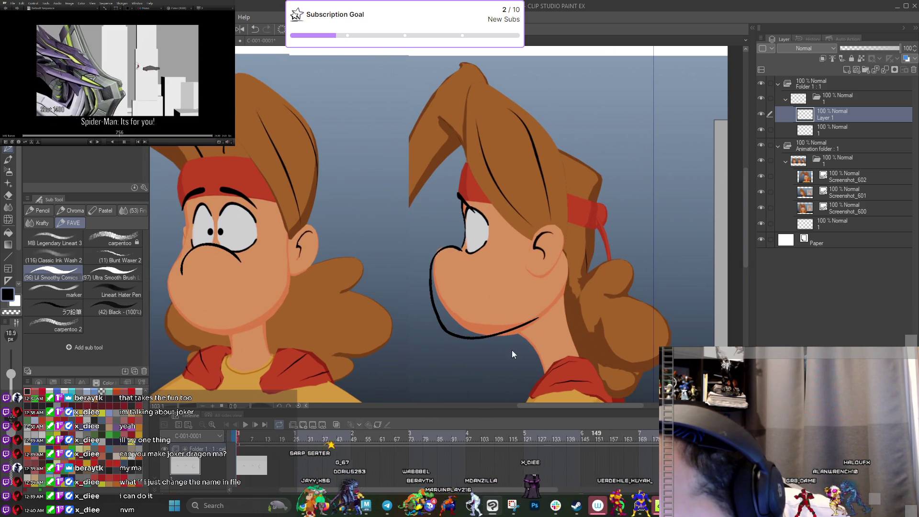
pyautogui.scroll(2, 512, 338)
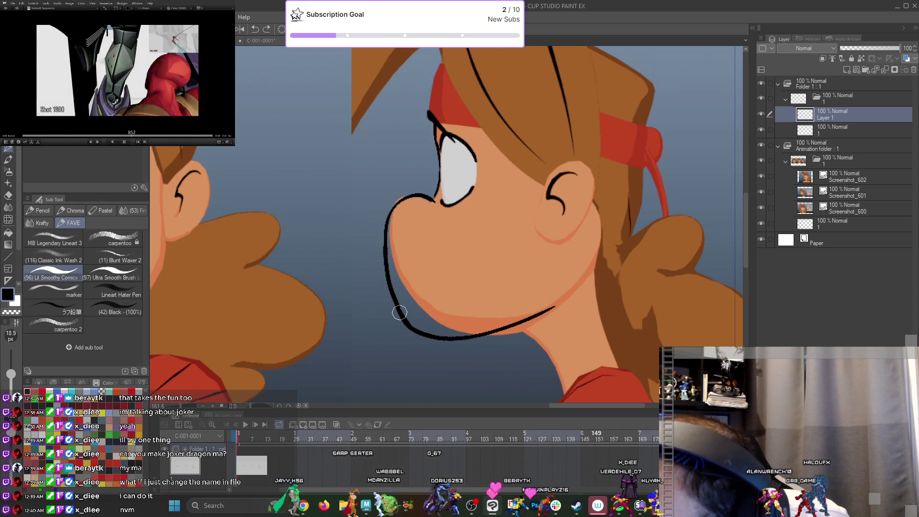
pyautogui.scroll(-3, 500, 334)
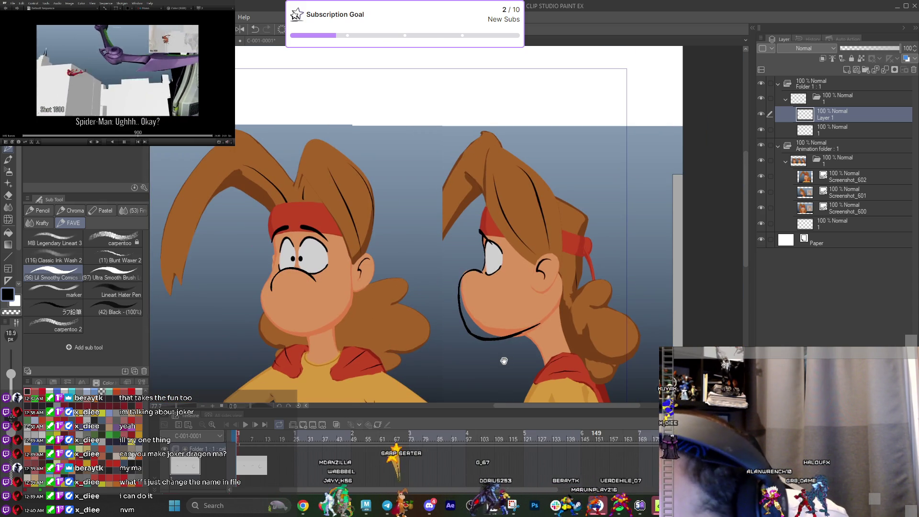
pyautogui.moveTo(501, 357); pyautogui.dragTo(533, 345)
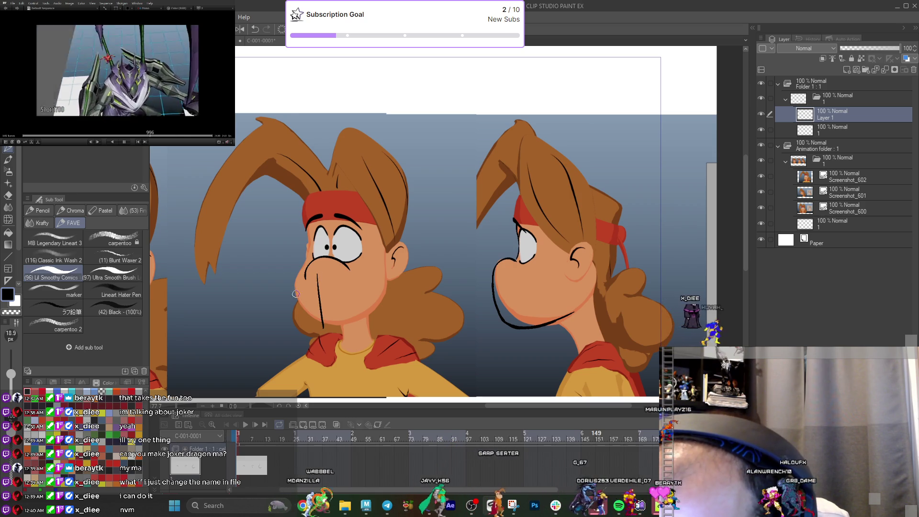
pyautogui.scroll(-2, 343, 383)
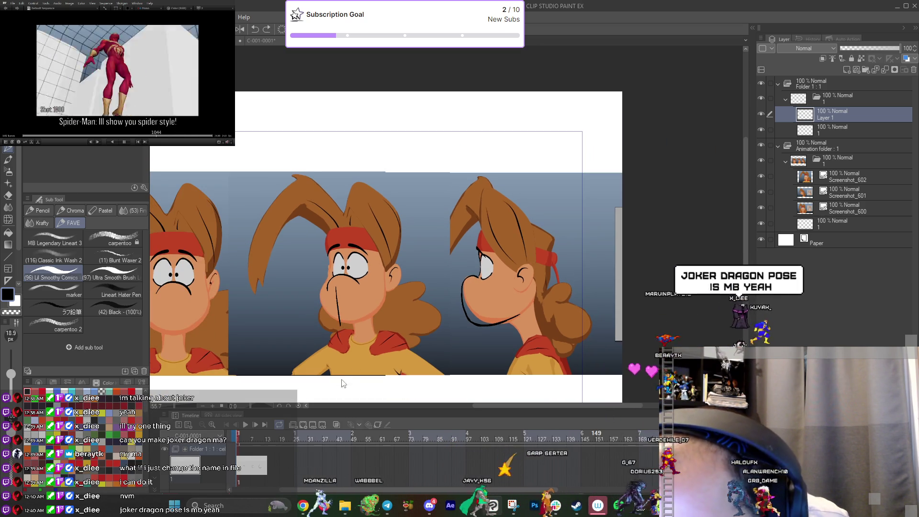
pyautogui.scroll(3, 536, 341)
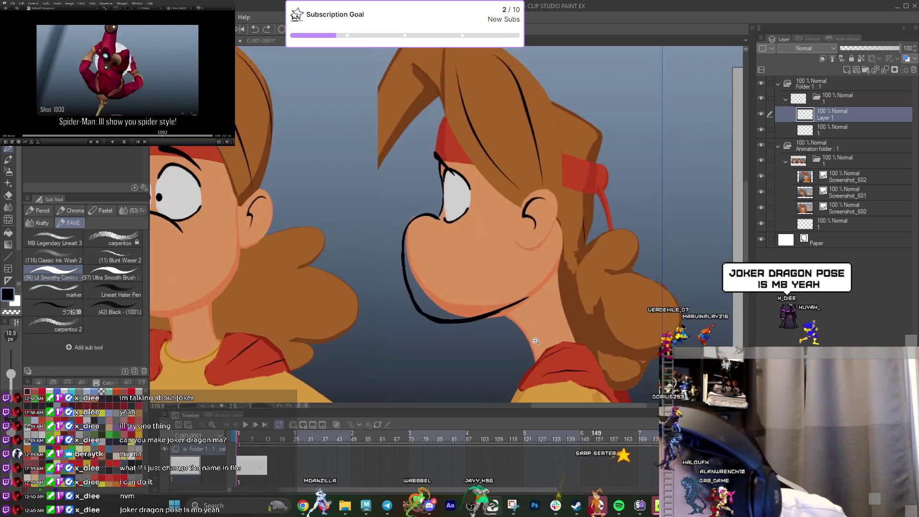
pyautogui.scroll(1, 536, 341)
pyautogui.press('e')
pyautogui.moveTo(541, 307)
pyautogui.mouseDown()
pyautogui.moveTo(421, 328)
pyautogui.moveTo(441, 287)
pyautogui.moveTo(417, 267)
pyautogui.mouseUp()
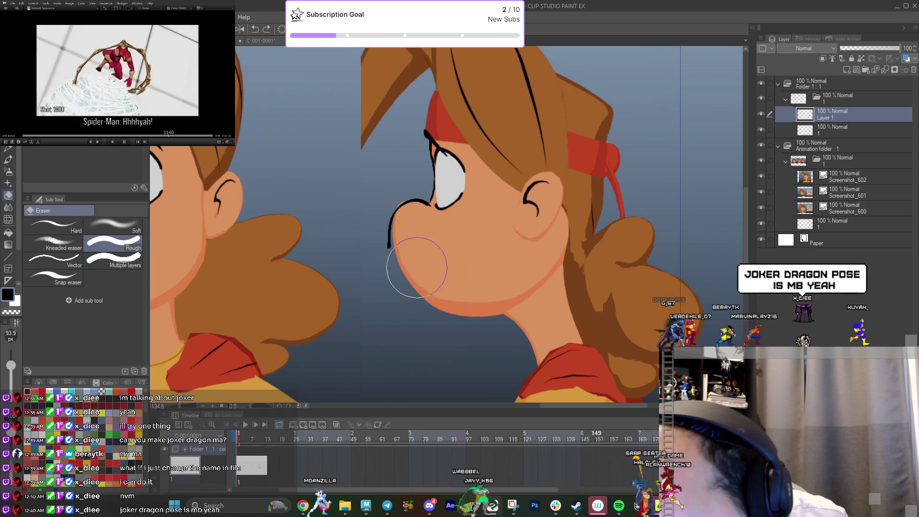
# Draw a jaw curve extending down from the profile character's face outline.
pyautogui.press('p')
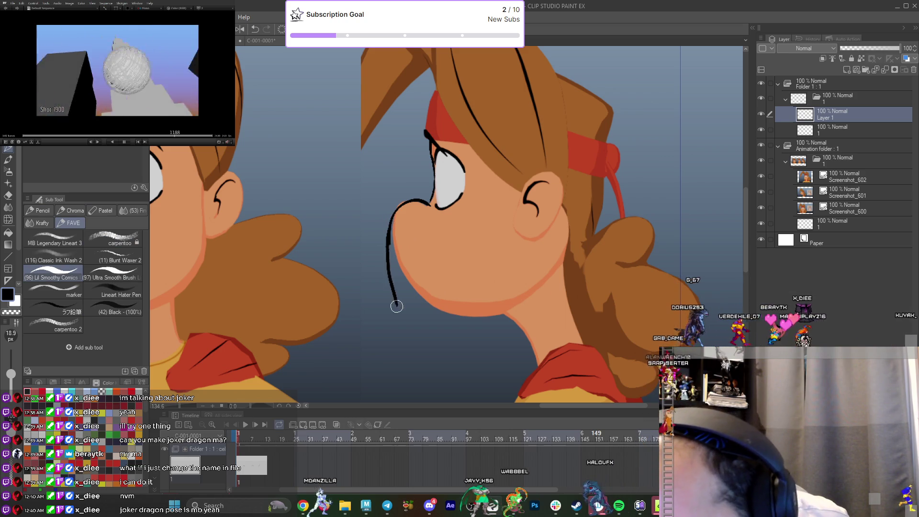
pyautogui.hotkey('ctrl', 'z')
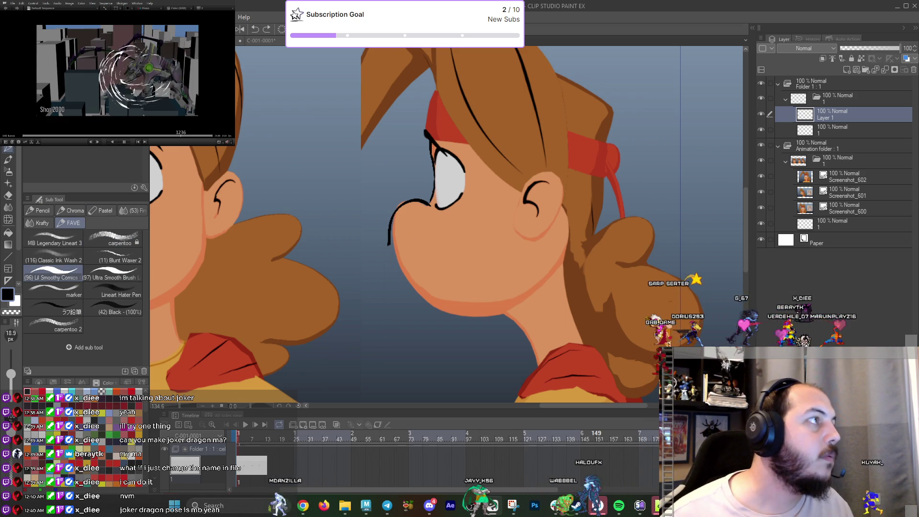
pyautogui.hotkey('alt', 'Tab')
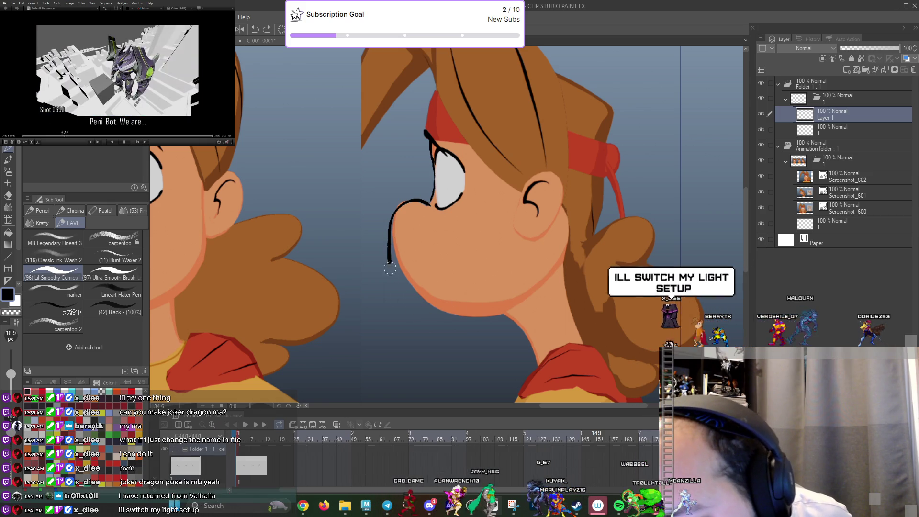
pyautogui.moveTo(389, 241); pyautogui.dragTo(399, 287)
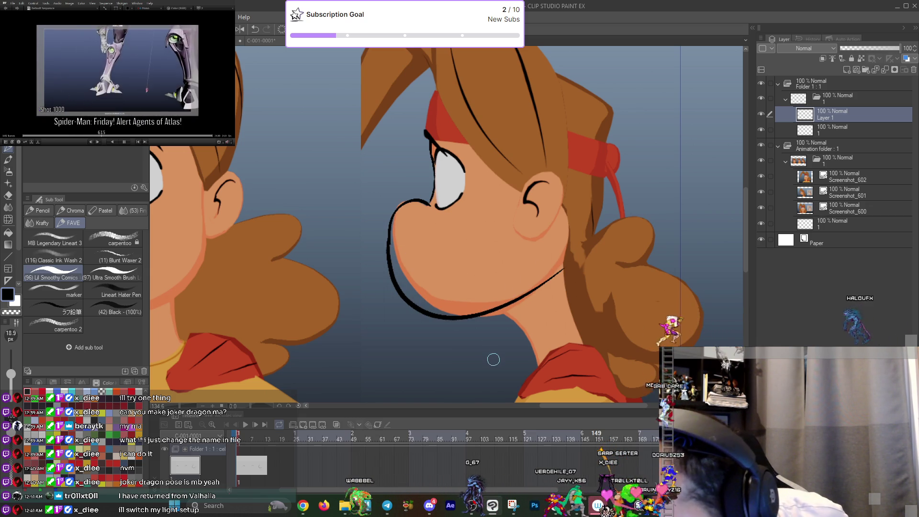
pyautogui.scroll(-3, 493, 361)
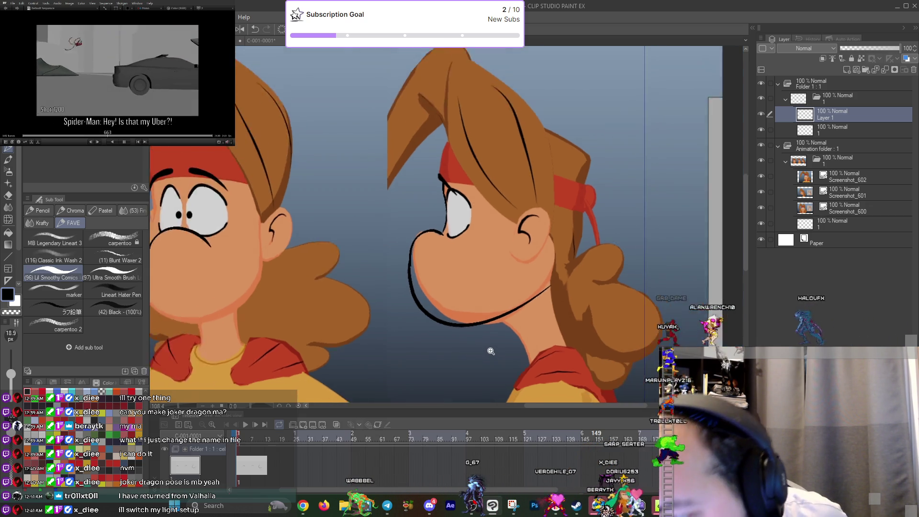
pyautogui.moveTo(489, 361); pyautogui.dragTo(515, 293)
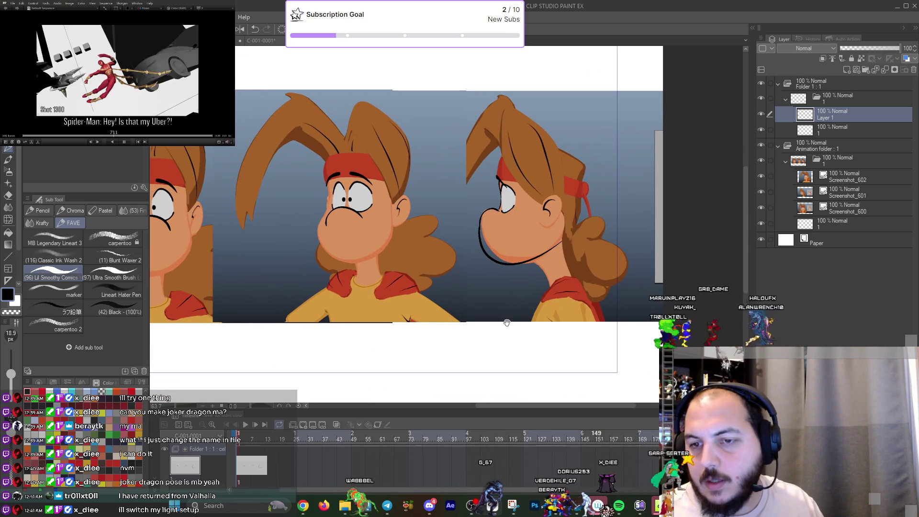
# Redraw the profile character's outer ear stroke longer and bolder.
pyautogui.keyDown('ctrl'); pyautogui.moveTo(550, 186); pyautogui.dragTo(585, 196); pyautogui.keyUp('ctrl')
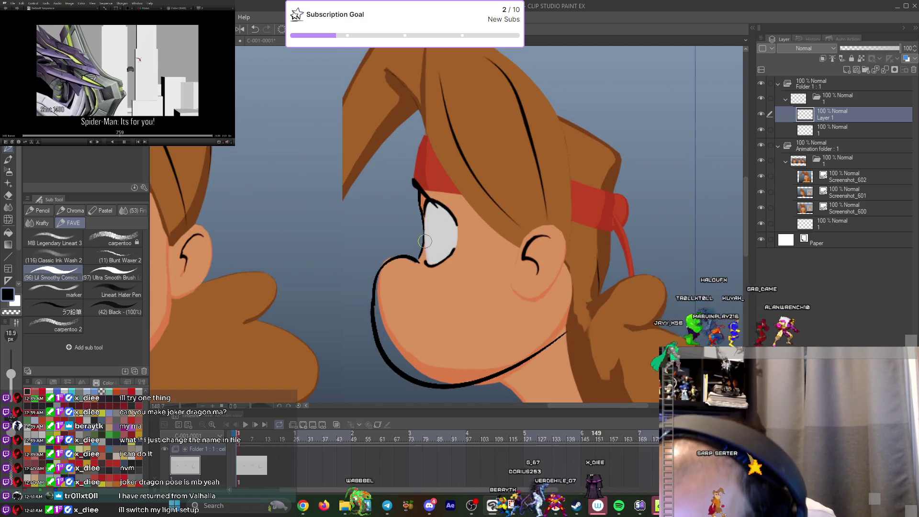
pyautogui.scroll(-3, 479, 297)
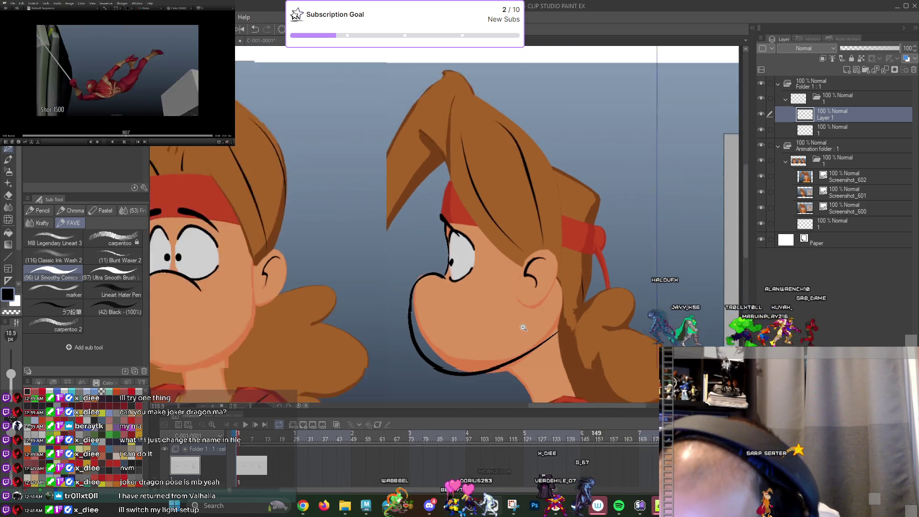
pyautogui.scroll(3, 546, 329)
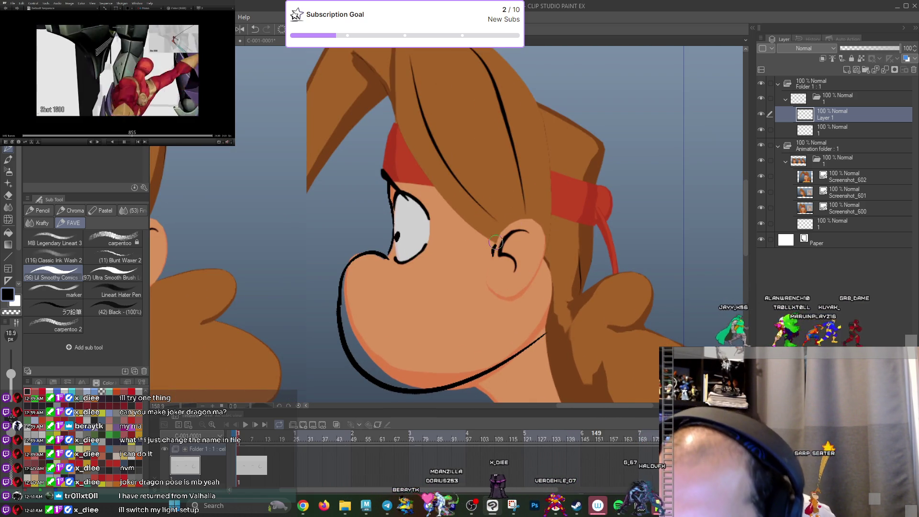
pyautogui.moveTo(495, 242); pyautogui.dragTo(541, 247)
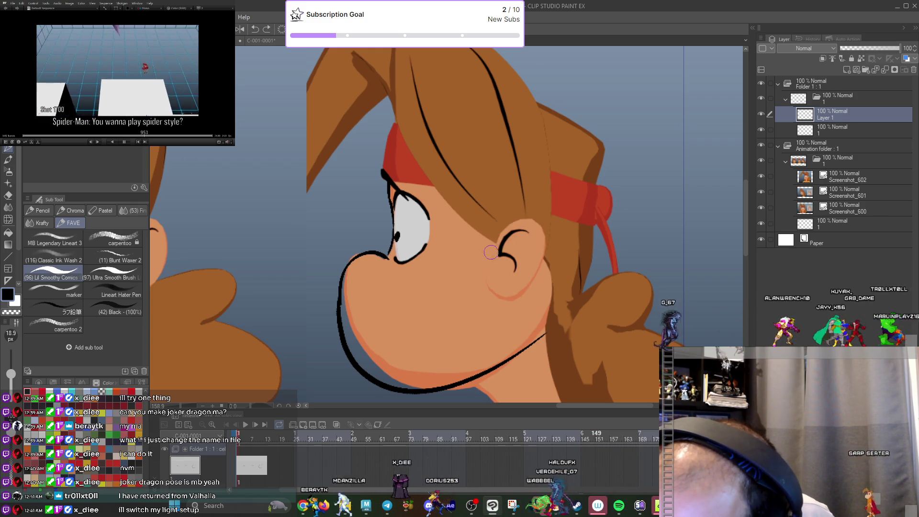
pyautogui.scroll(-3, 491, 252)
pyautogui.moveTo(566, 313); pyautogui.dragTo(601, 304)
pyautogui.scroll(3, 588, 301)
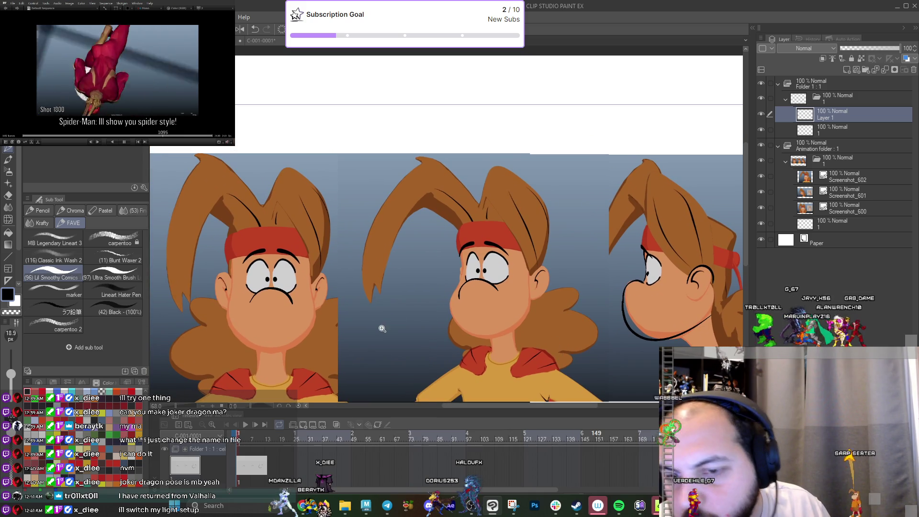
pyautogui.scroll(3, 382, 328)
pyautogui.scroll(3, 407, 330)
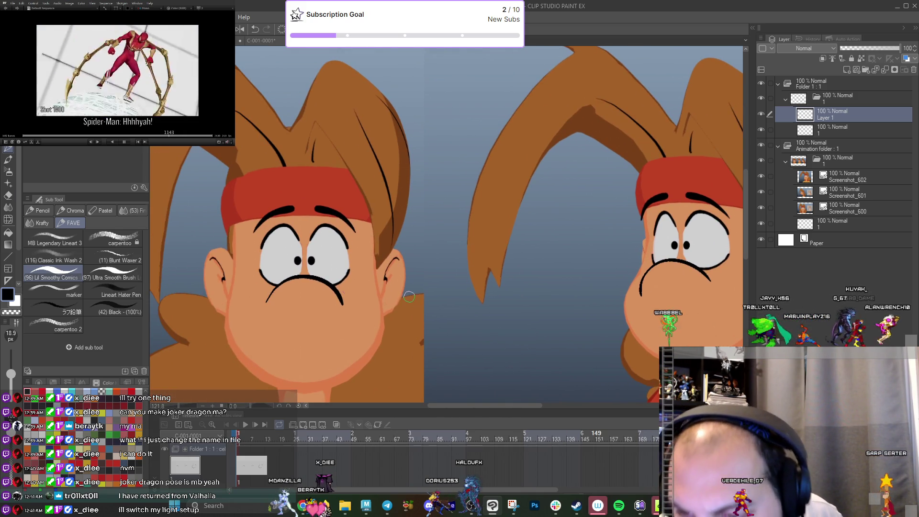
# Switch to a fine-sized eraser working on layer 1.
pyautogui.press('e')
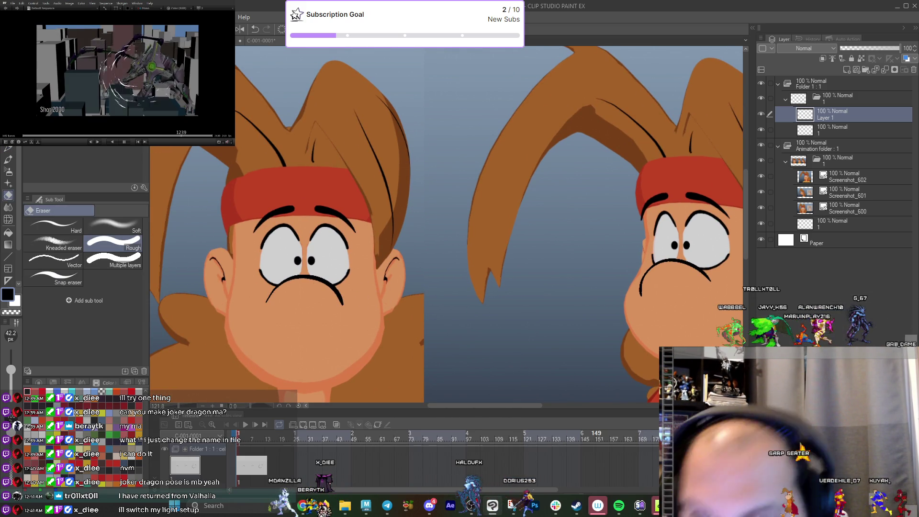
pyautogui.press('[')
pyautogui.press('[')
pyautogui.press('[')
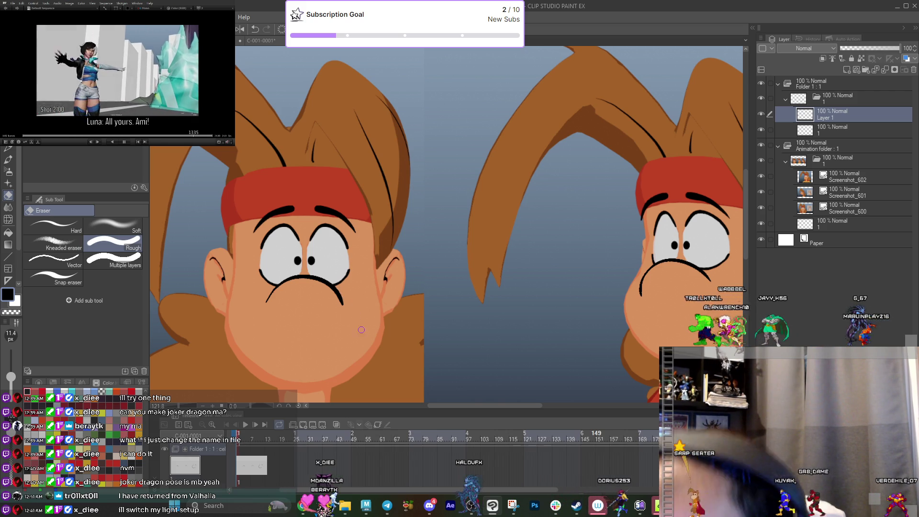
pyautogui.click(837, 134)
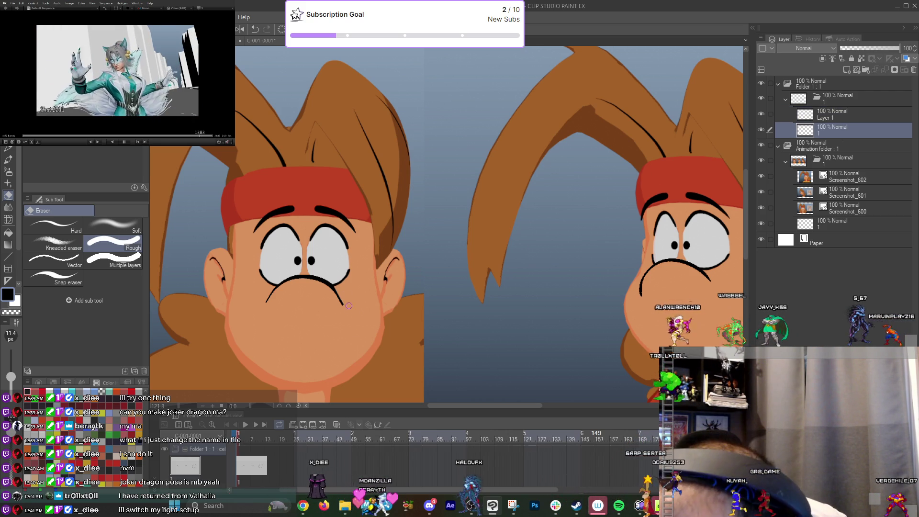
pyautogui.scroll(5, 348, 309)
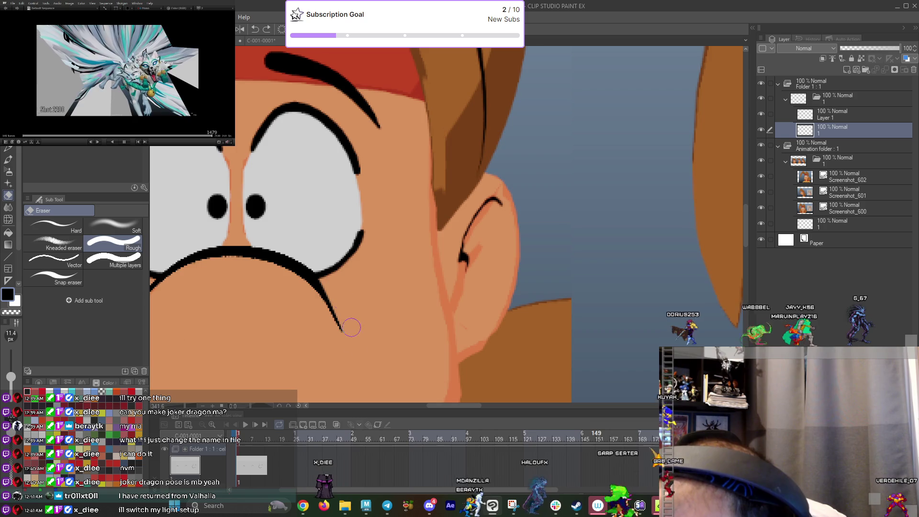
pyautogui.scroll(-5, 351, 328)
pyautogui.scroll(4, 361, 310)
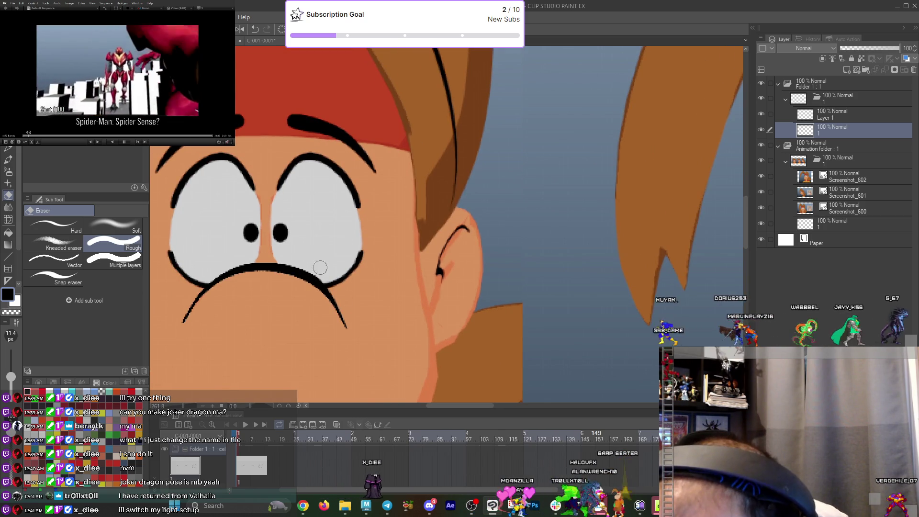
pyautogui.scroll(-5, 320, 268)
pyautogui.scroll(4, 563, 325)
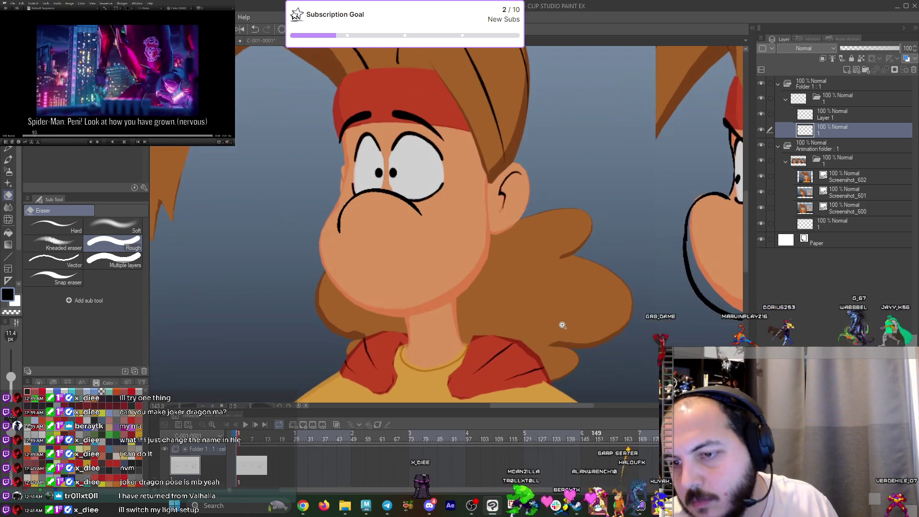
pyautogui.scroll(1, 325, 222)
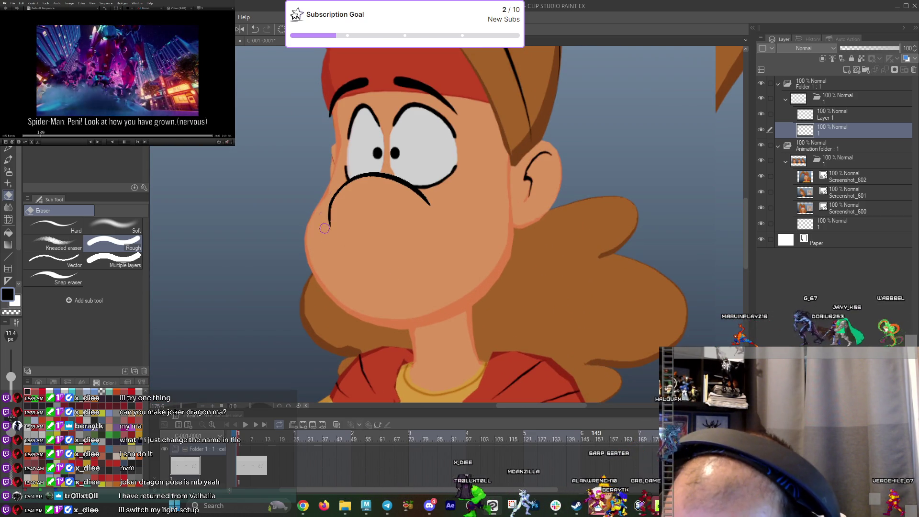
pyautogui.scroll(-4, 476, 247)
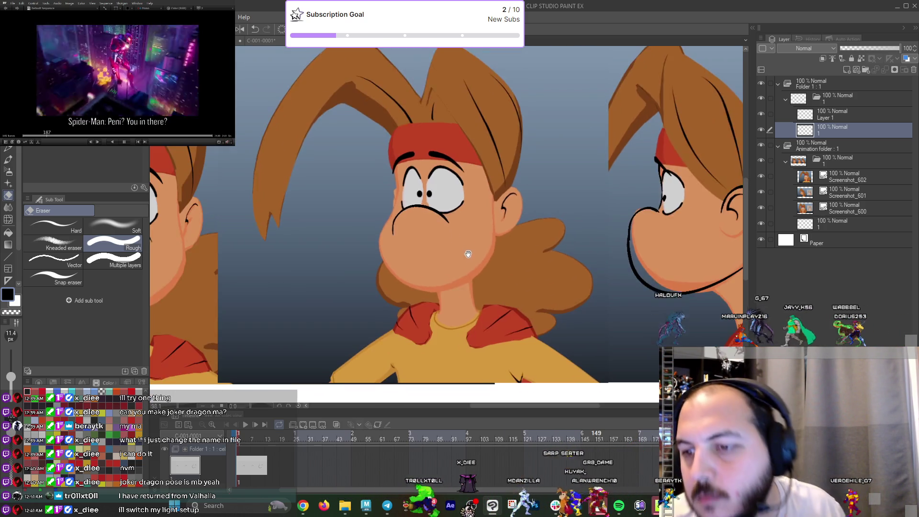
pyautogui.scroll(-2, 577, 363)
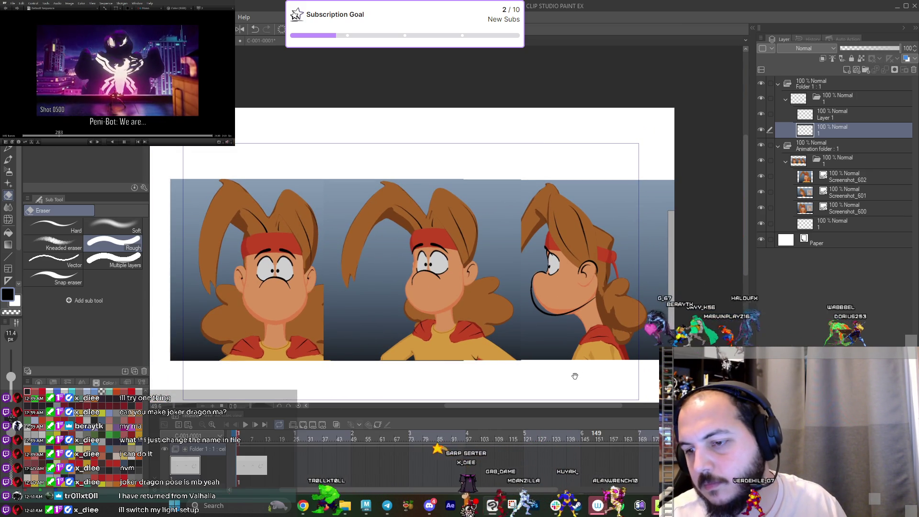
pyautogui.scroll(4, 573, 366)
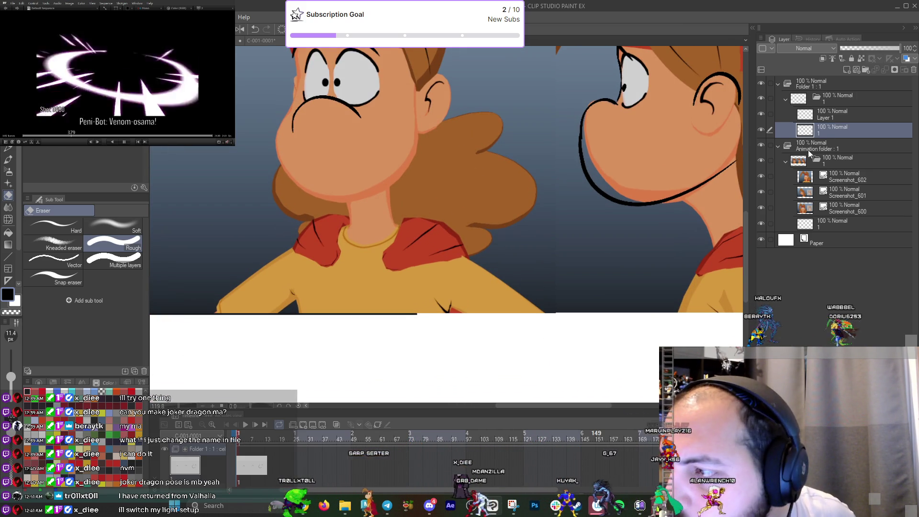
# On Layer 1, ink fold lines onto the middle character's red collar.
pyautogui.press('p')
pyautogui.click(823, 115)
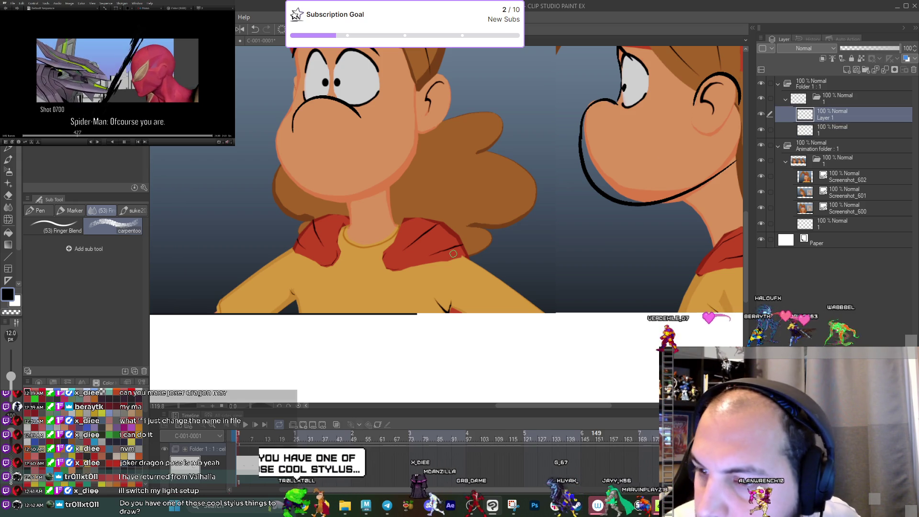
pyautogui.press('p')
pyautogui.moveTo(474, 258); pyautogui.dragTo(388, 252)
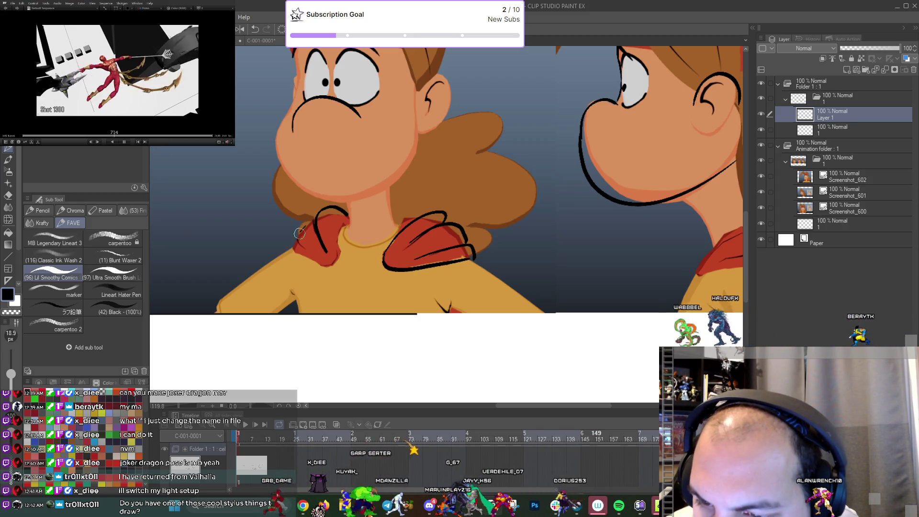
pyautogui.scroll(-5, 346, 255)
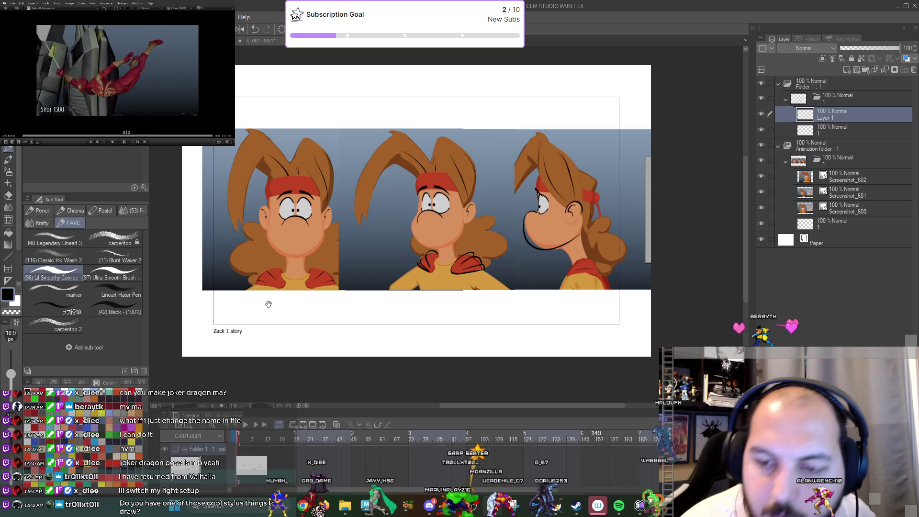
pyautogui.keyDown('ctrl'); pyautogui.moveTo(269, 305); pyautogui.dragTo(281, 313); pyautogui.keyUp('ctrl')
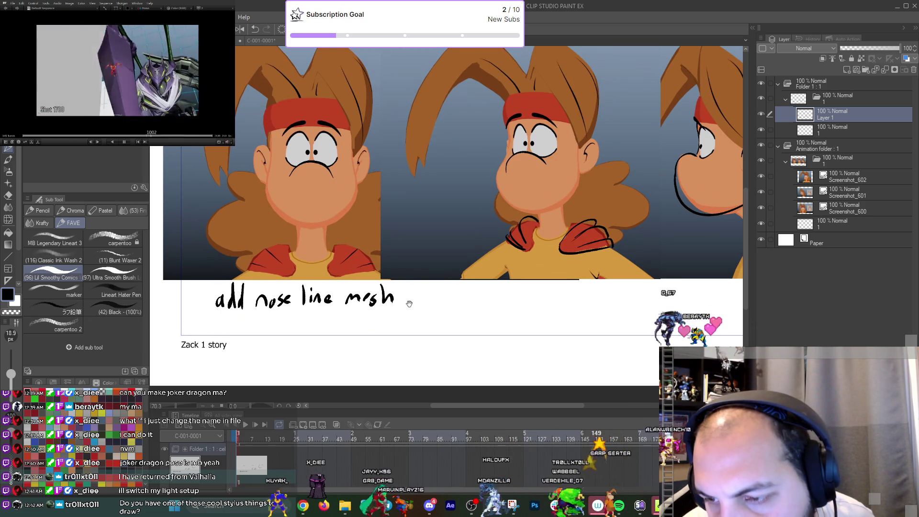
# Handwrite the note 'cape higher fidelity model'.
pyautogui.hscroll(3, 409, 304)
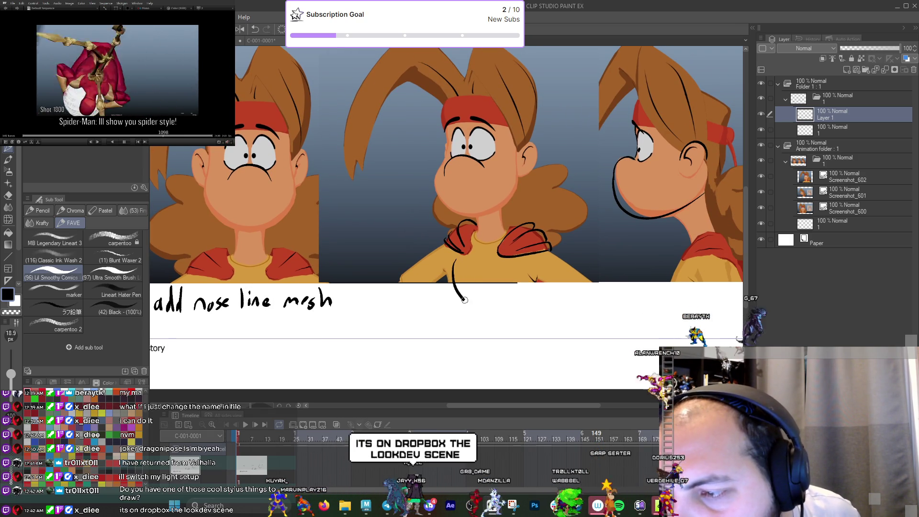
pyautogui.moveTo(493, 298)
pyautogui.mouseDown()
pyautogui.moveTo(515, 309)
pyautogui.moveTo(496, 309)
pyautogui.mouseUp()
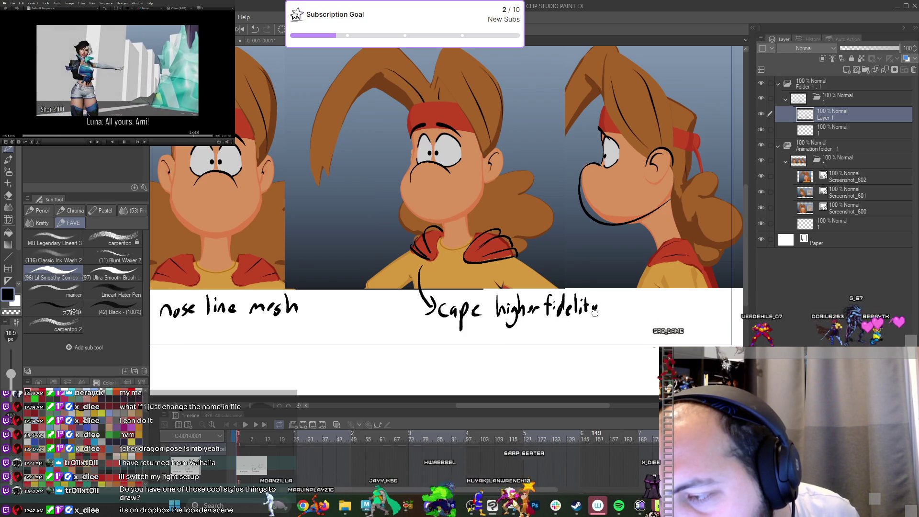
pyautogui.moveTo(605, 324)
pyautogui.mouseDown()
pyautogui.moveTo(590, 327)
pyautogui.moveTo(614, 312)
pyautogui.mouseUp()
pyautogui.moveTo(625, 312); pyautogui.dragTo(626, 321)
pyautogui.moveTo(630, 317); pyautogui.dragTo(642, 326)
pyautogui.moveTo(671, 257)
pyautogui.mouseDown()
pyautogui.moveTo(550, 277)
pyautogui.moveTo(568, 321)
pyautogui.mouseUp()
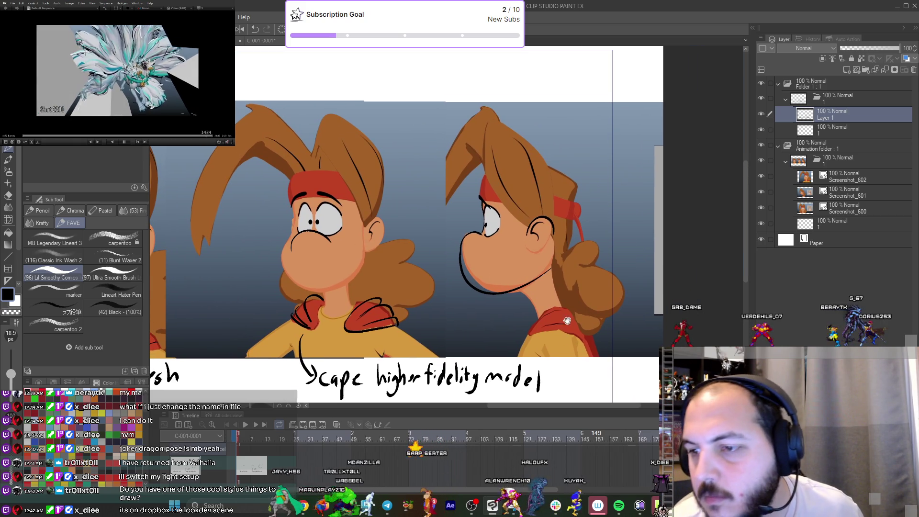
# Write 'zack more chin' above the profile character with an arrow to its chin.
pyautogui.moveTo(457, 63); pyautogui.dragTo(458, 86)
pyautogui.moveTo(467, 70)
pyautogui.mouseDown()
pyautogui.moveTo(469, 84)
pyautogui.moveTo(497, 71)
pyautogui.moveTo(508, 82)
pyautogui.mouseUp()
pyautogui.moveTo(516, 71)
pyautogui.mouseDown()
pyautogui.moveTo(537, 71)
pyautogui.moveTo(541, 96)
pyautogui.mouseUp()
pyautogui.moveTo(552, 71); pyautogui.dragTo(561, 91)
pyautogui.click(566, 73)
pyautogui.moveTo(566, 80)
pyautogui.mouseDown()
pyautogui.moveTo(568, 90)
pyautogui.moveTo(583, 88)
pyautogui.mouseUp()
pyautogui.moveTo(549, 136); pyautogui.dragTo(560, 152)
pyautogui.hotkey('ctrl', '0')
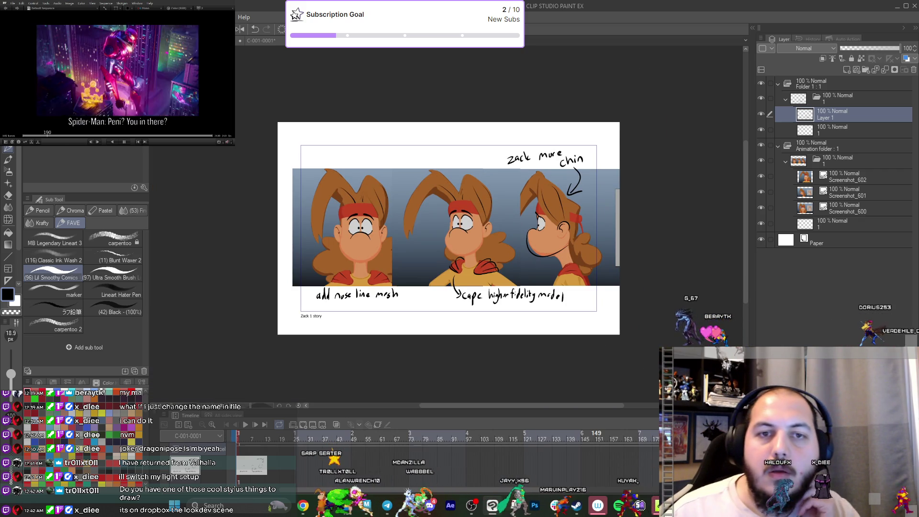
pyautogui.click(9, 17)
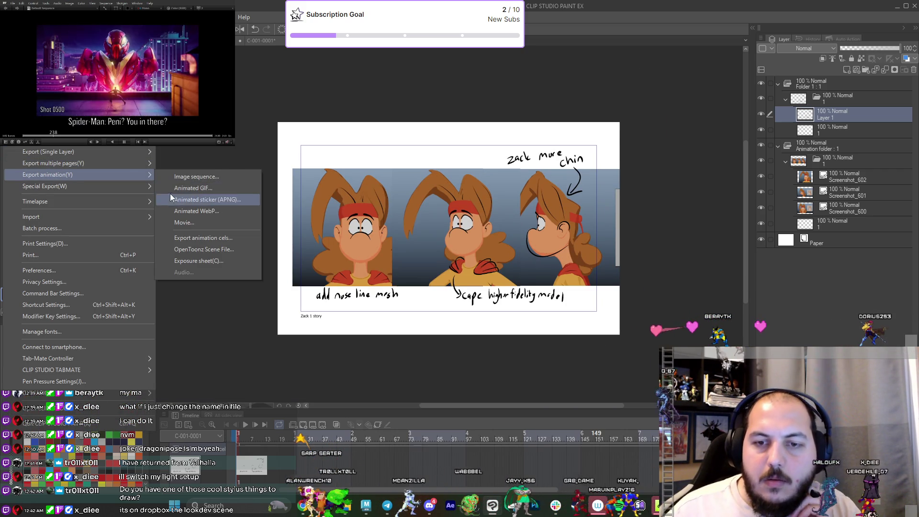
# Choose single-layer .jpg export and browse to the Sarpserter Dropbox folder.
pyautogui.moveTo(89, 164)
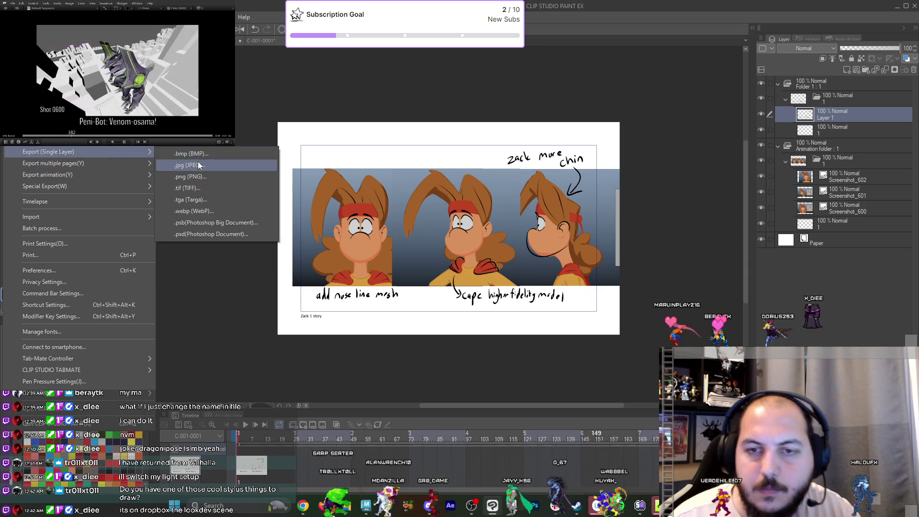
pyautogui.press('Escape')
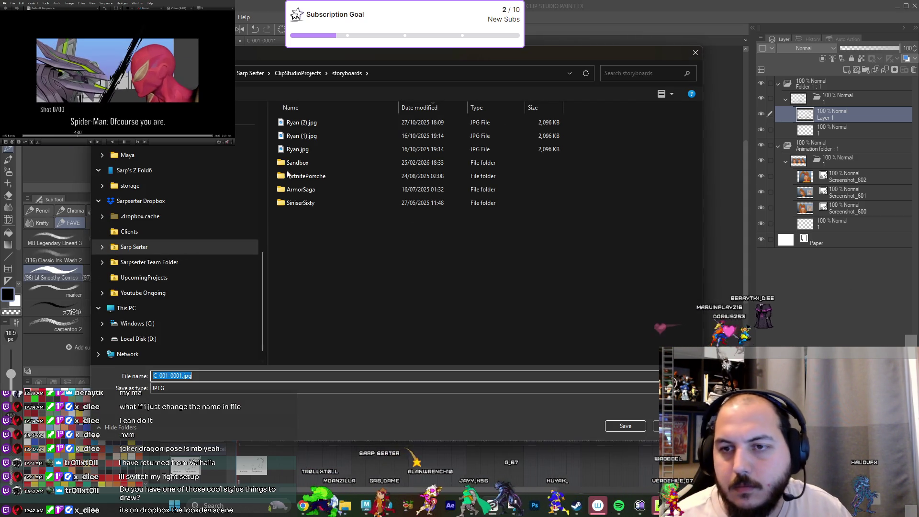
pyautogui.scroll(5, 154, 201)
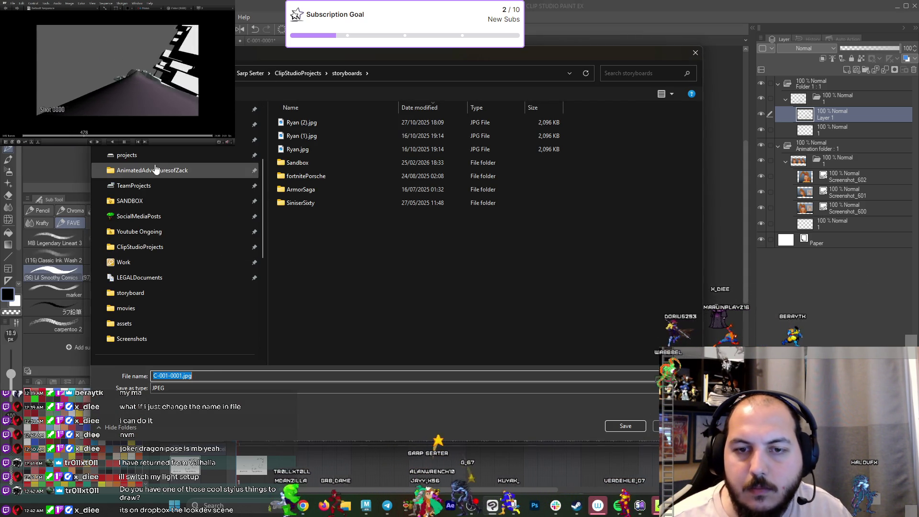
pyautogui.click(154, 170)
pyautogui.click(156, 233)
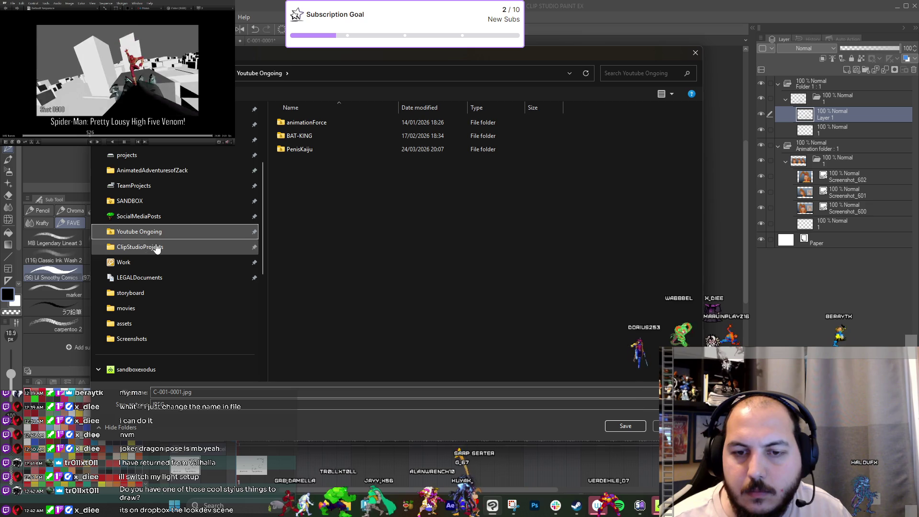
pyautogui.scroll(-3, 220, 209)
pyautogui.click(144, 354)
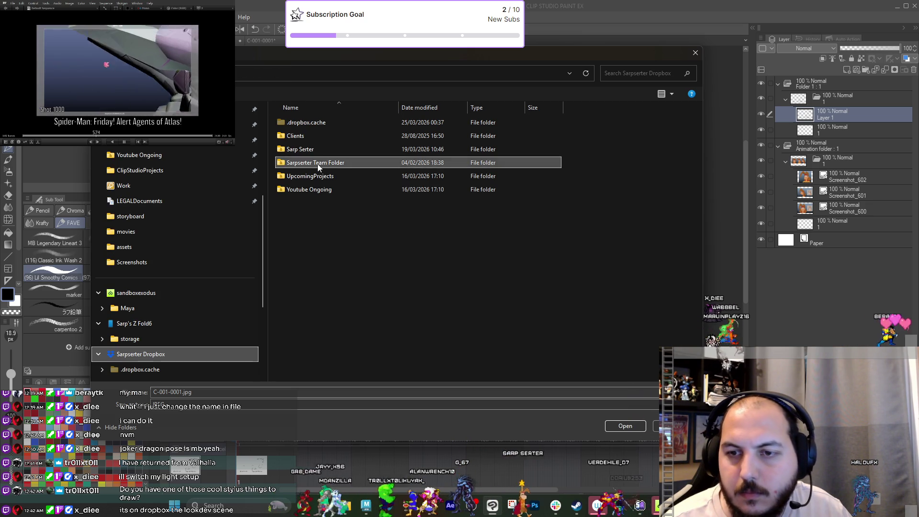
# Navigate Team Folder > TeamProjects > ZackinTime > ConceptAssets > zack.
pyautogui.doubleClick(318, 164)
pyautogui.doubleClick(313, 136)
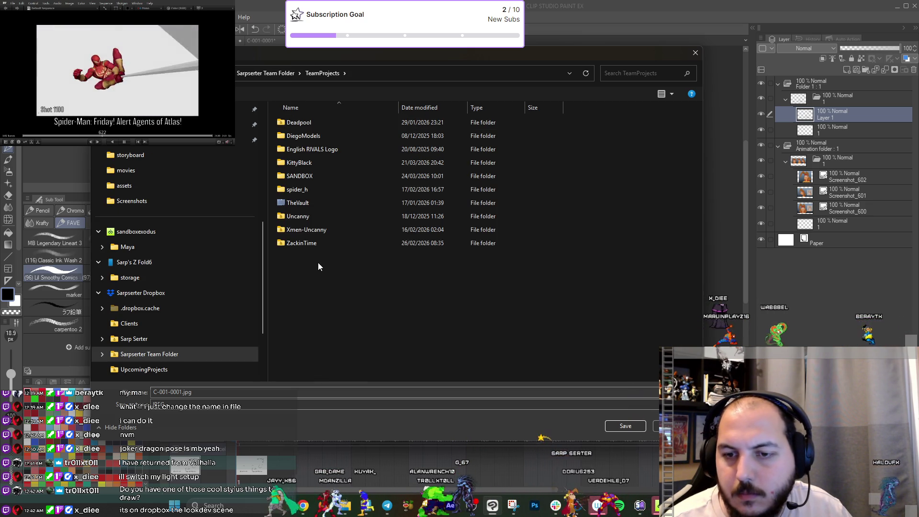
pyautogui.doubleClick(315, 241)
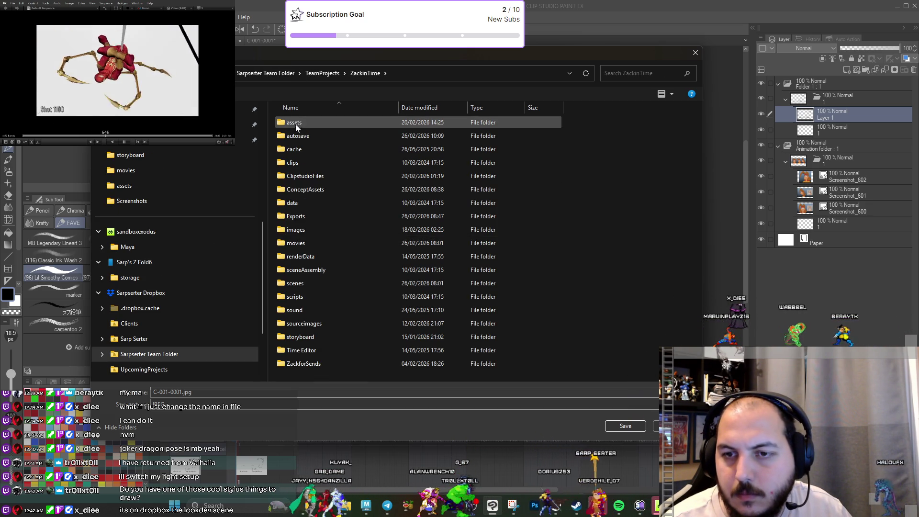
pyautogui.doubleClick(309, 189)
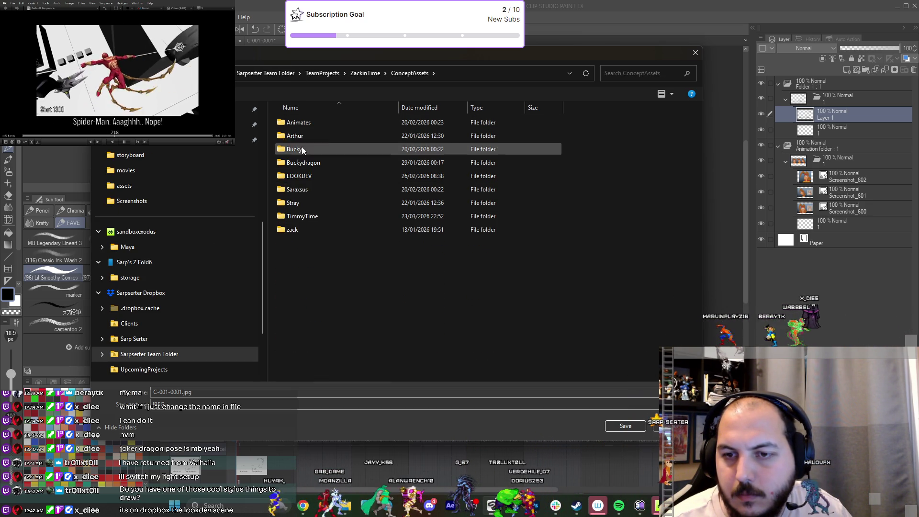
pyautogui.doubleClick(294, 230)
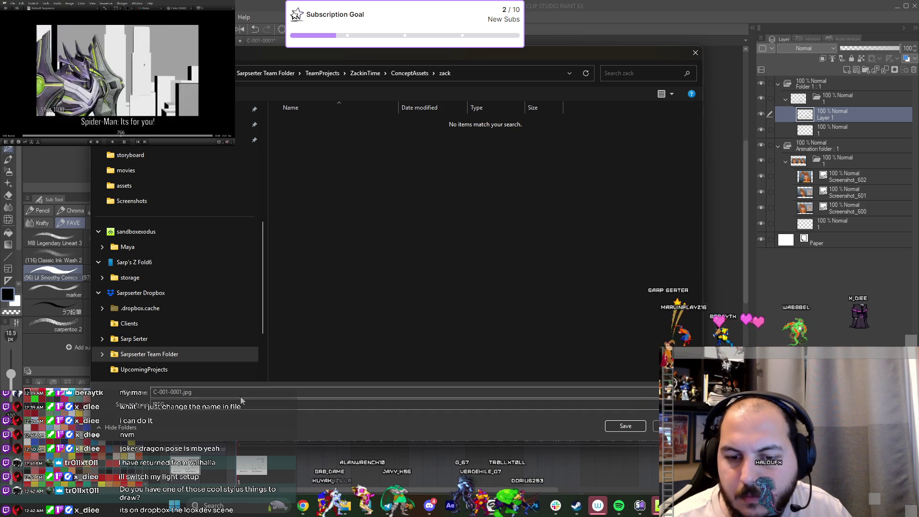
# Save as drawover, accepting quality-100 JPEG settings and the export preview.
pyautogui.write('zack')
pyautogui.write('drawover')
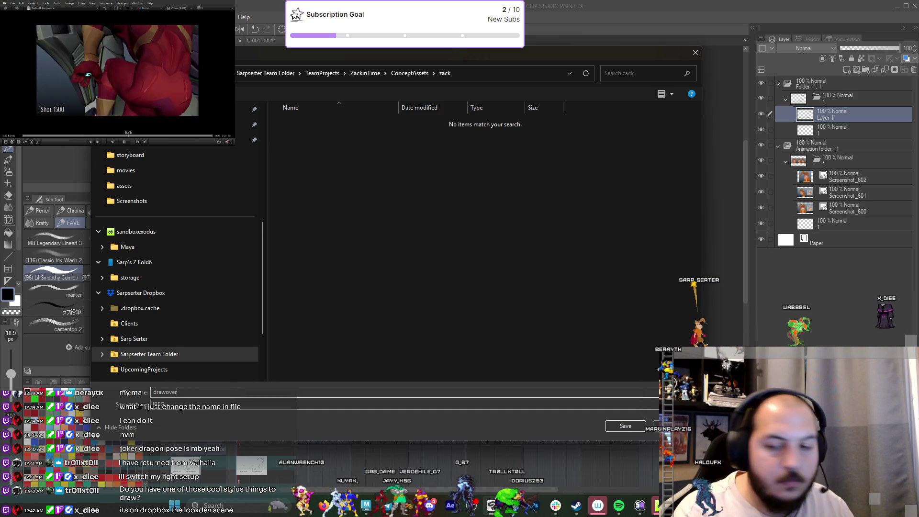
pyautogui.press('Return')
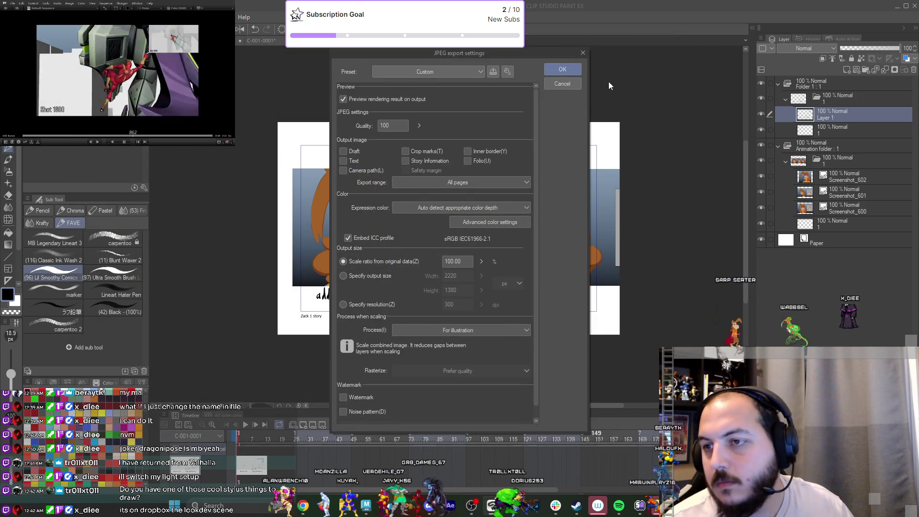
pyautogui.click(570, 67)
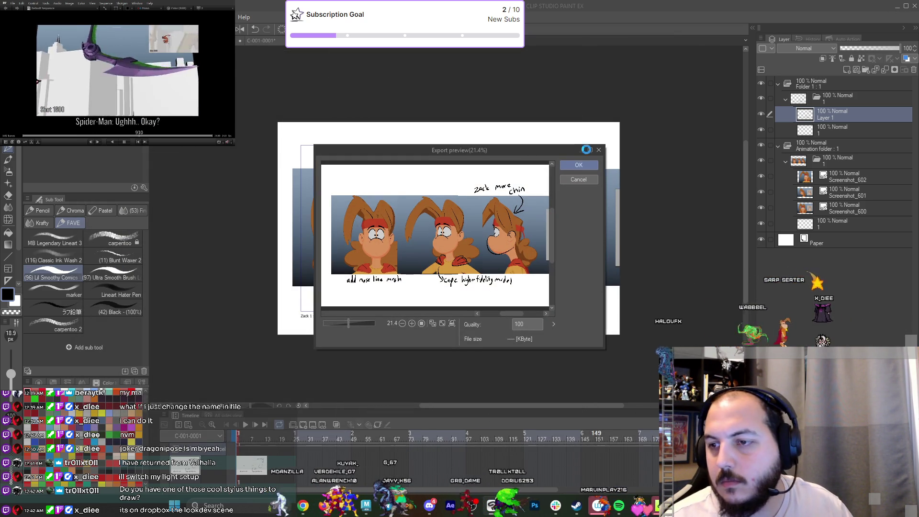
pyautogui.click(579, 165)
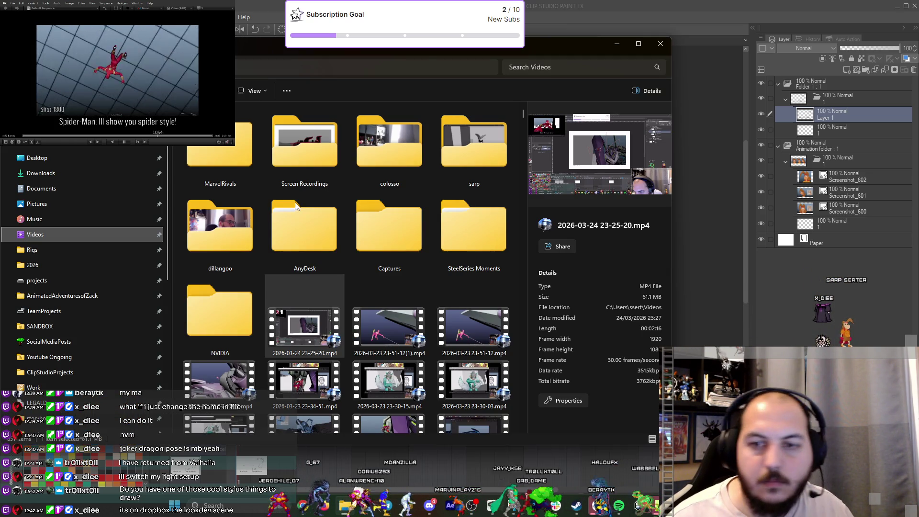
# Preview drawover.jpg in TeamProjects\ZackinTime\ConceptAssets\zack, then switch back to Maya.
pyautogui.click(92, 309)
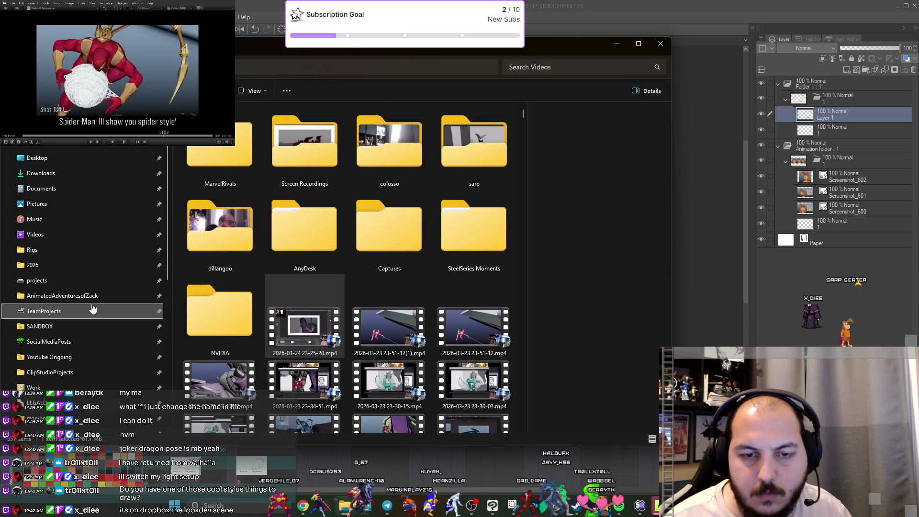
pyautogui.doubleClick(195, 242)
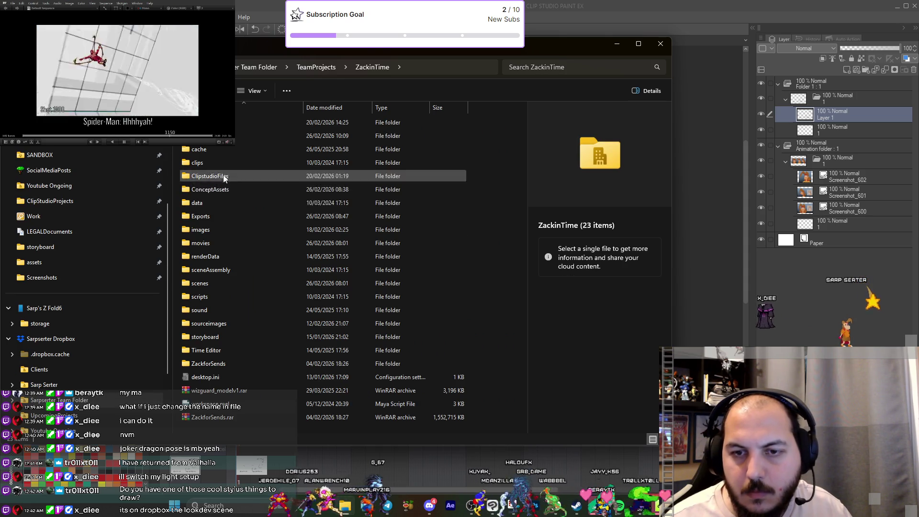
pyautogui.doubleClick(215, 189)
pyautogui.doubleClick(211, 230)
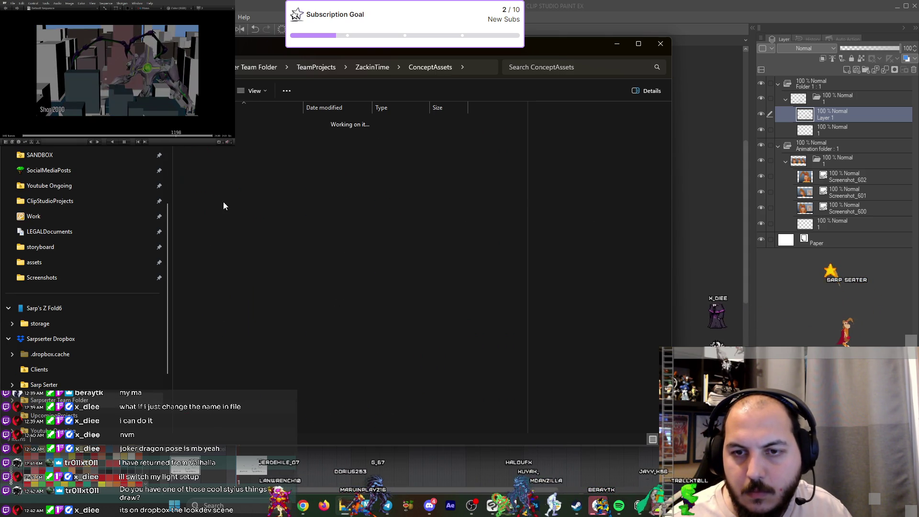
pyautogui.click(204, 127)
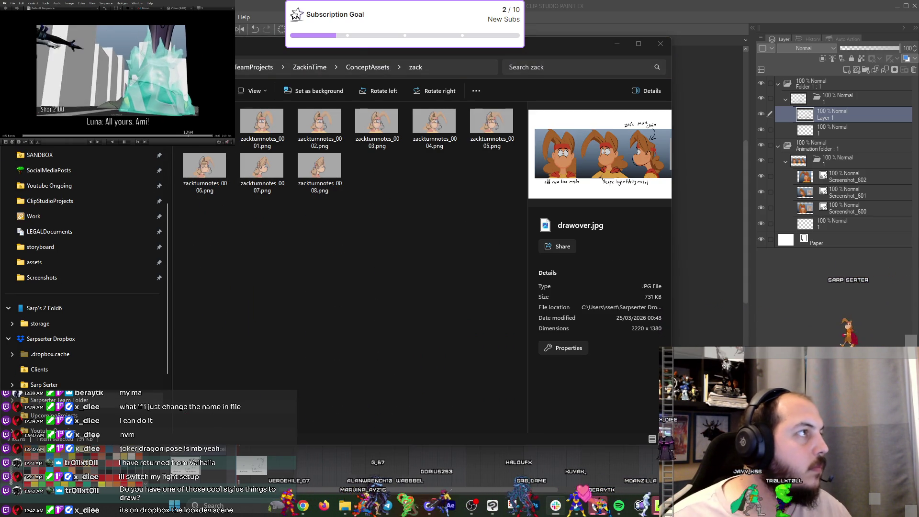
pyautogui.hotkey('alt', 'Tab')
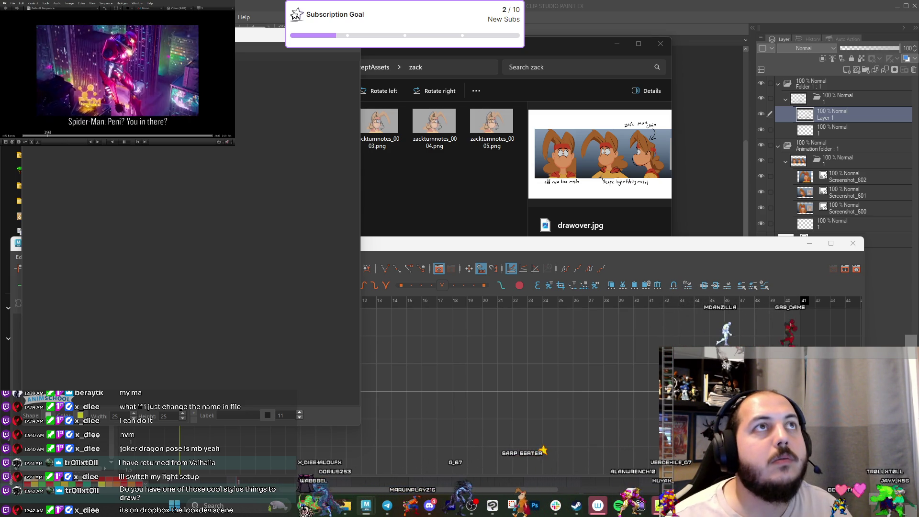
pyautogui.hotkey('alt', 'Tab')
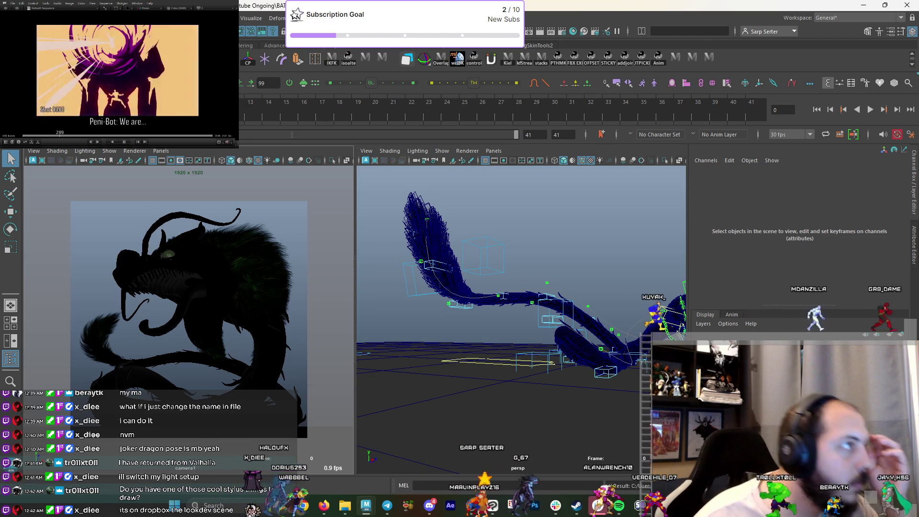
# Browse the scenes folder in Maya's Open Scene dialog, select JokerDragon_pose01.mb, then cancel.
pyautogui.click(31, 17)
pyautogui.click(47, 35)
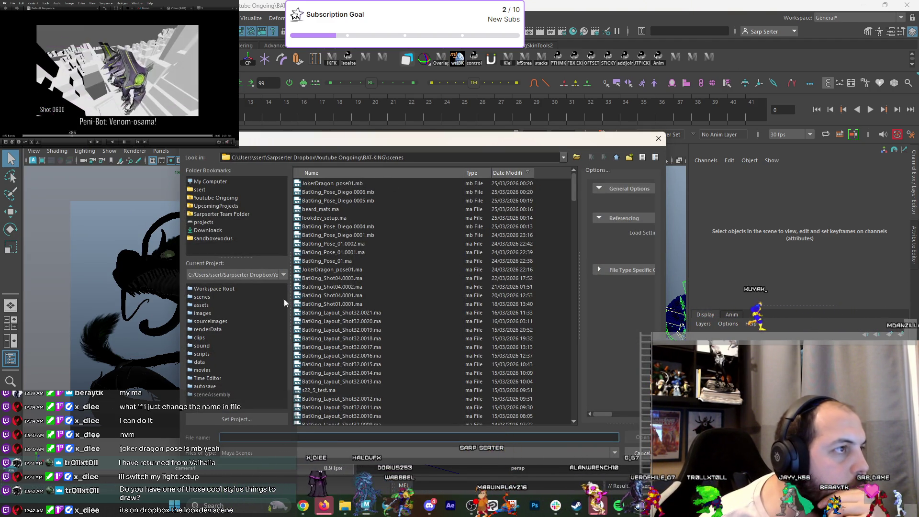
pyautogui.click(202, 296)
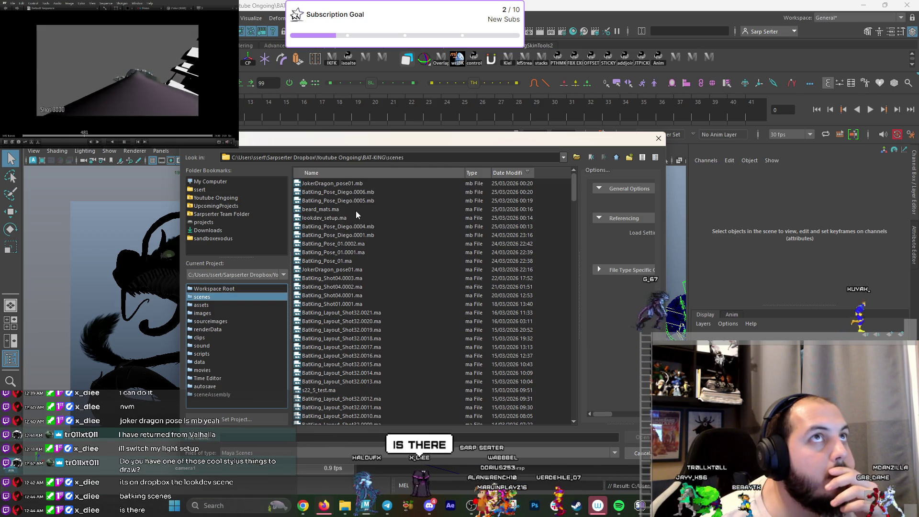
pyautogui.click(351, 184)
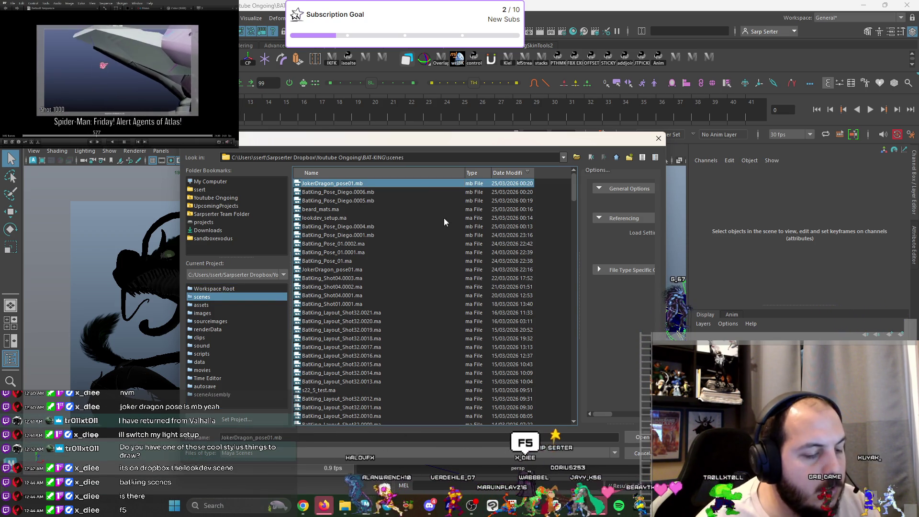
pyautogui.click(660, 139)
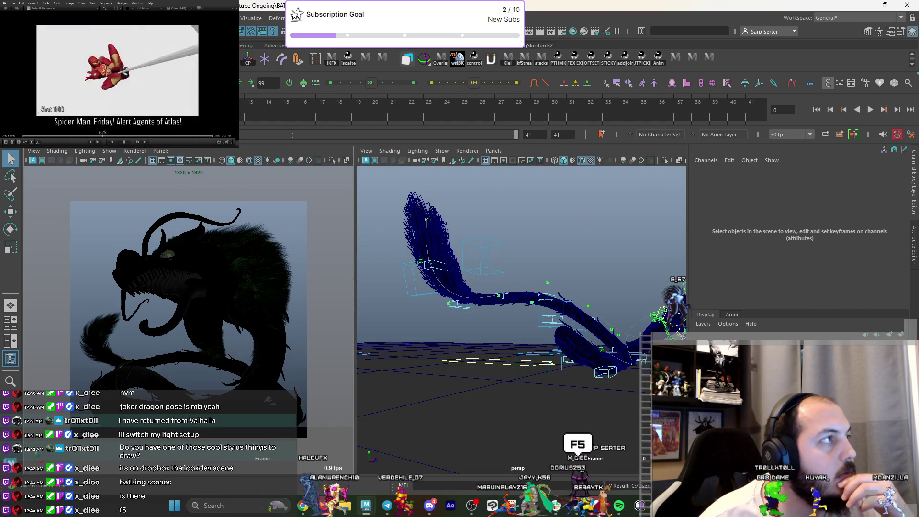
# List the scenes folder again, close the dialog, and switch to File Explorer.
pyautogui.hotkey('ctrl', 'o')
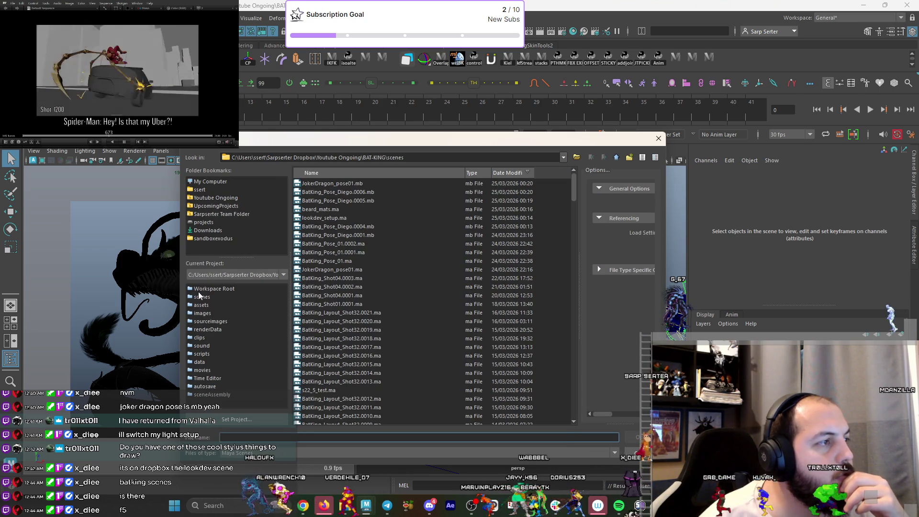
pyautogui.click(203, 297)
pyautogui.click(658, 139)
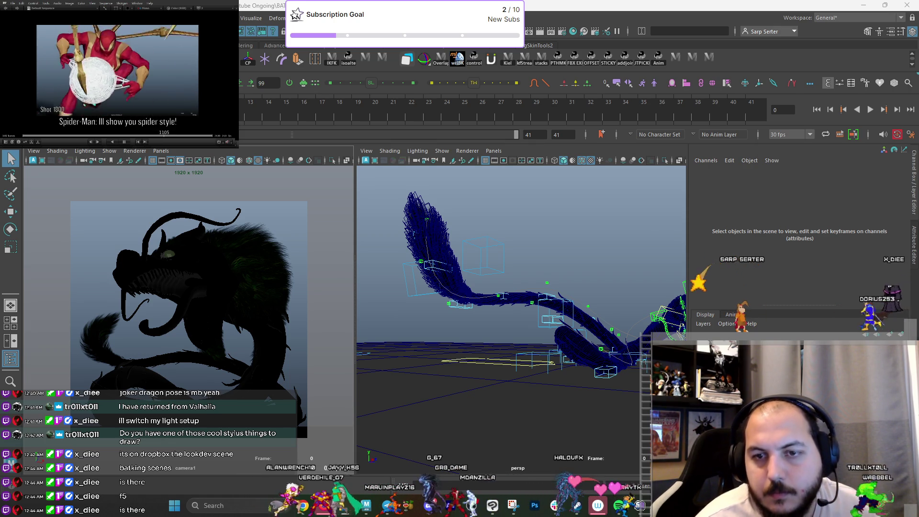
pyautogui.hotkey('alt', 'Tab')
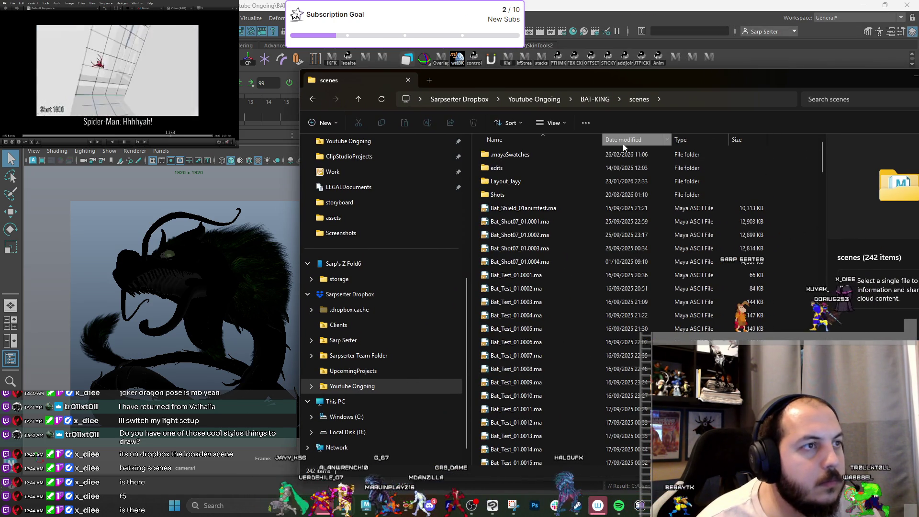
# Sort the scenes folder by Date modified, newest first, and select lookdev_setup.ma.
pyautogui.click(624, 144)
pyautogui.click(622, 144)
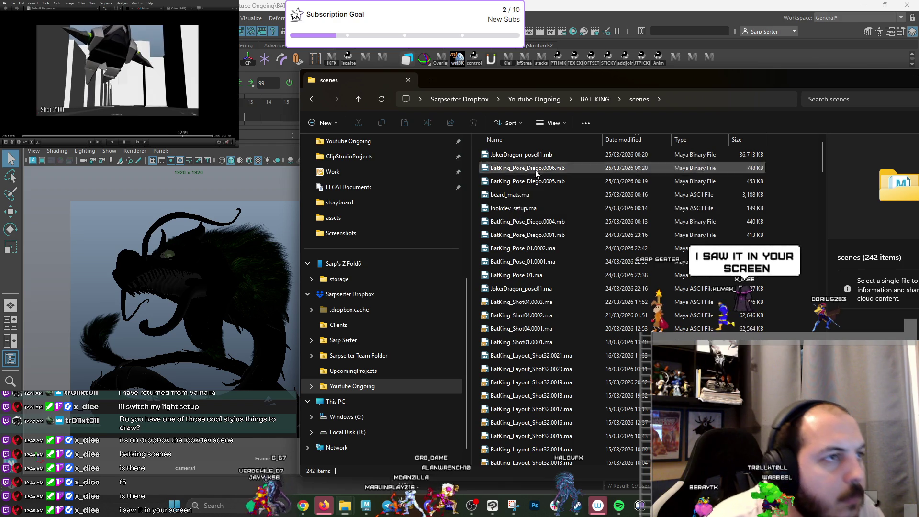
pyautogui.click(518, 209)
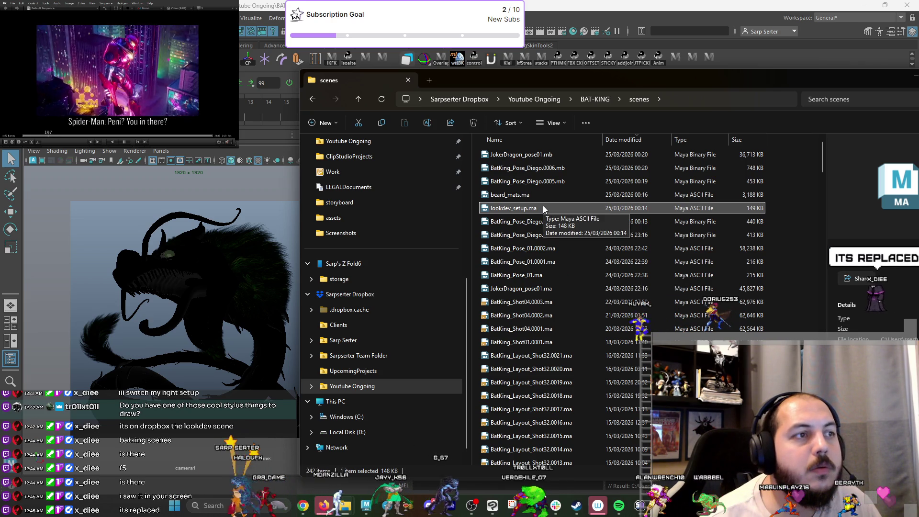
pyautogui.hotkey('alt', 'Tab')
pyautogui.hotkey('ctrl', 'o')
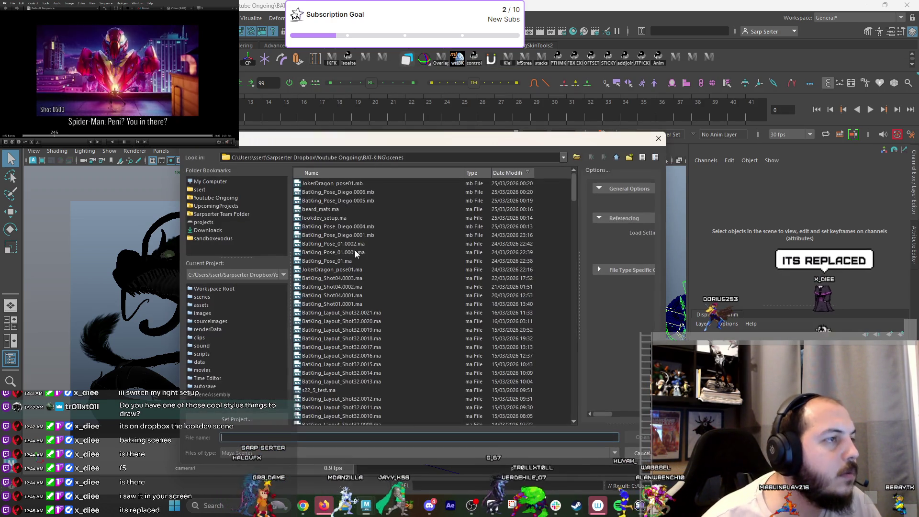
# Open lookdev_setup.ma and save it as lookdev_setup.mb.
pyautogui.doubleClick(323, 218)
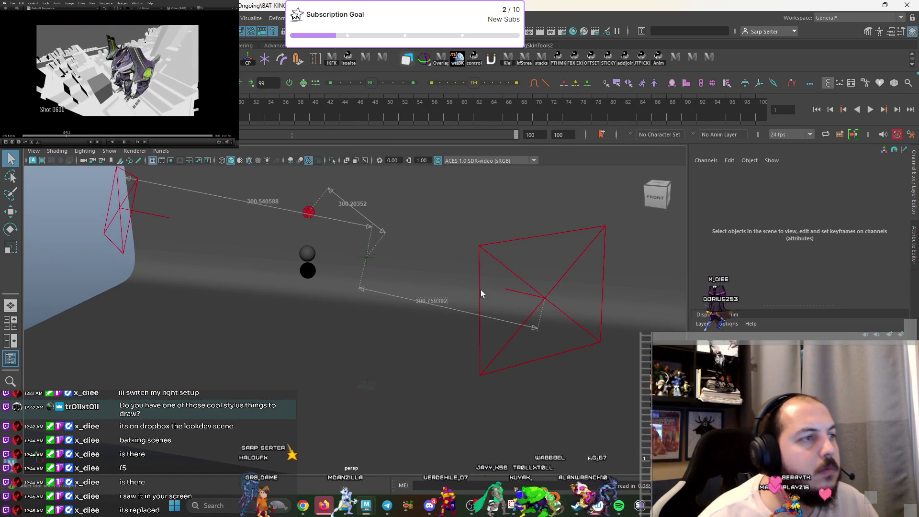
pyautogui.moveTo(521, 338)
pyautogui.keyDown('alt'); pyautogui.mouseDown()
pyautogui.moveTo(461, 294)
pyautogui.moveTo(527, 311)
pyautogui.moveTo(365, 318)
pyautogui.moveTo(537, 312)
pyautogui.moveTo(411, 322)
pyautogui.moveTo(383, 312)
pyautogui.moveTo(421, 303)
pyautogui.mouseUp(); pyautogui.keyUp('alt')
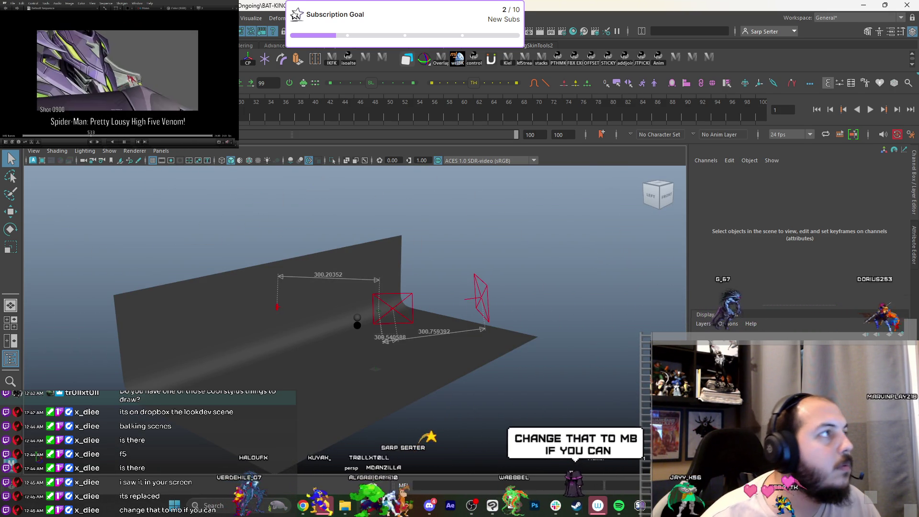
pyautogui.click(7, 18)
pyautogui.click(33, 69)
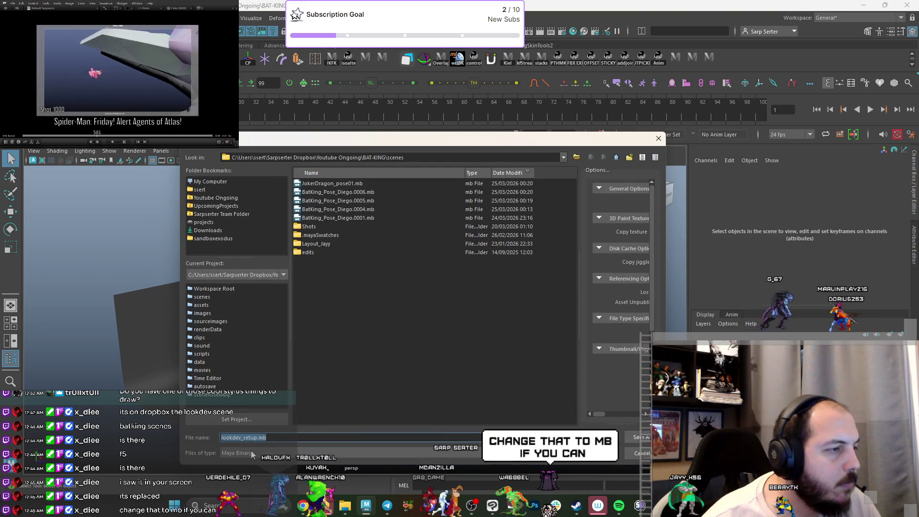
pyautogui.press('Return')
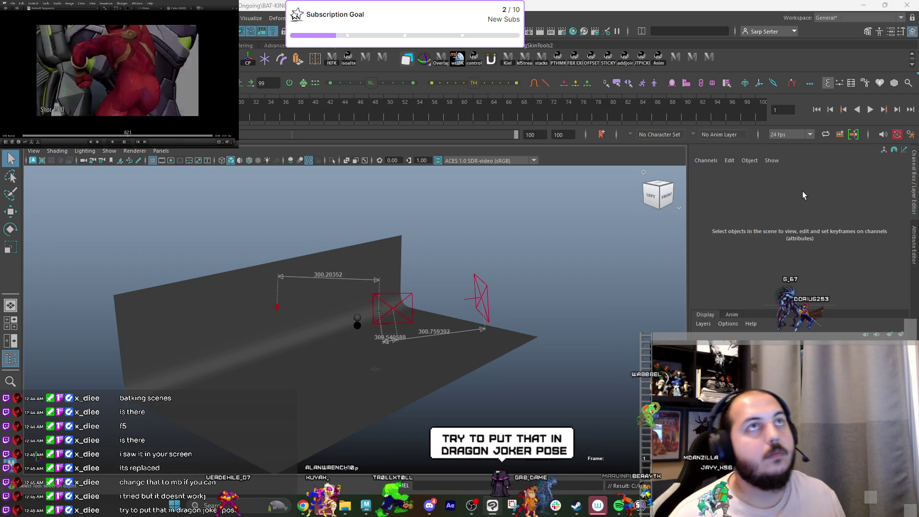
# Open JokerDragon_pose01.mb and discard the lookdev scene's unsaved changes.
pyautogui.hotkey('ctrl', 'o')
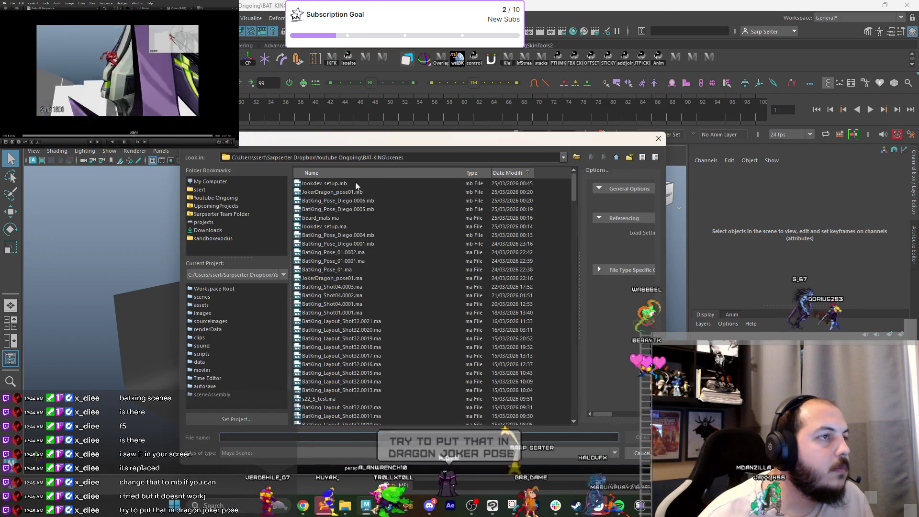
pyautogui.doubleClick(380, 192)
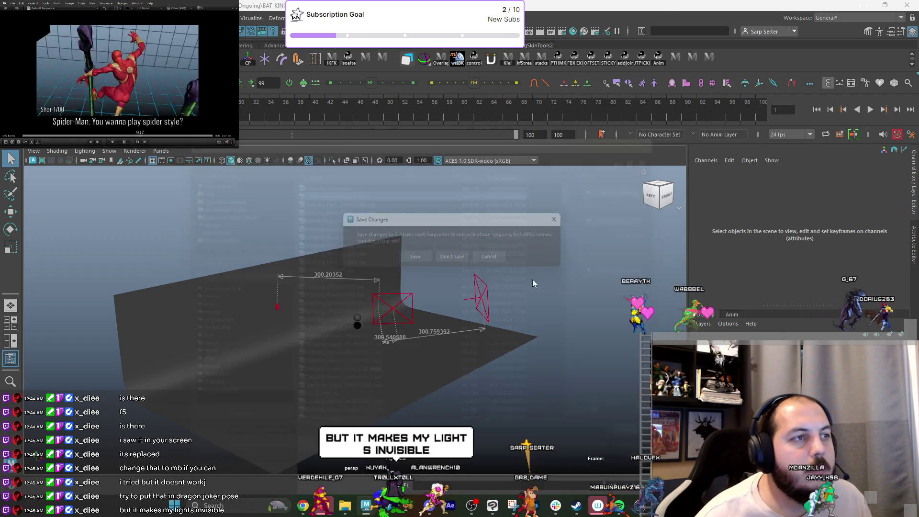
pyautogui.click(453, 257)
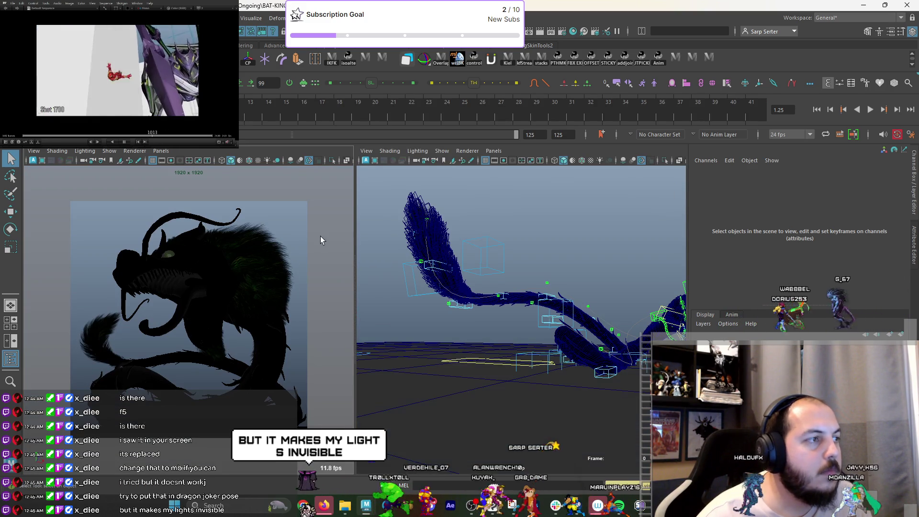
# Check the left view's Viewport 2.0 renderer settings and toggle its lighting.
pyautogui.click(269, 162)
pyautogui.click(135, 152)
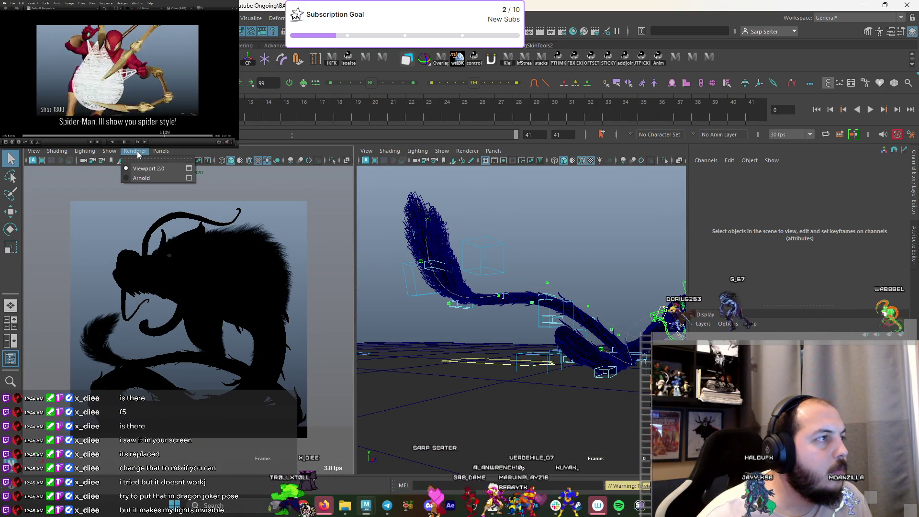
pyautogui.click(188, 170)
pyautogui.scroll(-3, 594, 326)
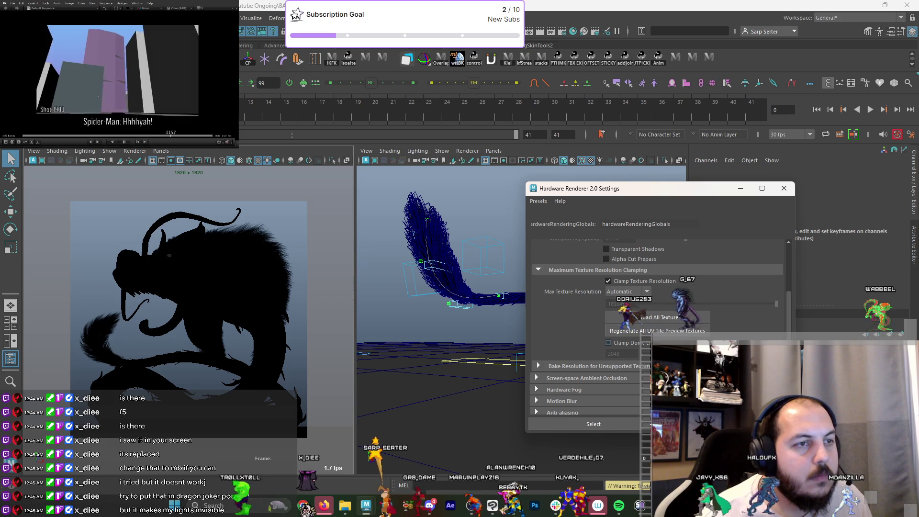
pyautogui.click(784, 189)
pyautogui.click(267, 161)
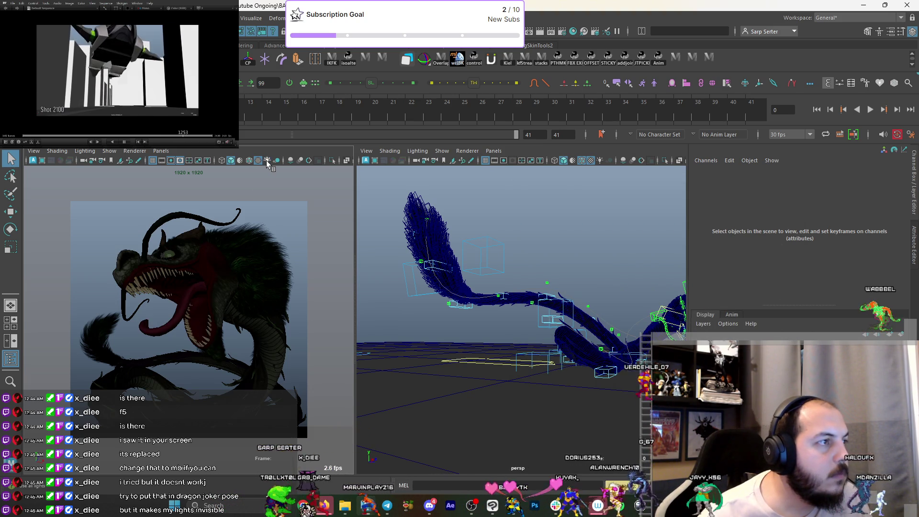
pyautogui.click(268, 161)
# Create a reference to lookdev_setup.mb from the scenes folder.
pyautogui.click(31, 18)
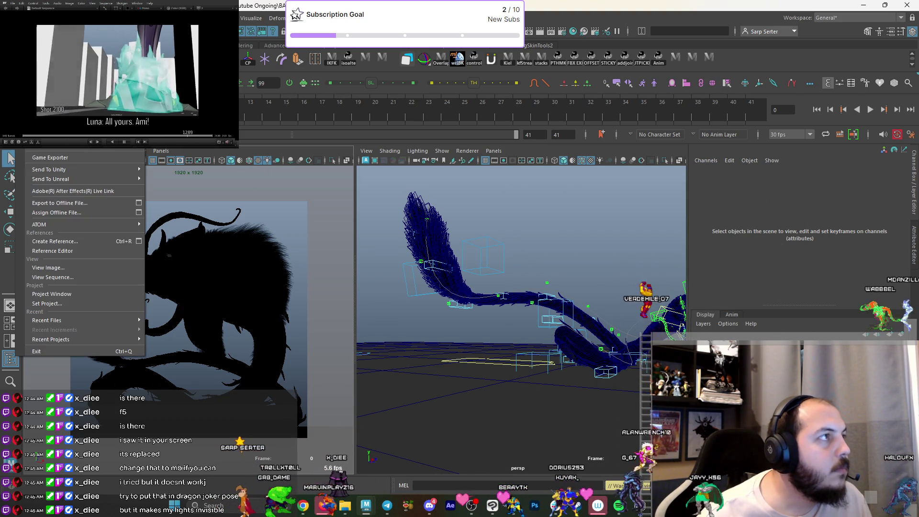
pyautogui.click(51, 245)
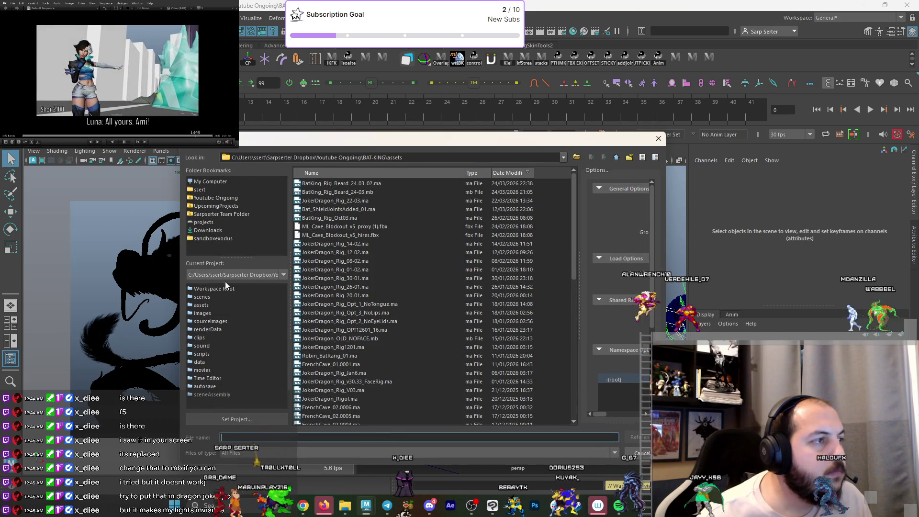
pyautogui.click(210, 297)
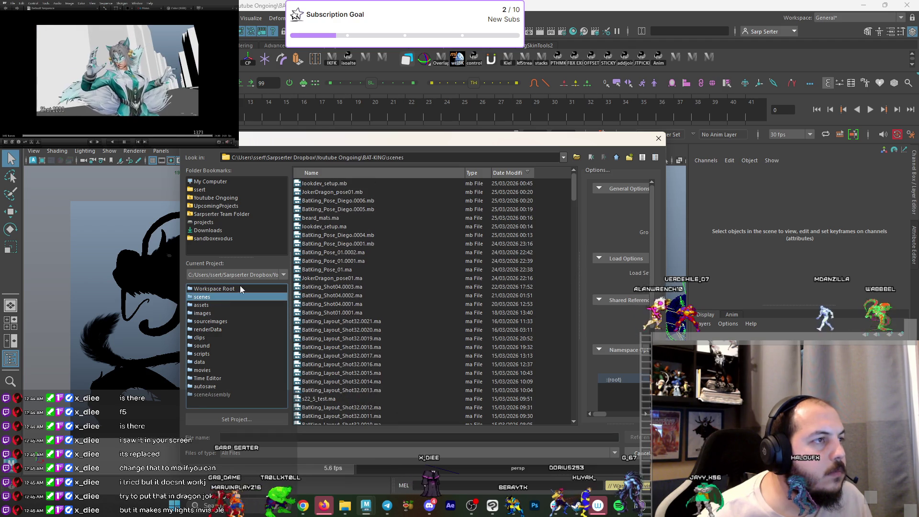
pyautogui.click(323, 185)
pyautogui.click(642, 439)
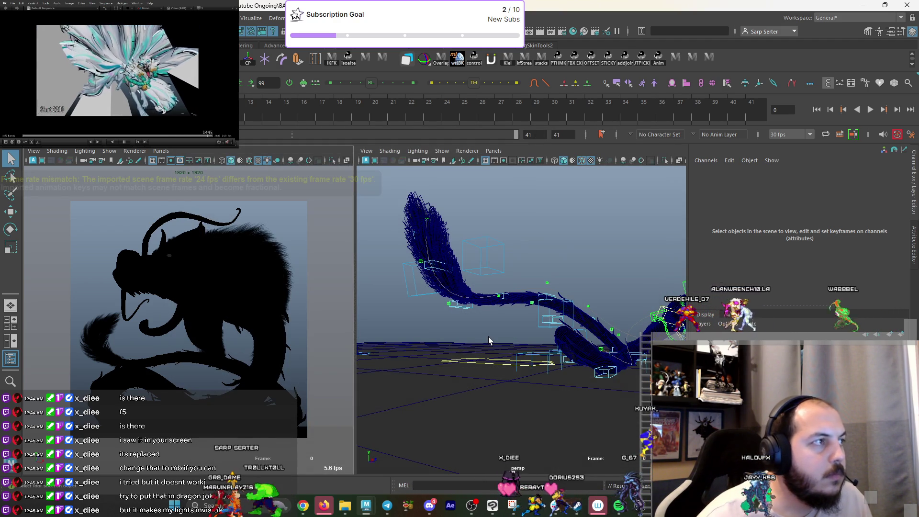
# Select the lookdev_setup:MAIN_CTRL control and frame it in the view.
pyautogui.moveTo(508, 292)
pyautogui.keyDown('alt'); pyautogui.mouseDown()
pyautogui.moveTo(559, 317)
pyautogui.moveTo(575, 311)
pyautogui.mouseUp(); pyautogui.keyUp('alt')
pyautogui.scroll(6, 574, 312)
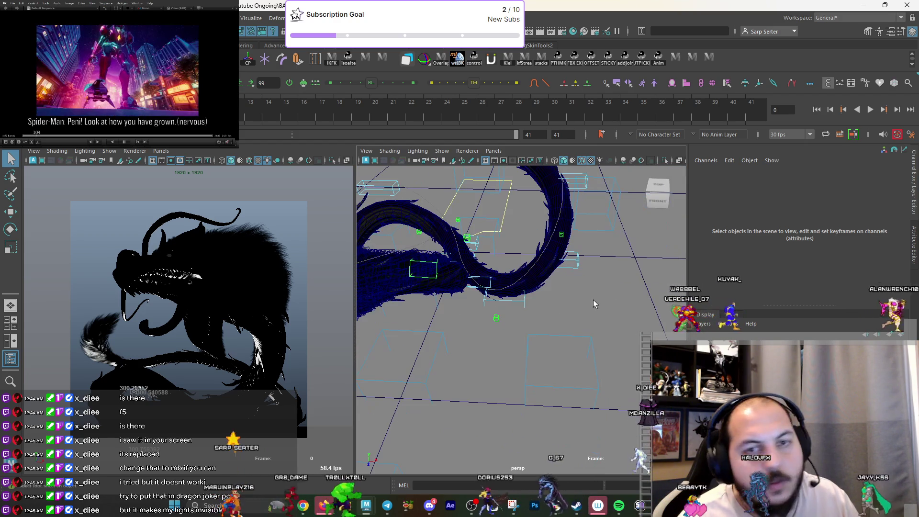
pyautogui.click(161, 151)
pyautogui.click(248, 144)
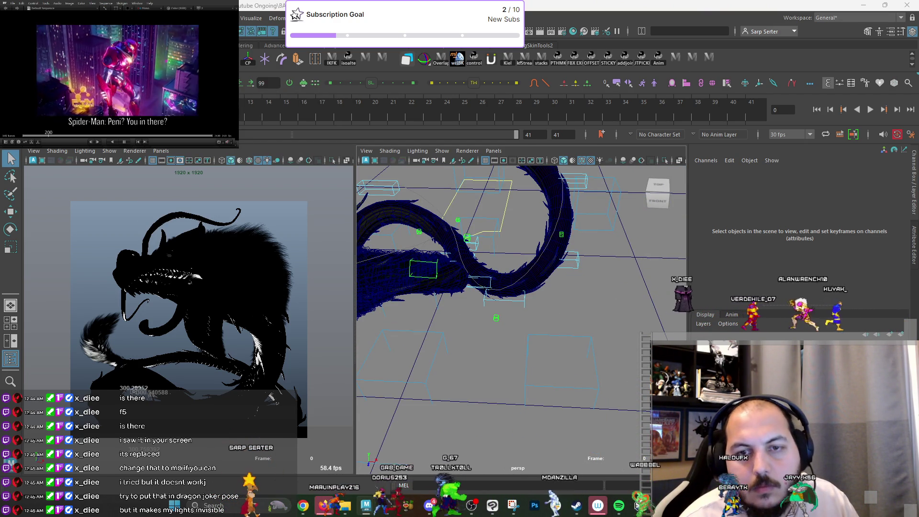
pyautogui.click(271, 397)
pyautogui.press('w')
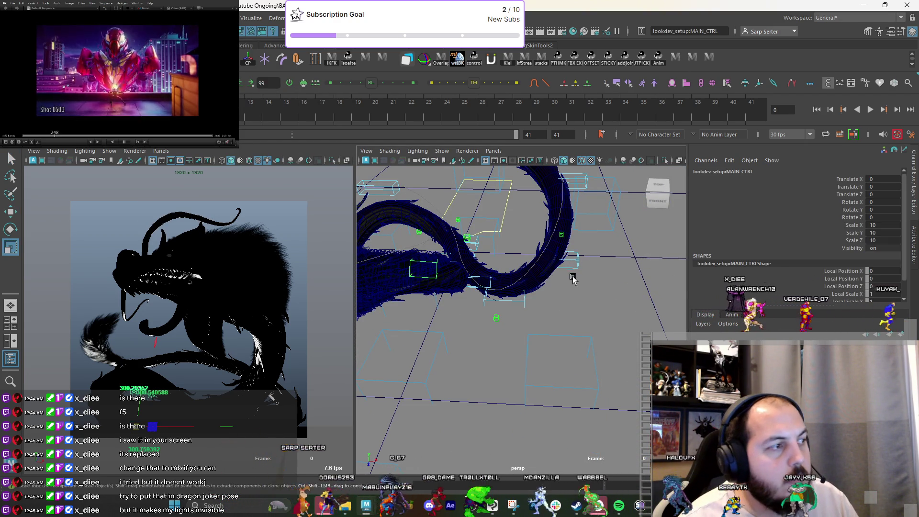
pyautogui.press('f')
# Scale the backdrop to 138.384, slide it along Z, rotate it around Y, then deselect.
pyautogui.moveTo(515, 234); pyautogui.dragTo(613, 248)
pyautogui.press('w')
pyautogui.moveTo(516, 254)
pyautogui.mouseDown()
pyautogui.moveTo(518, 315)
pyautogui.moveTo(543, 338)
pyautogui.moveTo(537, 332)
pyautogui.mouseUp()
pyautogui.press('e')
pyautogui.moveTo(514, 378)
pyautogui.mouseDown()
pyautogui.moveTo(452, 375)
pyautogui.moveTo(409, 355)
pyautogui.moveTo(509, 317)
pyautogui.mouseUp()
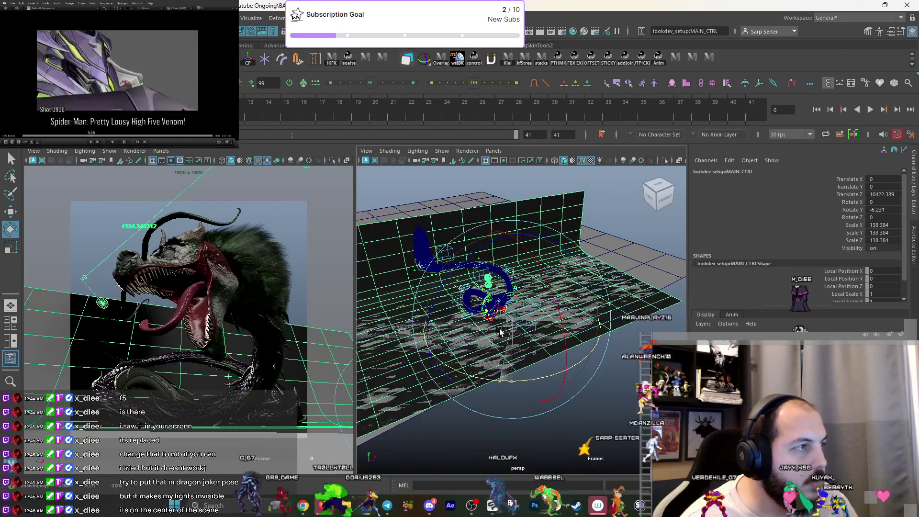
pyautogui.press('q')
pyautogui.click(298, 259)
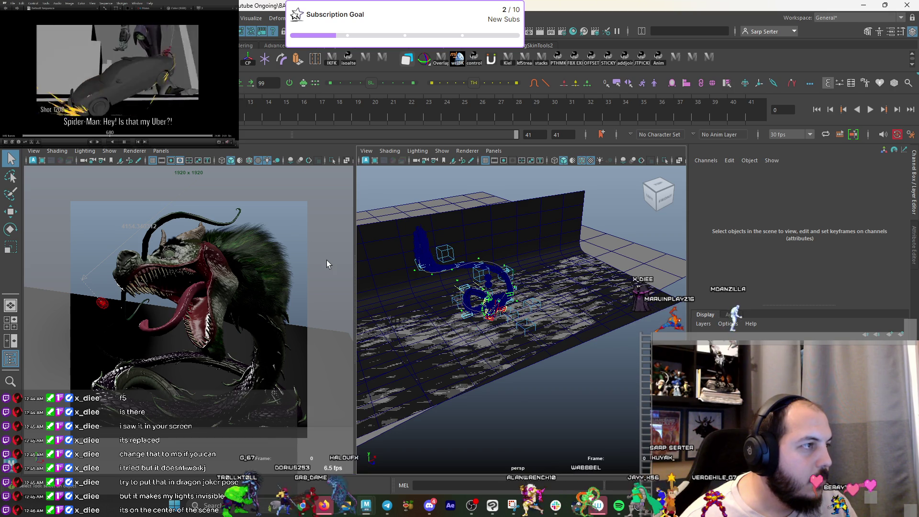
pyautogui.keyDown('alt'); pyautogui.moveTo(446, 249); pyautogui.dragTo(442, 220); pyautogui.keyUp('alt')
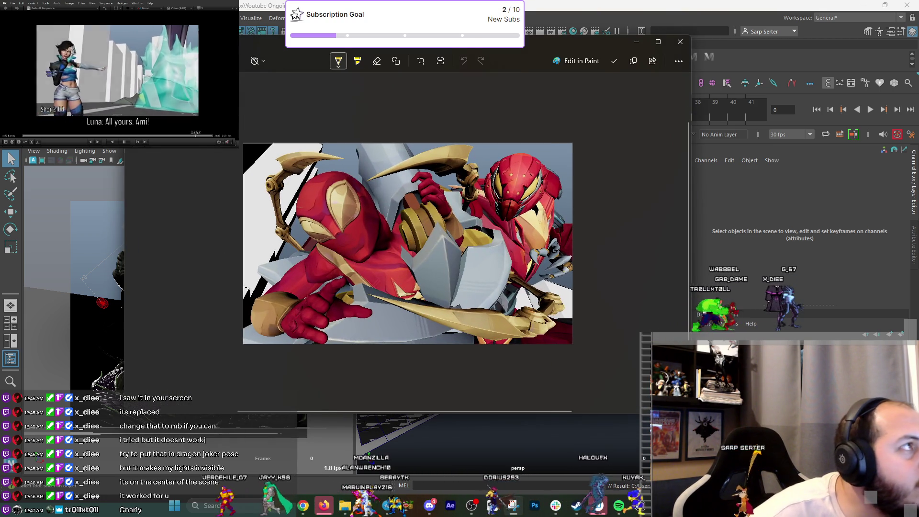
# Mark the creature's mouth, tongue and neck with yellow strokes, redoing the neck line.
pyautogui.press('Escape')
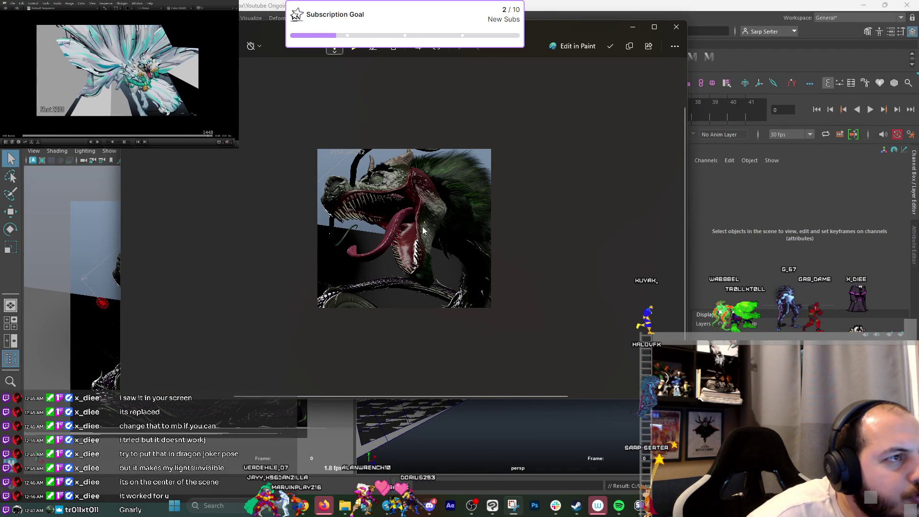
pyautogui.moveTo(424, 222); pyautogui.dragTo(396, 244)
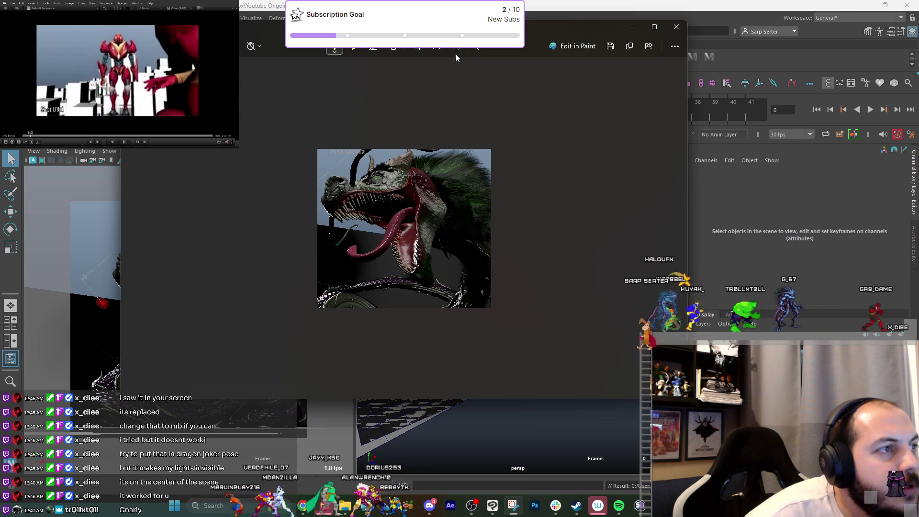
pyautogui.moveTo(422, 220)
pyautogui.mouseDown()
pyautogui.moveTo(400, 229)
pyautogui.moveTo(398, 269)
pyautogui.moveTo(421, 220)
pyautogui.moveTo(403, 237)
pyautogui.moveTo(409, 256)
pyautogui.mouseUp()
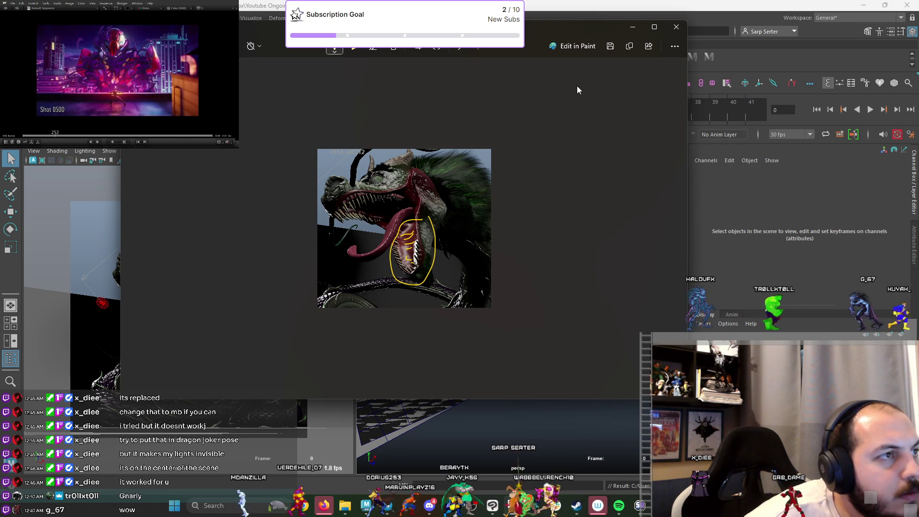
pyautogui.moveTo(423, 176)
pyautogui.mouseDown()
pyautogui.moveTo(443, 192)
pyautogui.moveTo(444, 222)
pyautogui.mouseUp()
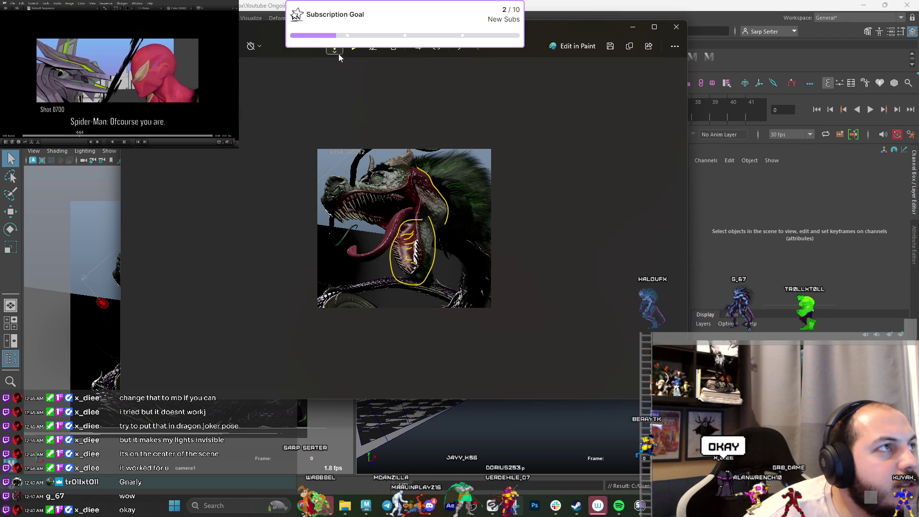
pyautogui.hotkey('ctrl', 'z')
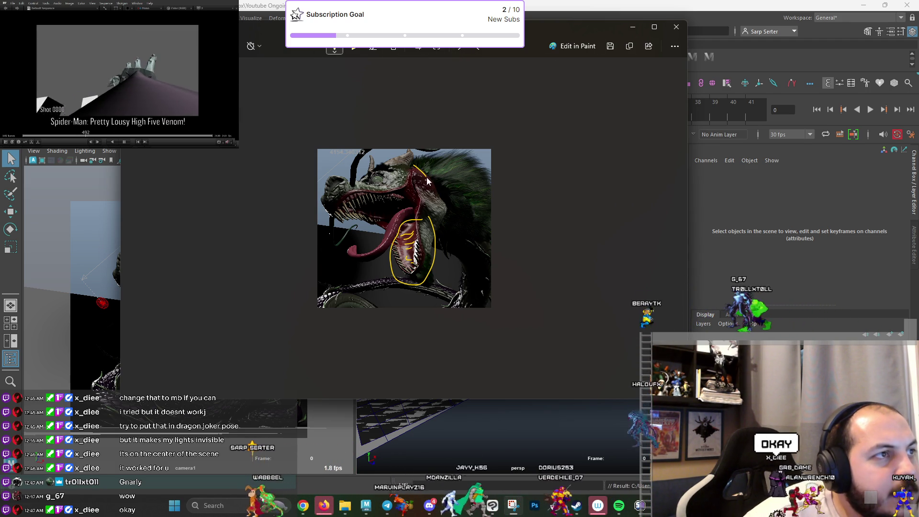
pyautogui.moveTo(427, 178); pyautogui.dragTo(453, 212)
pyautogui.click(349, 54)
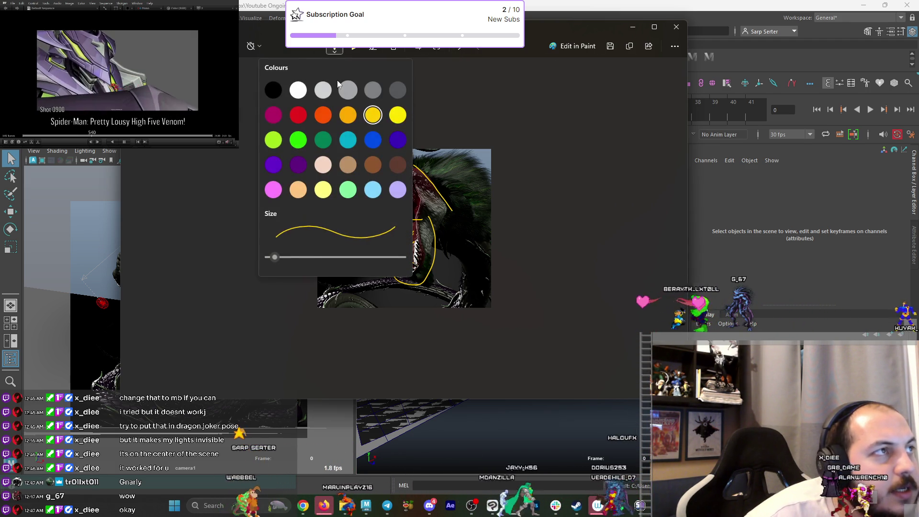
pyautogui.click(250, 100)
# Add yellow hair-like strokes and long curves around the head, then erase most of them.
pyautogui.moveTo(415, 173)
pyautogui.mouseDown()
pyautogui.moveTo(456, 153)
pyautogui.moveTo(468, 165)
pyautogui.mouseUp()
pyautogui.moveTo(446, 178); pyautogui.dragTo(479, 175)
pyautogui.moveTo(457, 189); pyautogui.dragTo(479, 189)
pyautogui.moveTo(466, 197)
pyautogui.mouseDown()
pyautogui.moveTo(494, 198)
pyautogui.moveTo(481, 212)
pyautogui.mouseUp()
pyautogui.moveTo(475, 223); pyautogui.dragTo(507, 247)
pyautogui.moveTo(474, 249); pyautogui.dragTo(527, 268)
pyautogui.moveTo(393, 147); pyautogui.dragTo(488, 250)
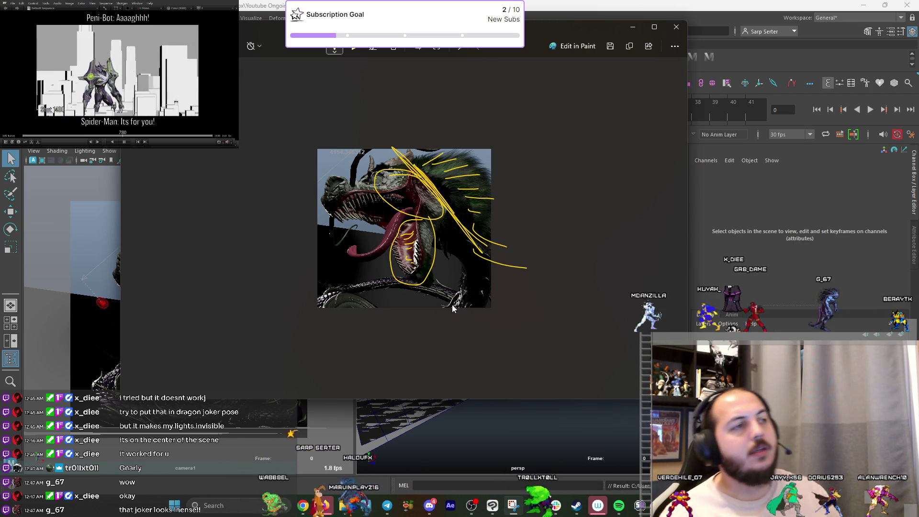
pyautogui.moveTo(472, 265)
pyautogui.mouseDown()
pyautogui.moveTo(484, 225)
pyautogui.moveTo(479, 201)
pyautogui.moveTo(452, 181)
pyautogui.mouseUp()
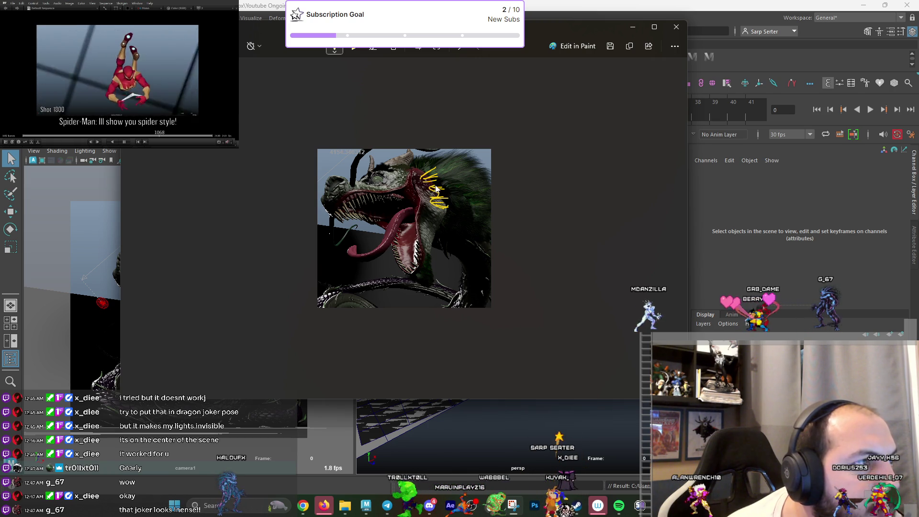
# Undo the zigzag stroke and step through the annotated renders, zooming in.
pyautogui.moveTo(408, 161); pyautogui.dragTo(448, 154)
pyautogui.hotkey('ctrl', 'z')
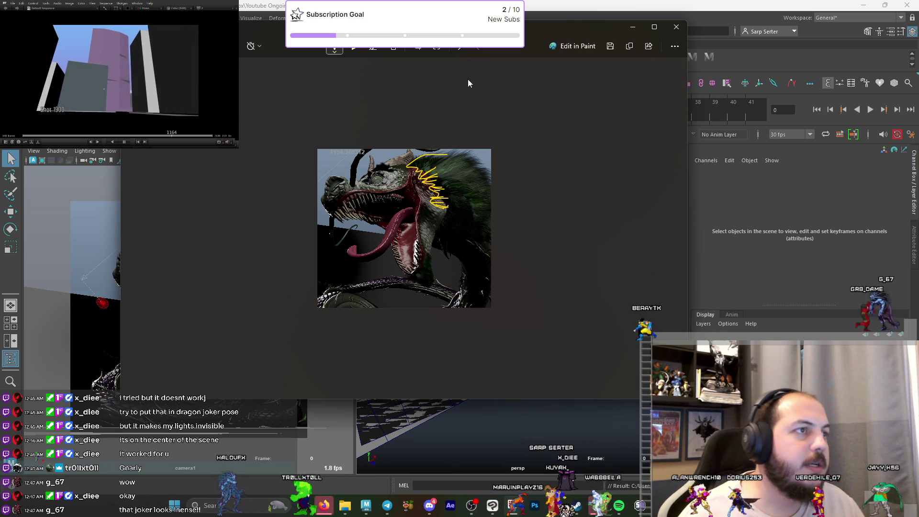
pyautogui.hotkey('ctrl', 'z')
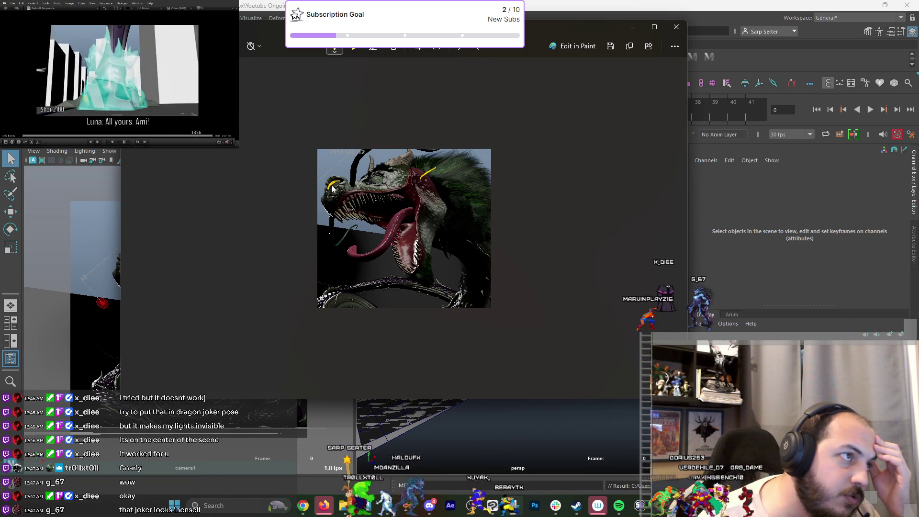
pyautogui.hotkey('ctrl', 'z')
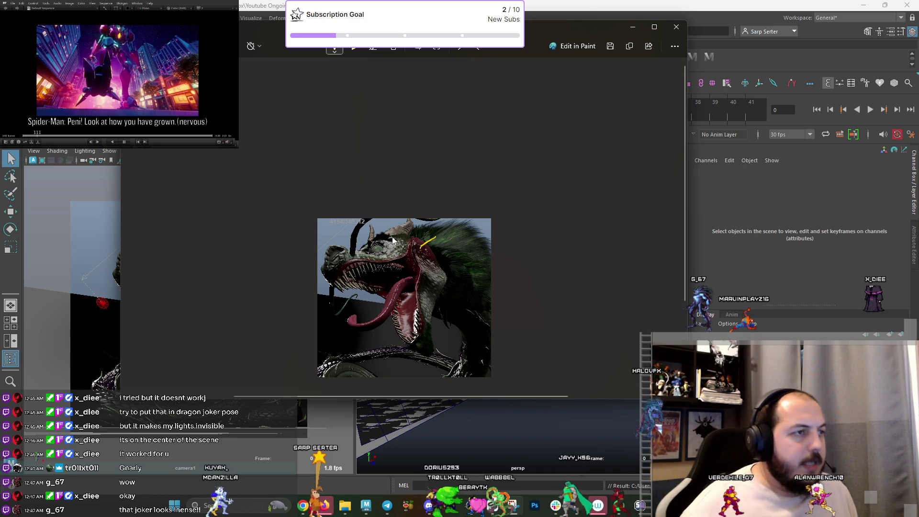
pyautogui.scroll(5, 391, 236)
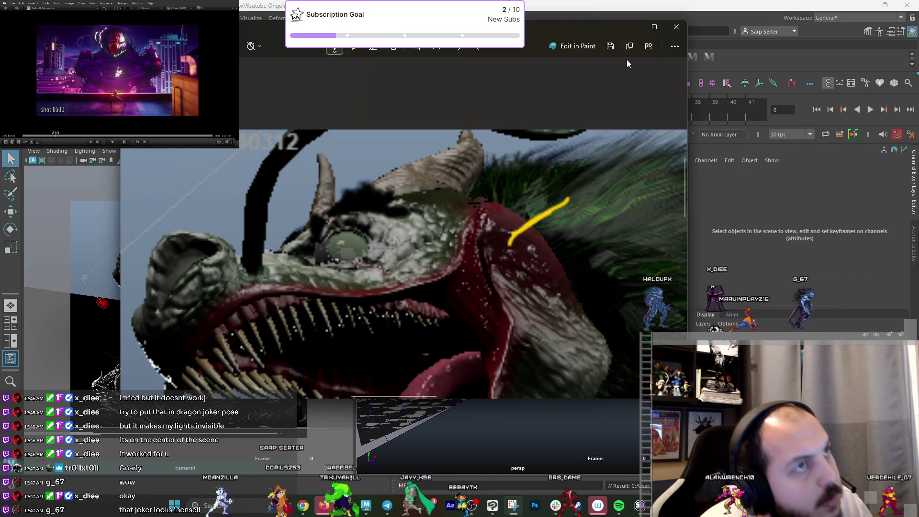
# Minimize Photos and orbit Maya's view in on the creature's eye.
pyautogui.click(633, 27)
pyautogui.keyDown('alt'); pyautogui.moveTo(376, 285); pyautogui.dragTo(434, 281); pyautogui.keyUp('alt')
pyautogui.keyDown('alt'); pyautogui.moveTo(510, 297); pyautogui.dragTo(546, 293); pyautogui.keyUp('alt')
pyautogui.keyDown('alt'); pyautogui.moveTo(539, 260); pyautogui.dragTo(527, 297); pyautogui.keyUp('alt')
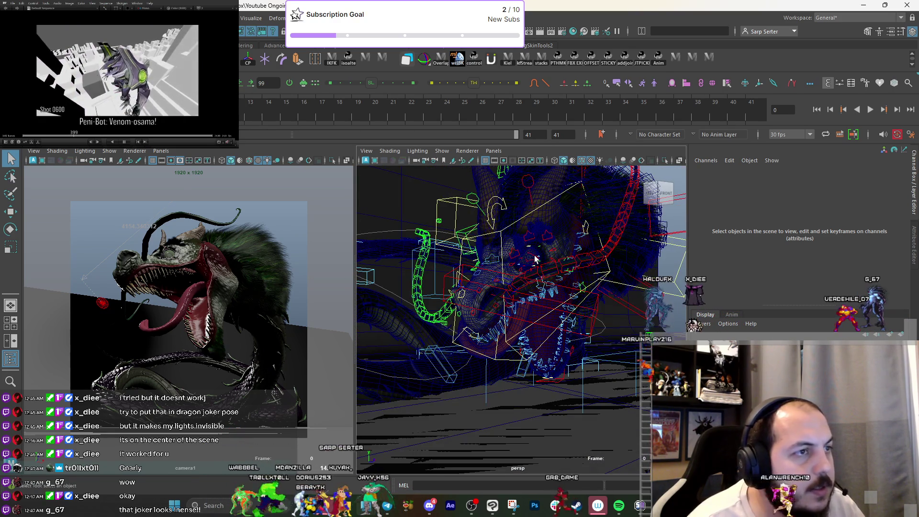
# Rotate CTRL_L_Eye_Indiv slightly and switch the view to textured shading.
pyautogui.click(521, 331)
pyautogui.press('f')
pyautogui.press('e')
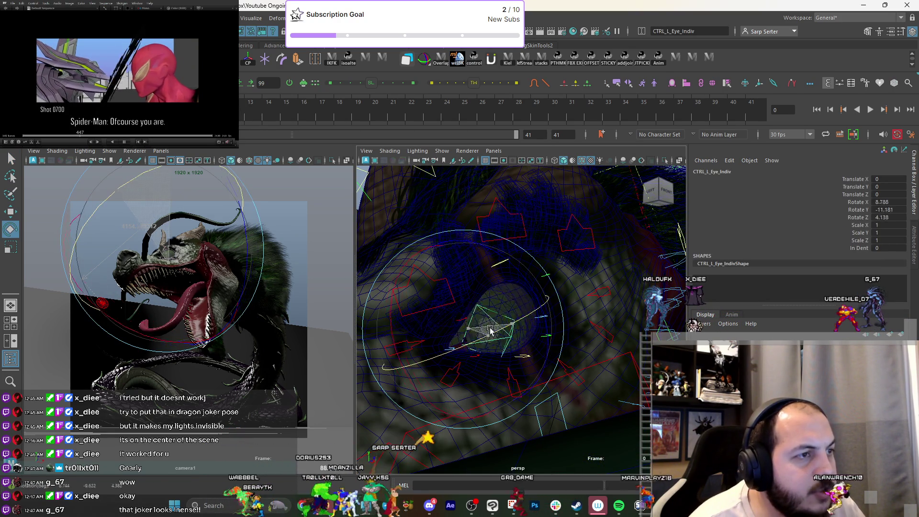
pyautogui.press('q')
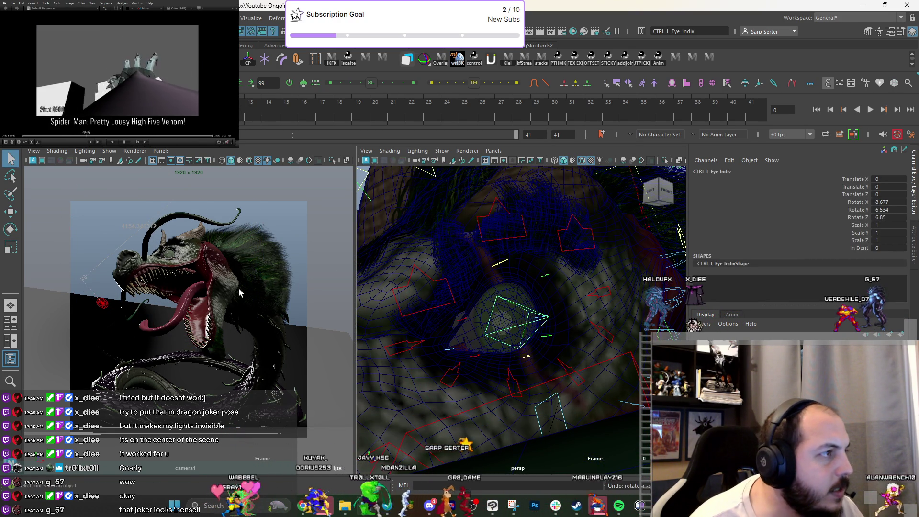
pyautogui.moveTo(520, 287)
pyautogui.keyDown('alt'); pyautogui.mouseDown()
pyautogui.moveTo(507, 292)
pyautogui.moveTo(537, 296)
pyautogui.moveTo(498, 300)
pyautogui.mouseUp(); pyautogui.keyUp('alt')
pyautogui.press('6')
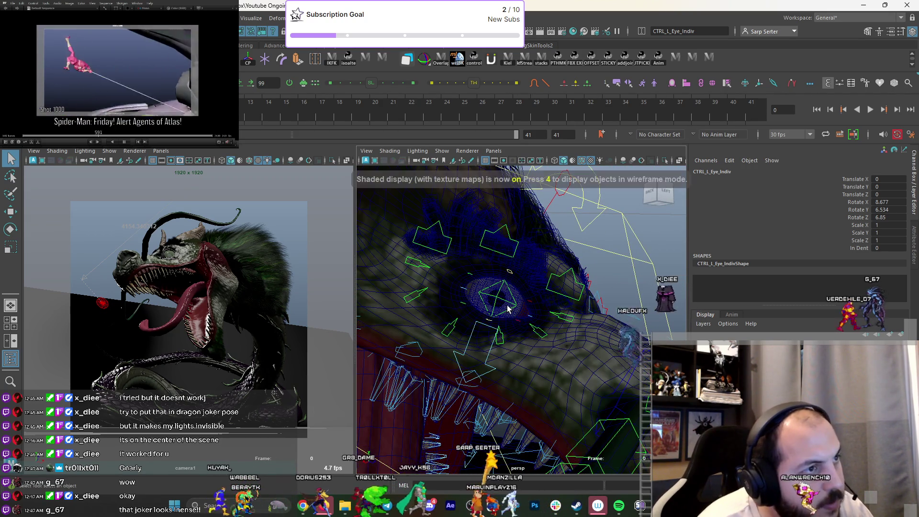
# Test-scale CTRL_R_Eye_Indiv, undoing each squash.
pyautogui.click(496, 298)
pyautogui.press('r')
pyautogui.moveTo(499, 302)
pyautogui.mouseDown()
pyautogui.moveTo(476, 304)
pyautogui.moveTo(539, 342)
pyautogui.moveTo(493, 329)
pyautogui.mouseUp()
pyautogui.hotkey('ctrl', 'z')
pyautogui.moveTo(493, 328); pyautogui.dragTo(498, 335, button='right')
pyautogui.moveTo(498, 335)
pyautogui.mouseDown()
pyautogui.moveTo(540, 349)
pyautogui.moveTo(508, 331)
pyautogui.moveTo(538, 314)
pyautogui.mouseUp()
pyautogui.hotkey('ctrl', 'z')
# Reset the right eye control's rotation to zero, face the head frontally and deselect.
pyautogui.press('e')
pyautogui.hotkey('ctrl', 'z')
pyautogui.press('q')
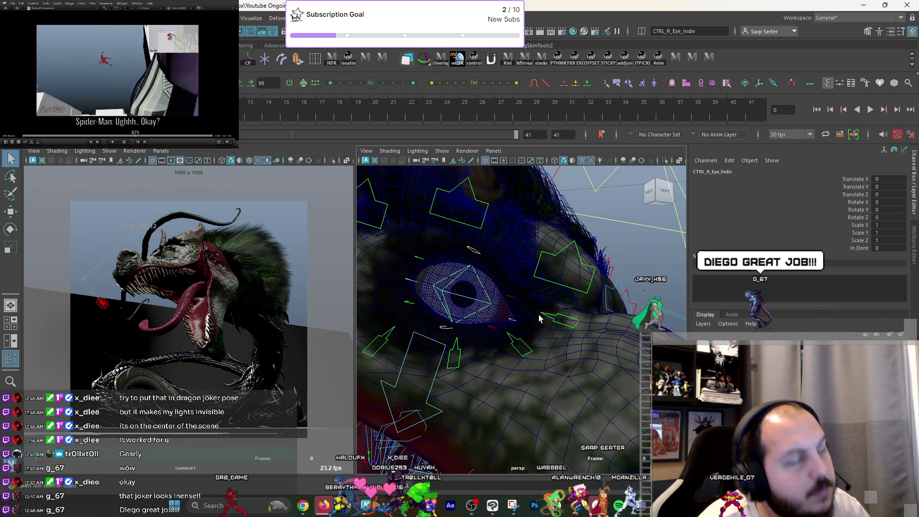
pyautogui.keyDown('alt'); pyautogui.moveTo(538, 315); pyautogui.dragTo(444, 254, button='right'); pyautogui.keyUp('alt')
pyautogui.keyDown('alt'); pyautogui.moveTo(445, 259); pyautogui.dragTo(559, 276); pyautogui.keyUp('alt')
pyautogui.click(265, 244)
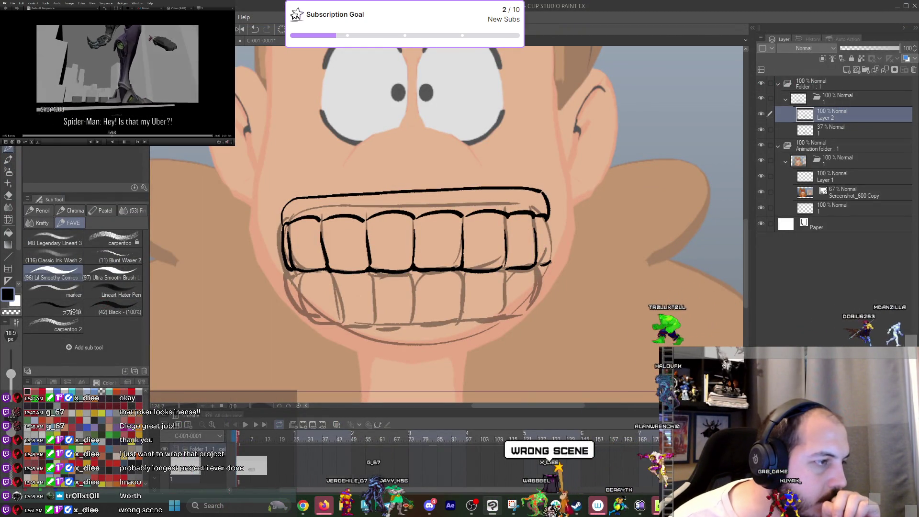
# Alternate between the Clip Studio Paint teeth drawing and the Maya windows.
pyautogui.hotkey('alt', 'Tab')
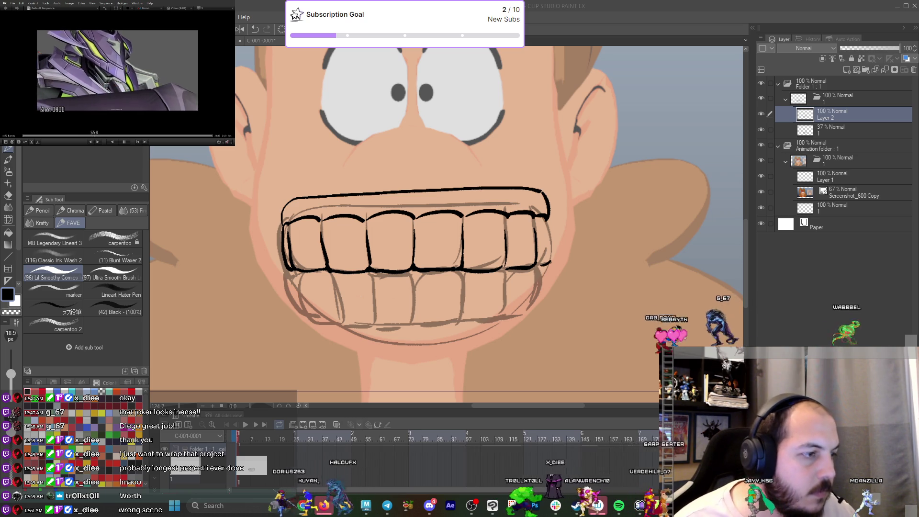
pyautogui.hotkey('alt', 'Tab')
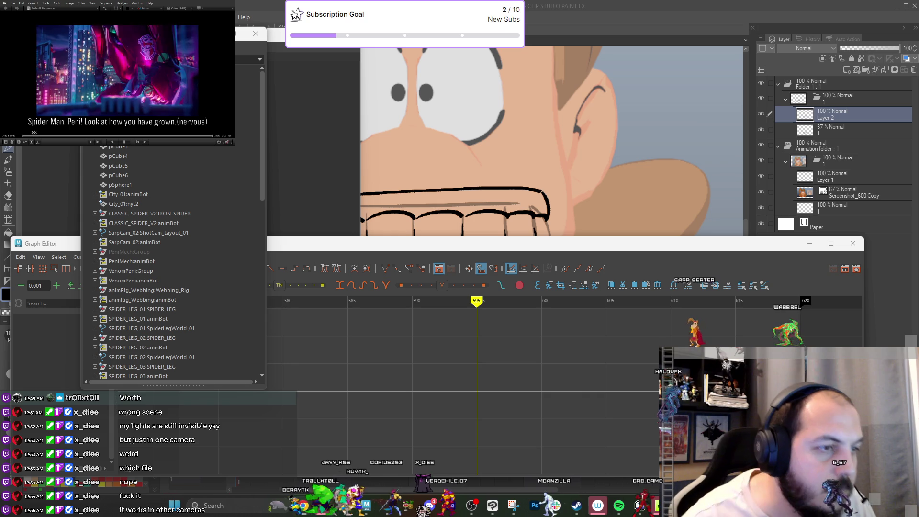
pyautogui.hotkey('alt', 'Tab')
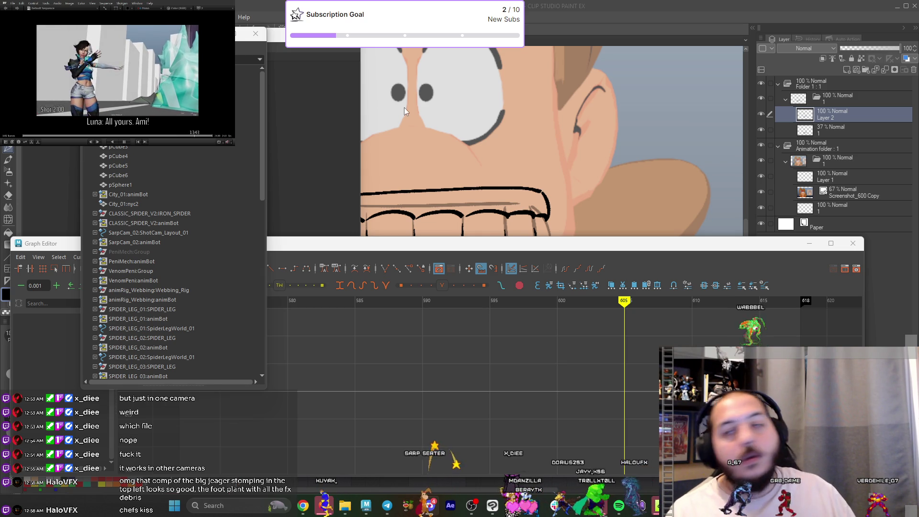
pyautogui.click(578, 4)
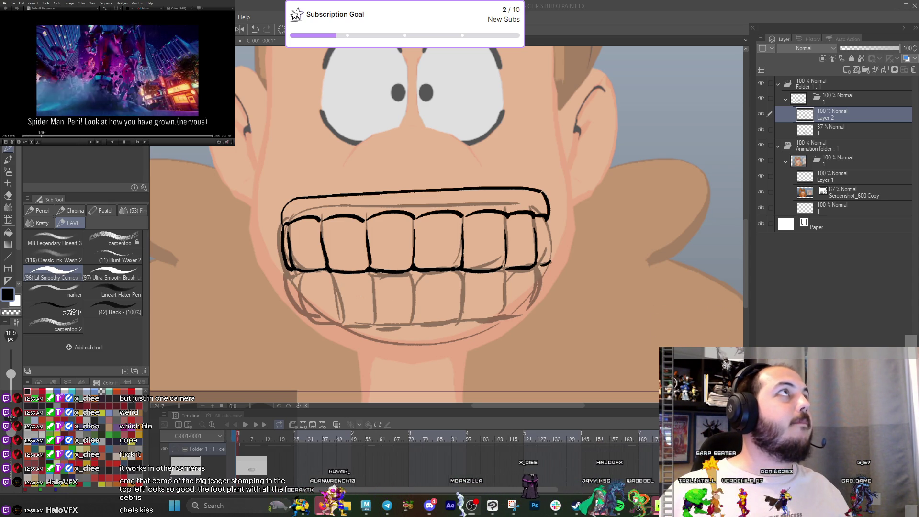
pyautogui.hotkey('alt', 'Tab')
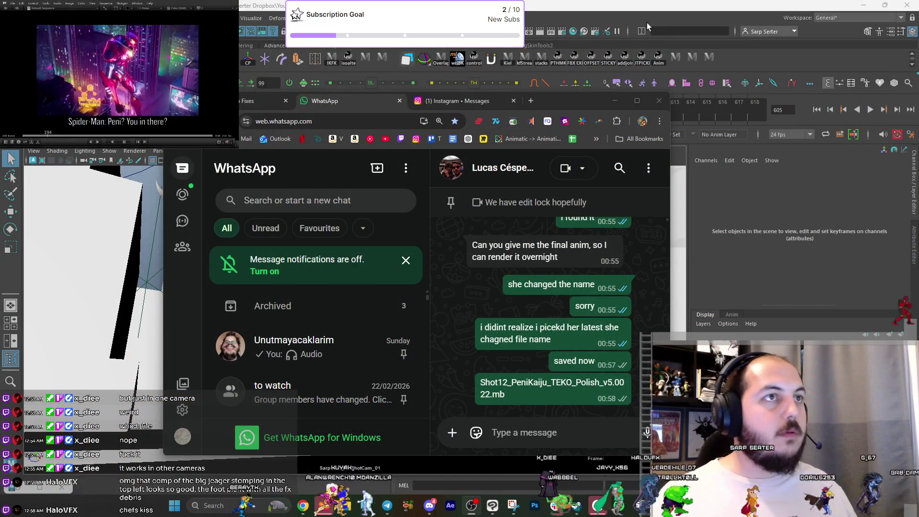
# Move WhatsApp aside and bring Maya's Spider-Man scene window to the front.
pyautogui.moveTo(549, 98); pyautogui.dragTo(571, 103)
pyautogui.hotkey('alt', 'Tab')
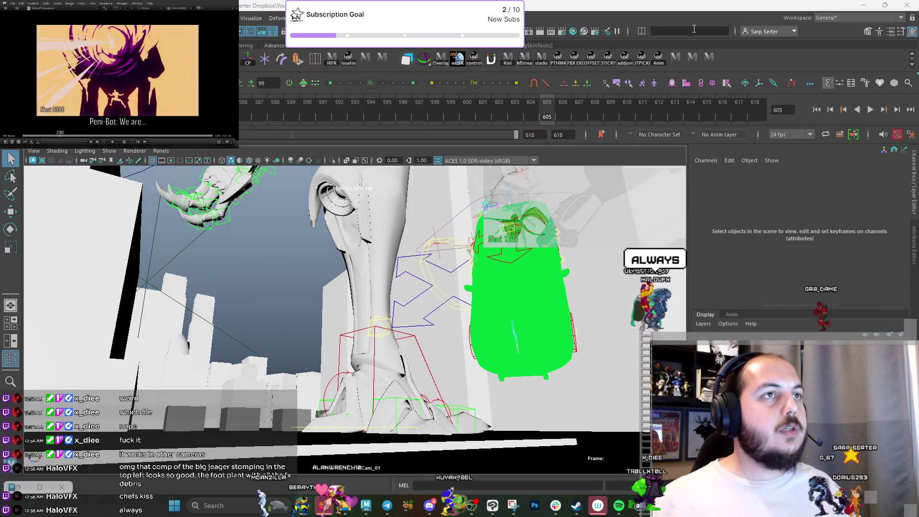
pyautogui.hotkey('alt', 'Tab')
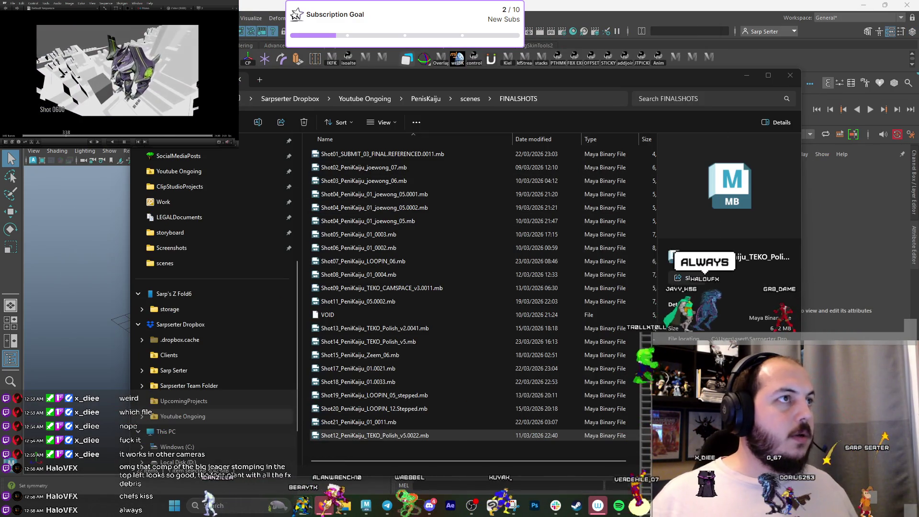
pyautogui.click(367, 513)
pyautogui.moveTo(367, 515)
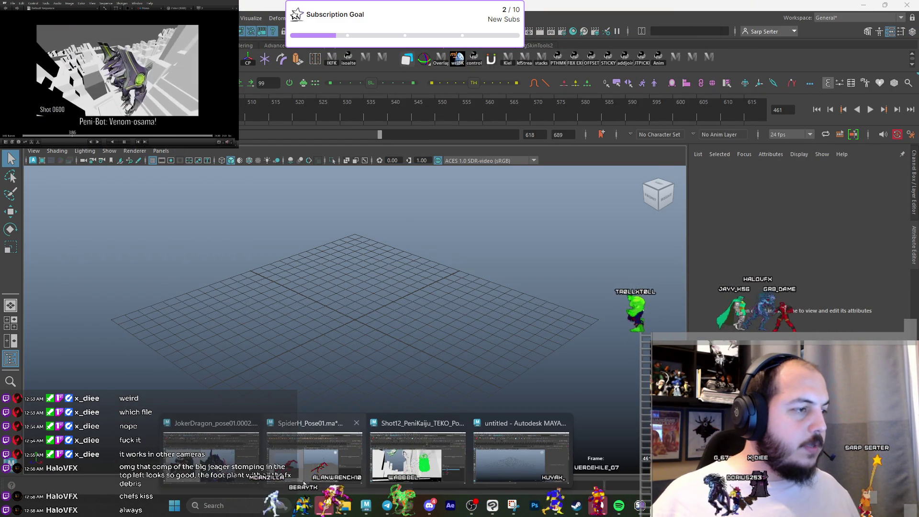
pyautogui.click(479, 472)
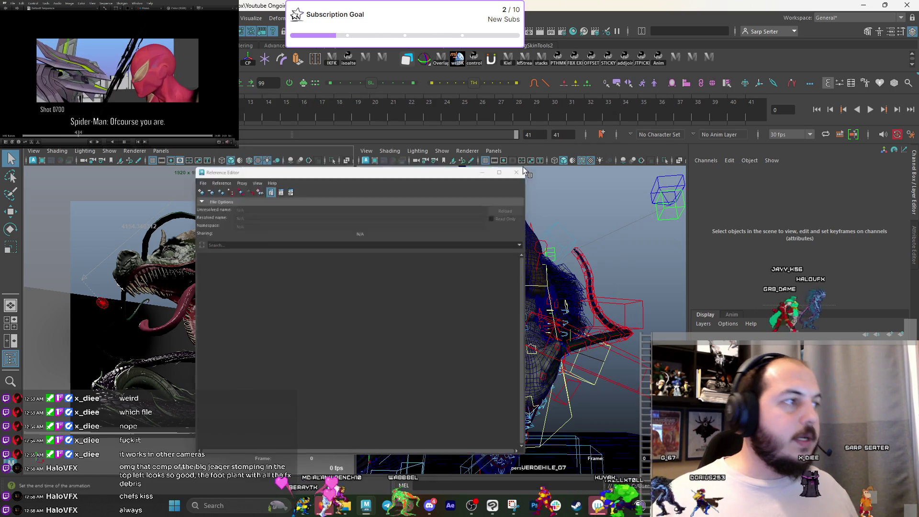
pyautogui.click(523, 167)
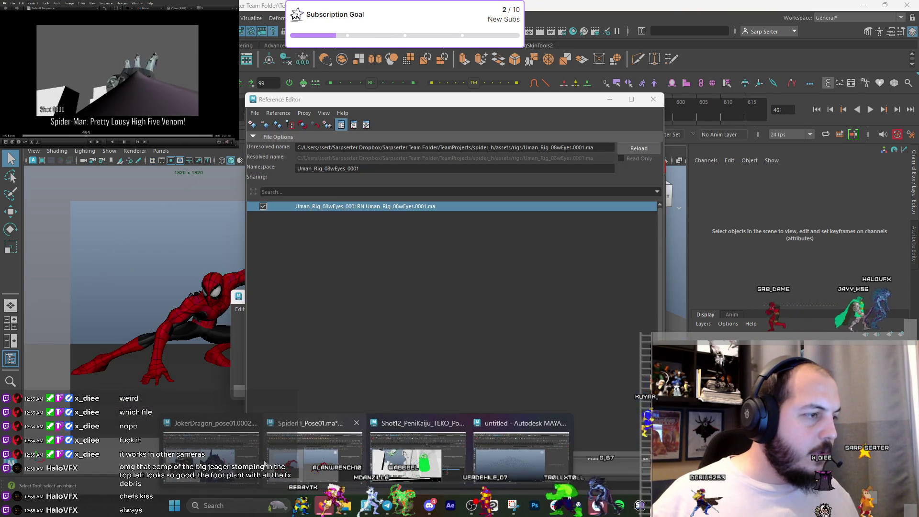
pyautogui.click(364, 455)
pyautogui.click(532, 151)
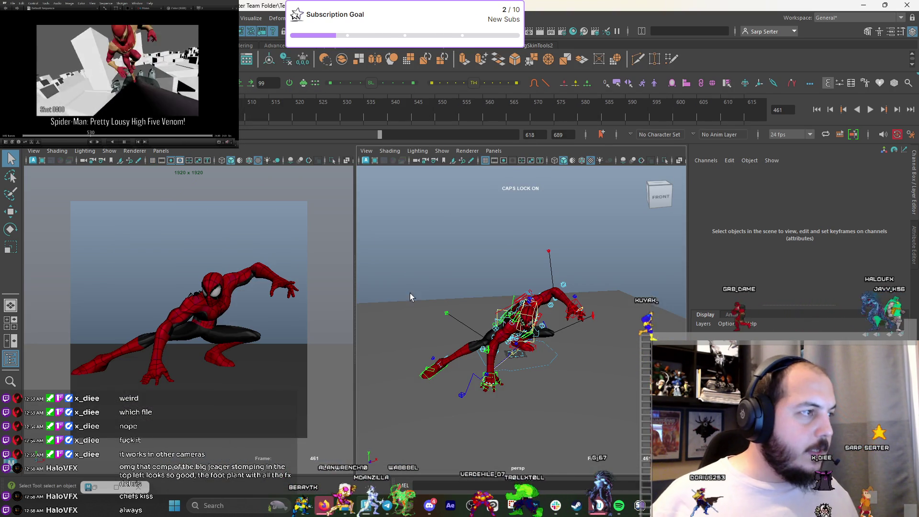
pyautogui.scroll(10, 479, 326)
pyautogui.scroll(-5, 567, 363)
pyautogui.moveTo(512, 340)
pyautogui.keyDown('alt'); pyautogui.mouseDown()
pyautogui.moveTo(487, 338)
pyautogui.moveTo(561, 354)
pyautogui.moveTo(496, 333)
pyautogui.mouseUp(); pyautogui.keyUp('alt')
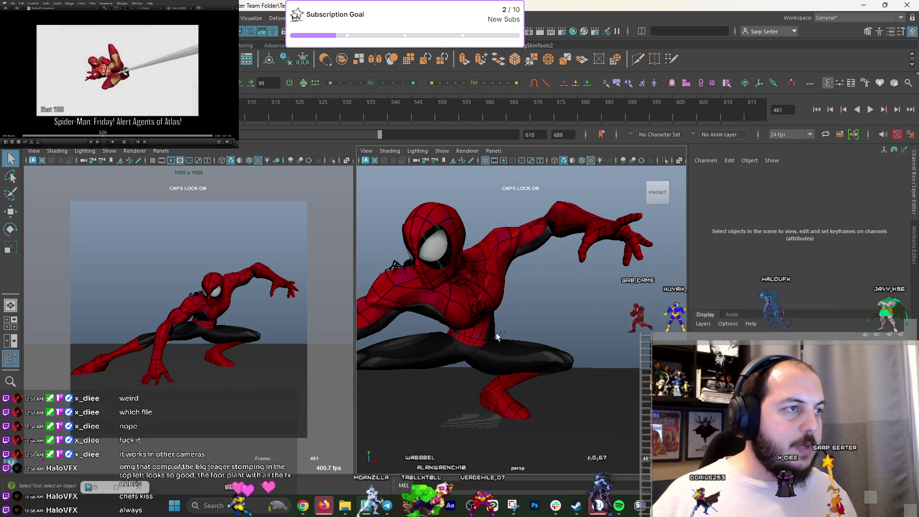
# Select CTRL_Head and raise its four Blink values to about 3–4.4.
pyautogui.click(506, 238)
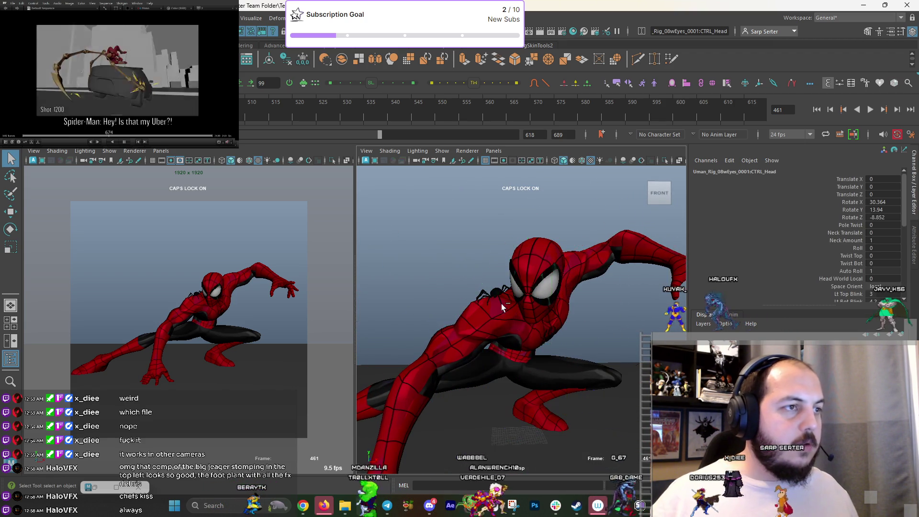
pyautogui.scroll(-5, 502, 303)
pyautogui.moveTo(855, 251); pyautogui.dragTo(855, 274)
pyautogui.moveTo(637, 275); pyautogui.dragTo(659, 276, button='middle')
pyautogui.keyDown('alt'); pyautogui.moveTo(460, 335); pyautogui.dragTo(507, 365); pyautogui.keyUp('alt')
pyautogui.moveTo(366, 505)
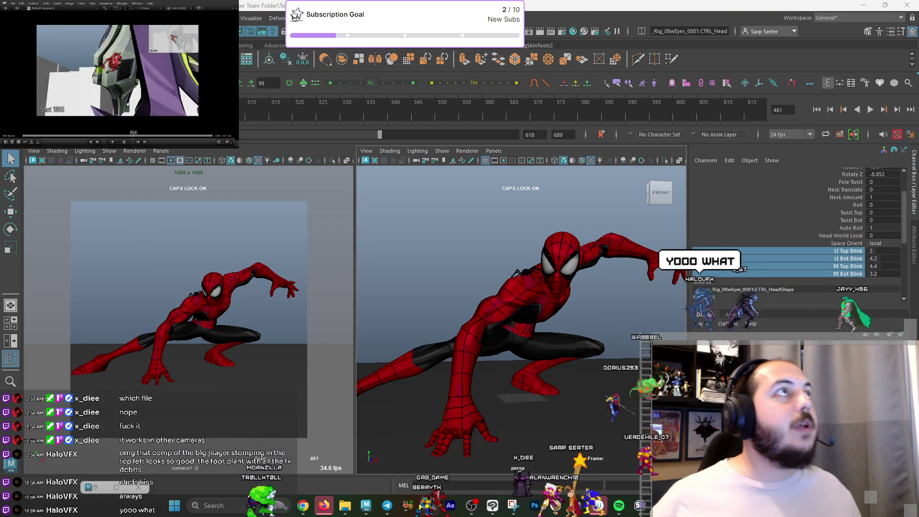
pyautogui.hotkey('alt', 'Tab')
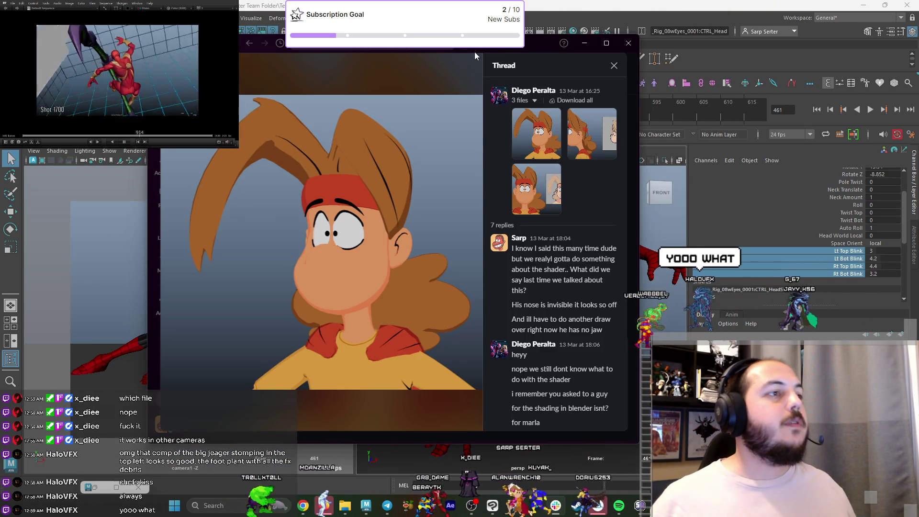
# Close the message thread and view the Batman artwork full size in Slack.
pyautogui.click(615, 67)
pyautogui.hotkey('alt', 'Tab')
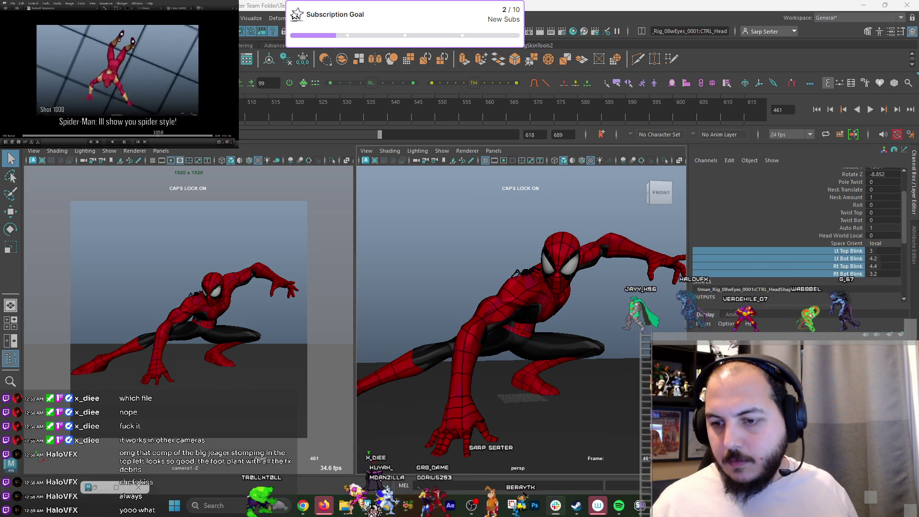
pyautogui.hotkey('alt', 'Tab')
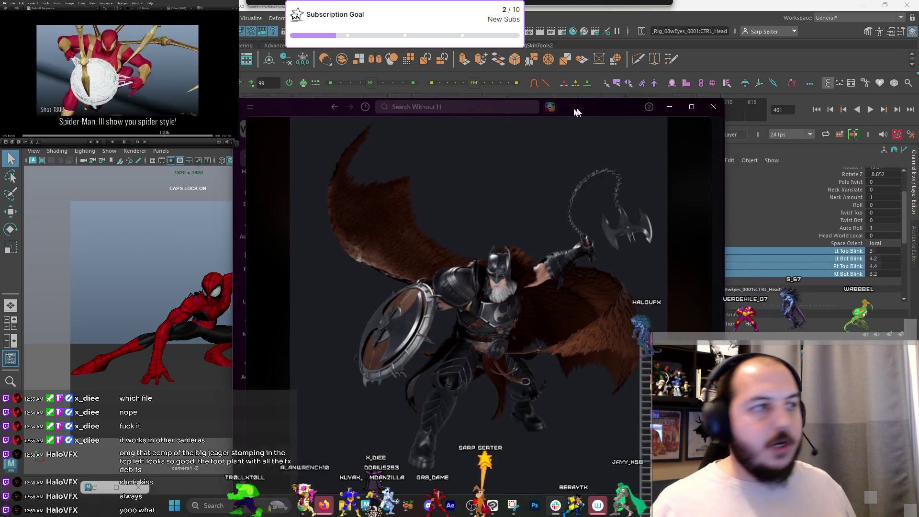
pyautogui.click(490, 100)
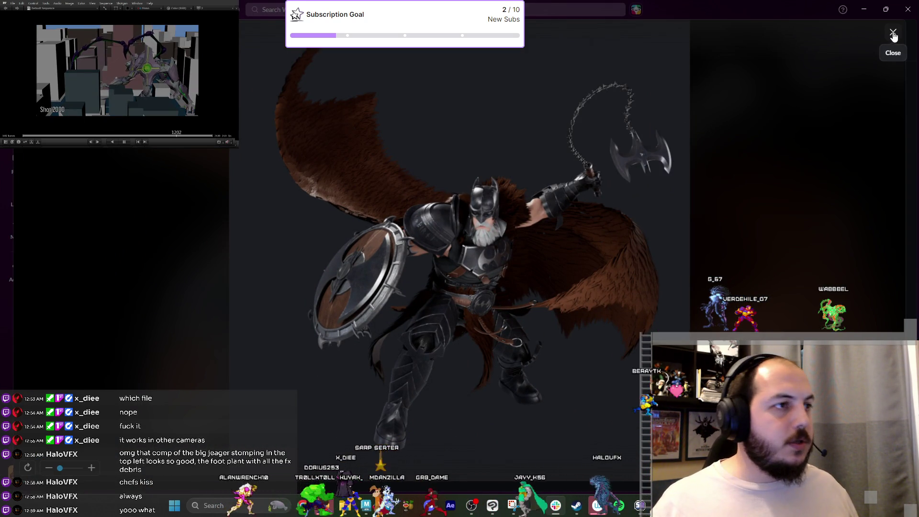
pyautogui.click(893, 36)
# View the spider-suit fan art and Sentinel reference full size, then minimize Slack.
pyautogui.scroll(5, 575, 219)
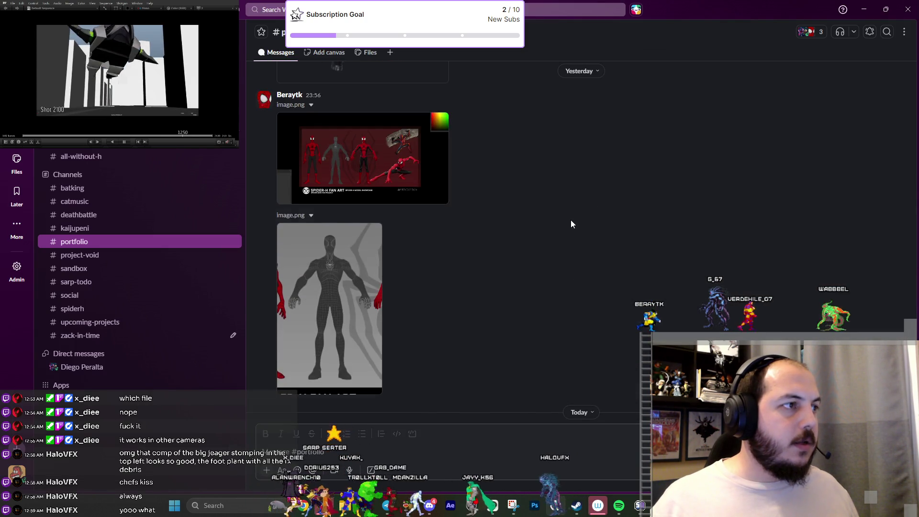
pyautogui.click(395, 230)
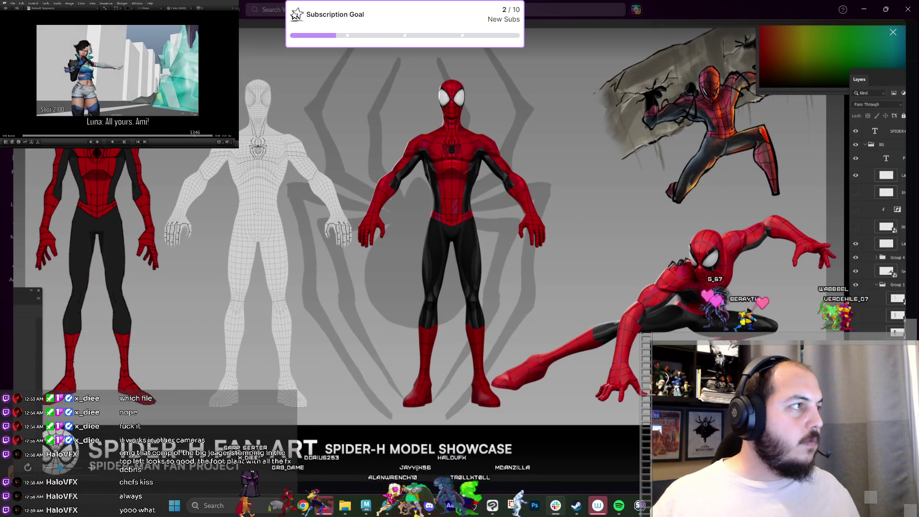
pyautogui.click(894, 32)
pyautogui.scroll(10, 555, 242)
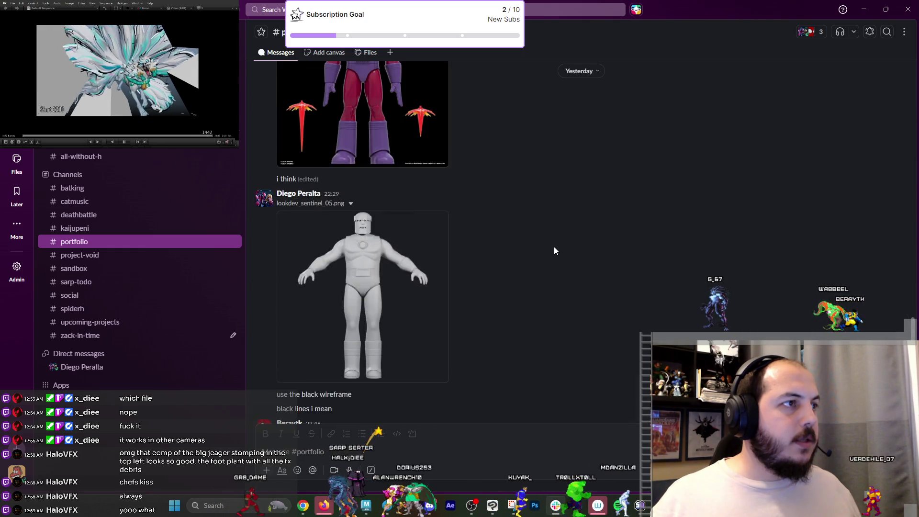
pyautogui.scroll(-4, 555, 251)
pyautogui.click(410, 252)
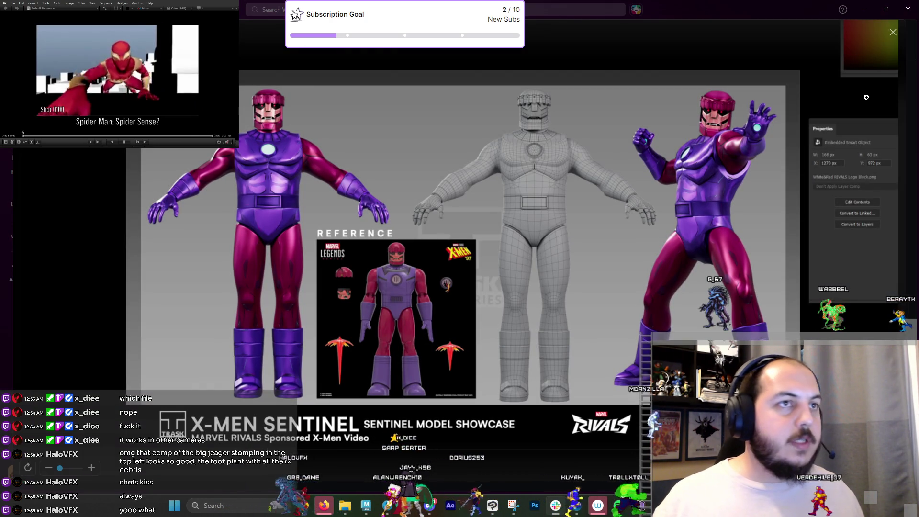
pyautogui.click(894, 32)
pyautogui.scroll(-10, 553, 257)
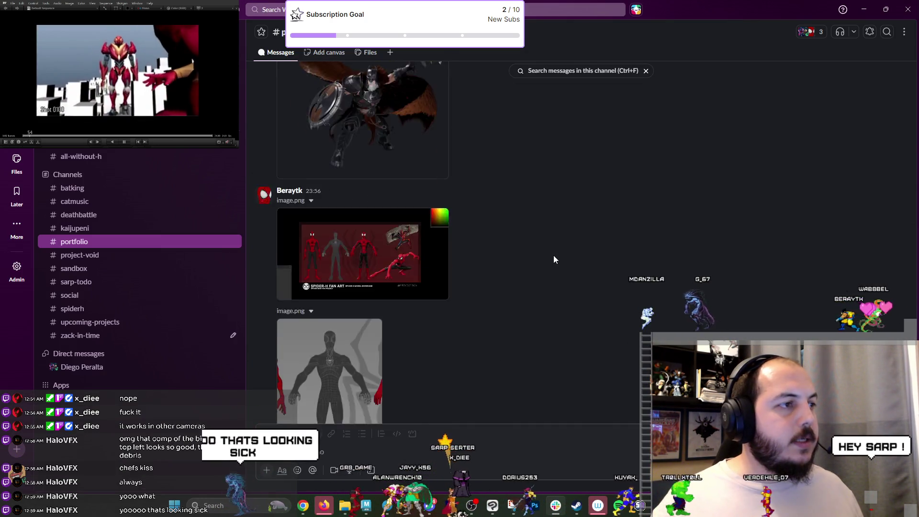
pyautogui.scroll(-10, 553, 253)
pyautogui.click(864, 9)
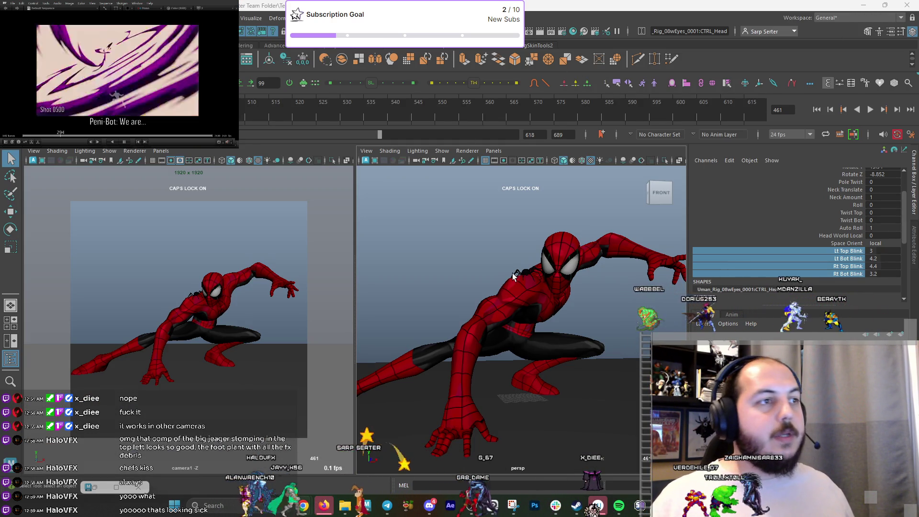
# Deselect the Spider-Man rig in Maya, check the Venom scene, and return to the teeth drawing.
pyautogui.press('capslock')
pyautogui.click(589, 199)
pyautogui.hotkey('alt', 'Tab')
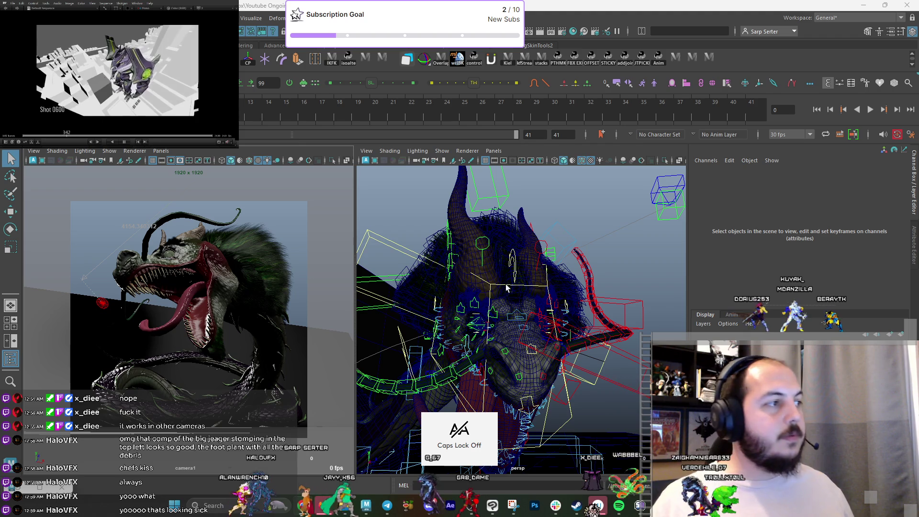
pyautogui.hotkey('alt', 'Tab')
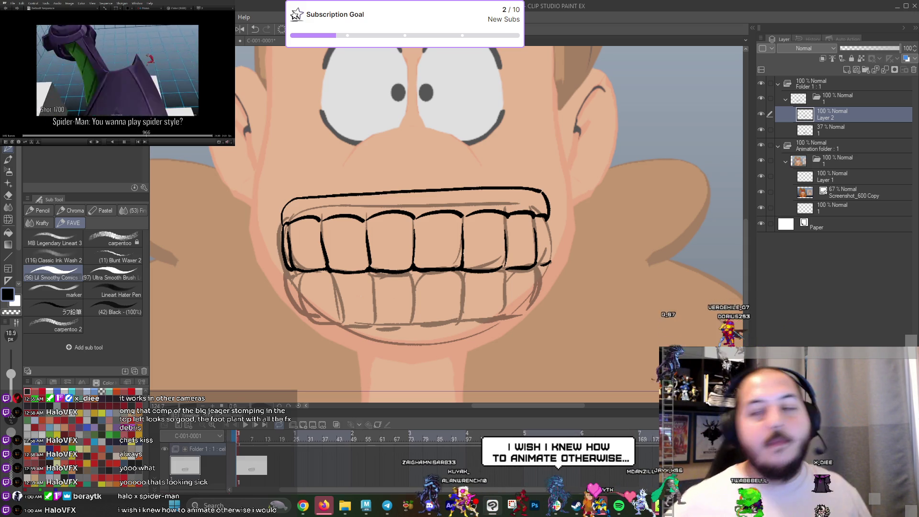
# Ink the lower teeth's left edge, bottoms and dividers in bold black over the sketch.
pyautogui.scroll(3, 281, 236)
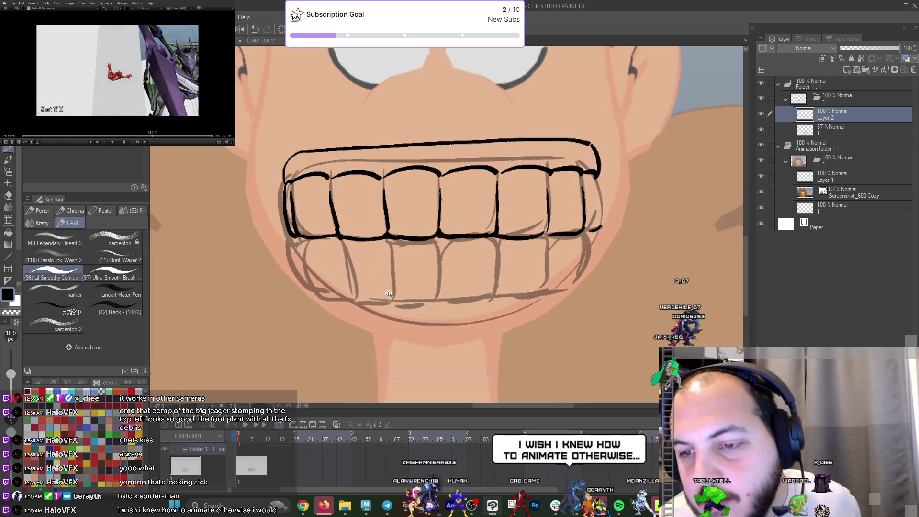
pyautogui.moveTo(280, 236); pyautogui.dragTo(289, 283)
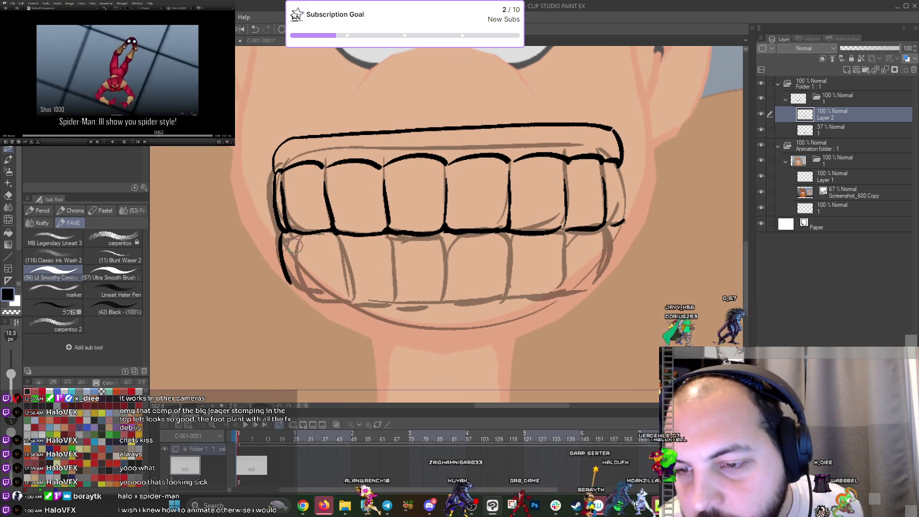
pyautogui.moveTo(290, 234); pyautogui.dragTo(297, 279)
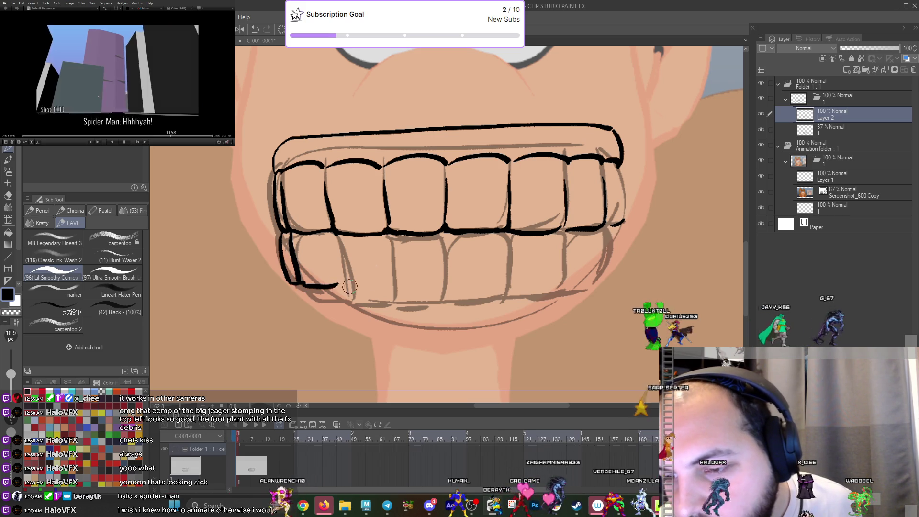
pyautogui.moveTo(292, 282); pyautogui.dragTo(444, 283)
pyautogui.moveTo(338, 283); pyautogui.dragTo(601, 269)
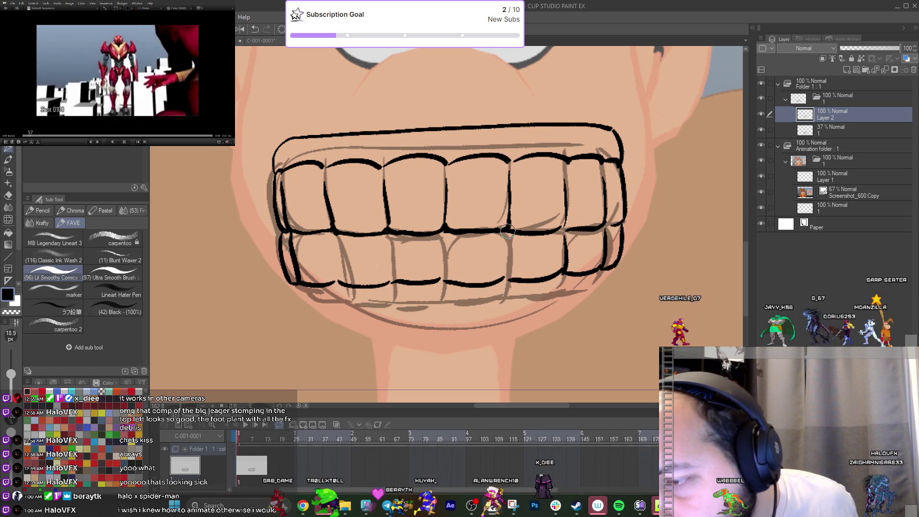
pyautogui.moveTo(509, 233); pyautogui.dragTo(507, 279)
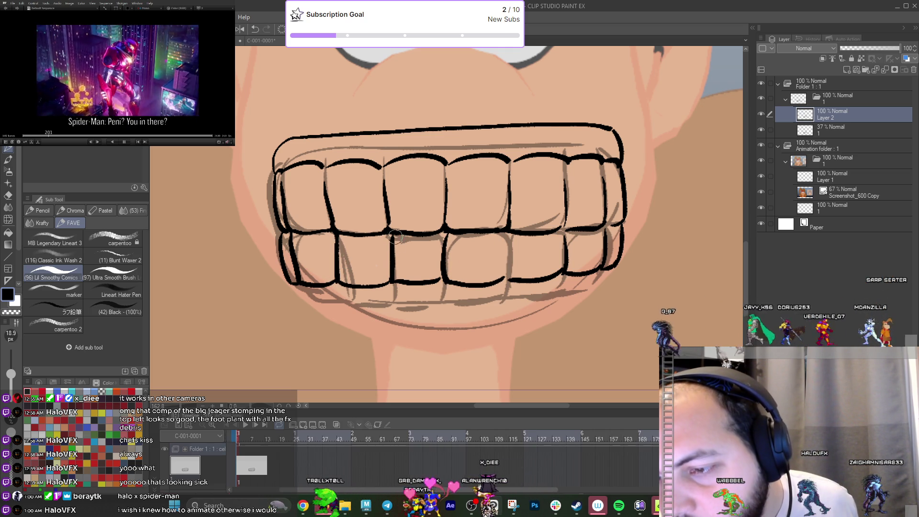
pyautogui.moveTo(444, 235); pyautogui.dragTo(449, 280)
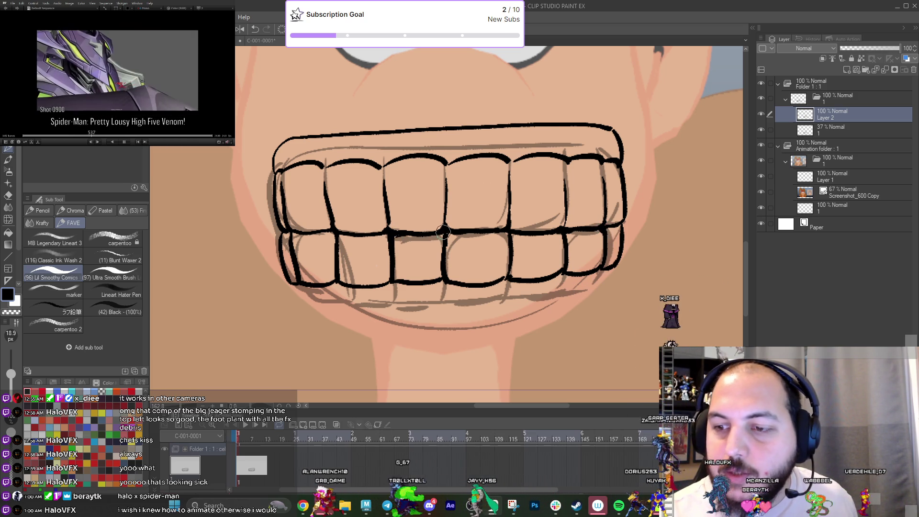
pyautogui.scroll(-4, 382, 232)
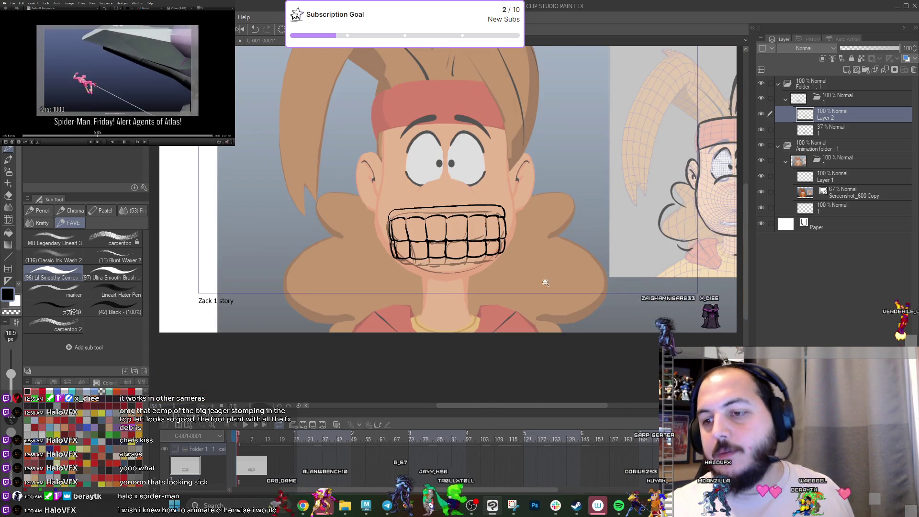
pyautogui.scroll(3, 375, 243)
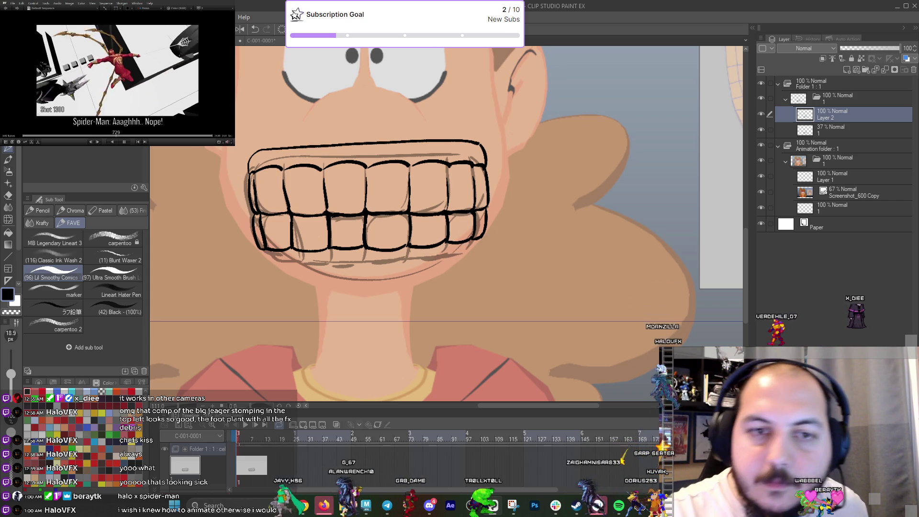
# Give the teeth a quick first vertical squash with Ctrl+T.
pyautogui.press('m')
pyautogui.hotkey('ctrl', 't')
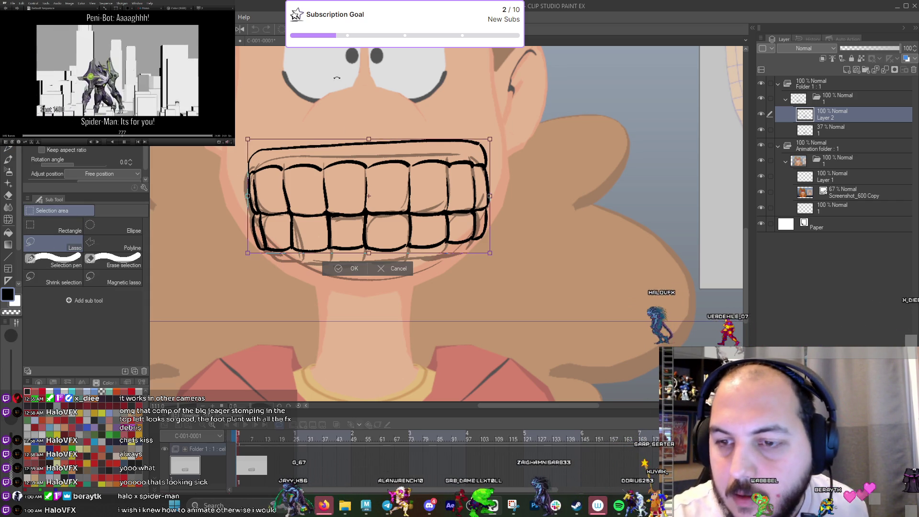
pyautogui.moveTo(369, 253); pyautogui.dragTo(368, 239)
pyautogui.press('Return')
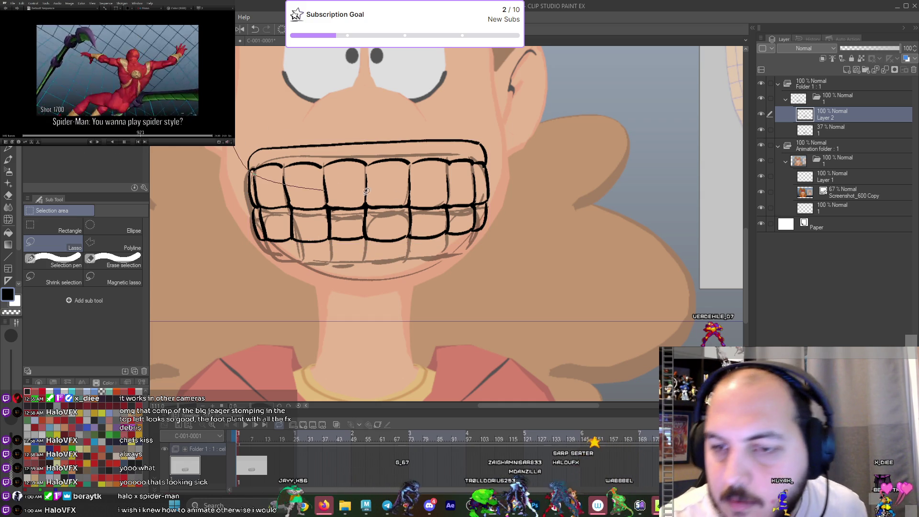
# Try several lasso selections around the teeth, clearing each attempt.
pyautogui.moveTo(367, 191); pyautogui.dragTo(479, 202)
pyautogui.hotkey('ctrl', 'd')
pyautogui.moveTo(445, 130); pyautogui.dragTo(319, 121)
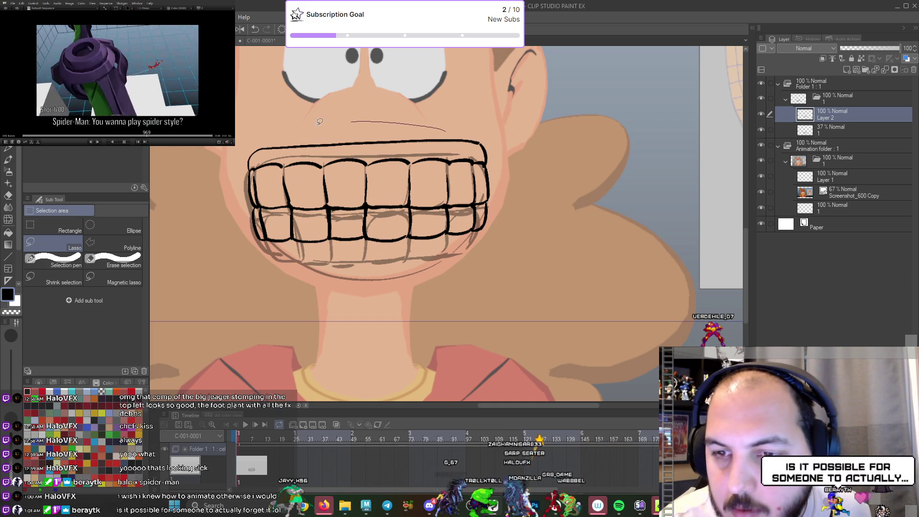
pyautogui.moveTo(259, 206); pyautogui.dragTo(242, 200)
pyautogui.hotkey('ctrl', 'd')
pyautogui.scroll(2, 240, 196)
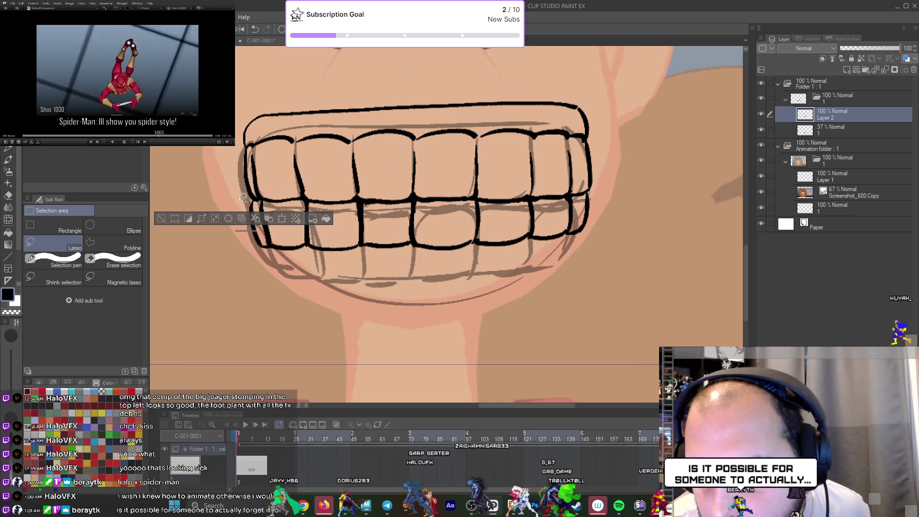
pyautogui.click(215, 218)
pyautogui.click(514, 246)
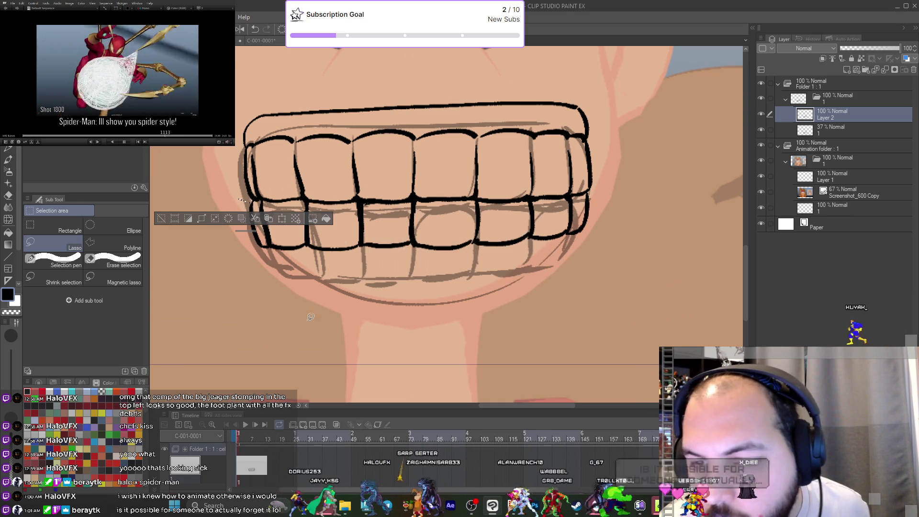
pyautogui.hotkey('ctrl', 'd')
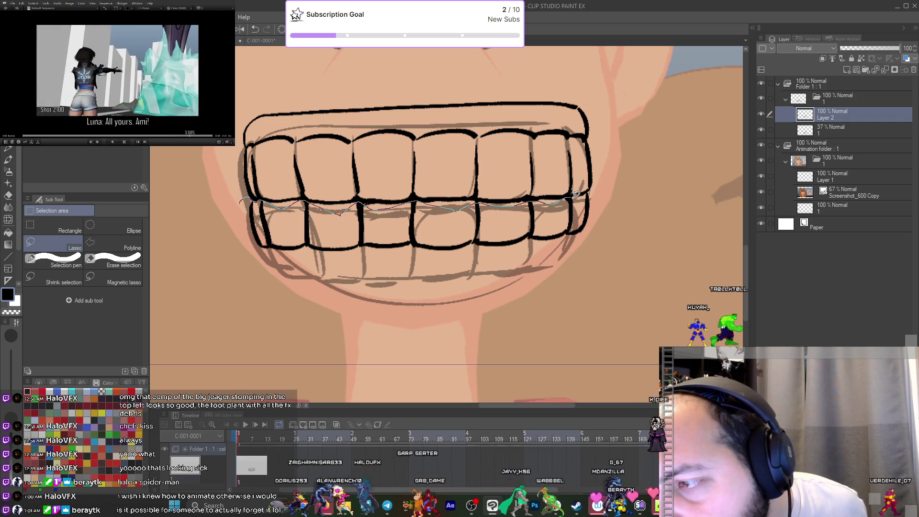
# Lasso the whole mouth, squash the teeth down from the top, shift them up, and apply.
pyautogui.moveTo(595, 188); pyautogui.dragTo(690, 147)
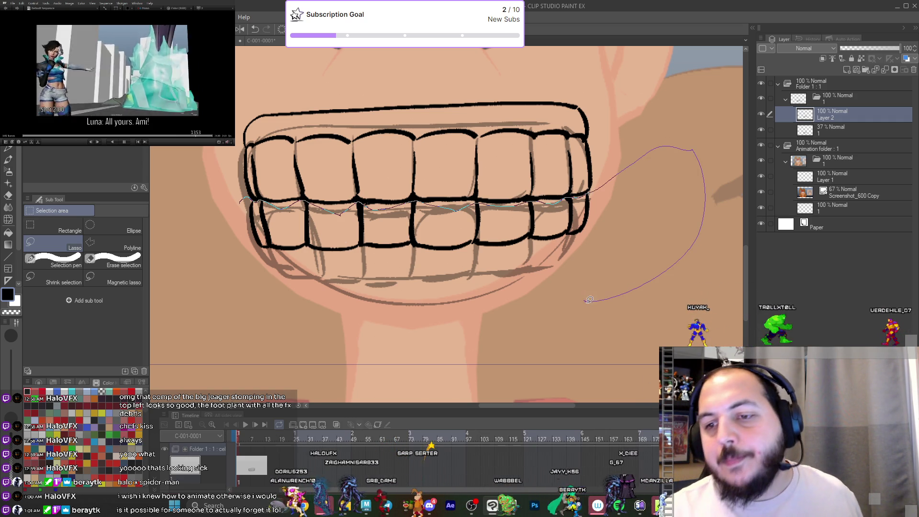
pyautogui.moveTo(206, 209); pyautogui.dragTo(206, 206)
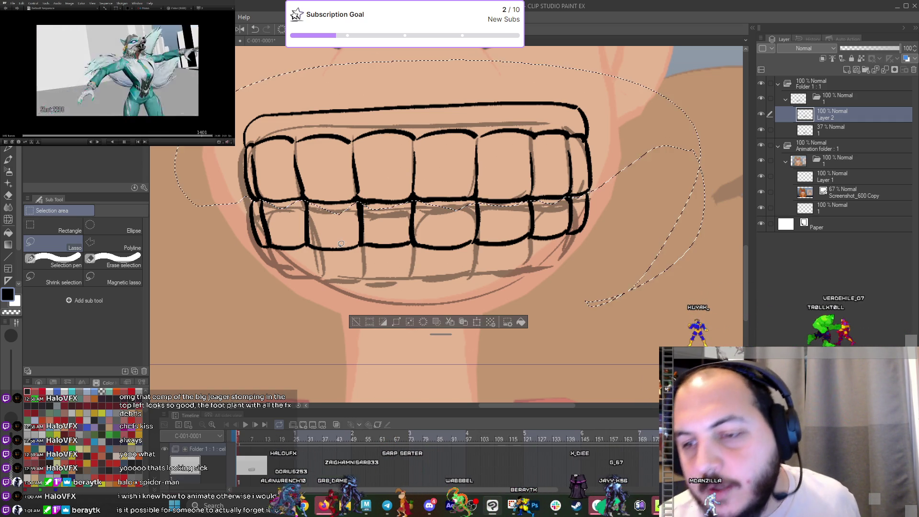
pyautogui.click(477, 322)
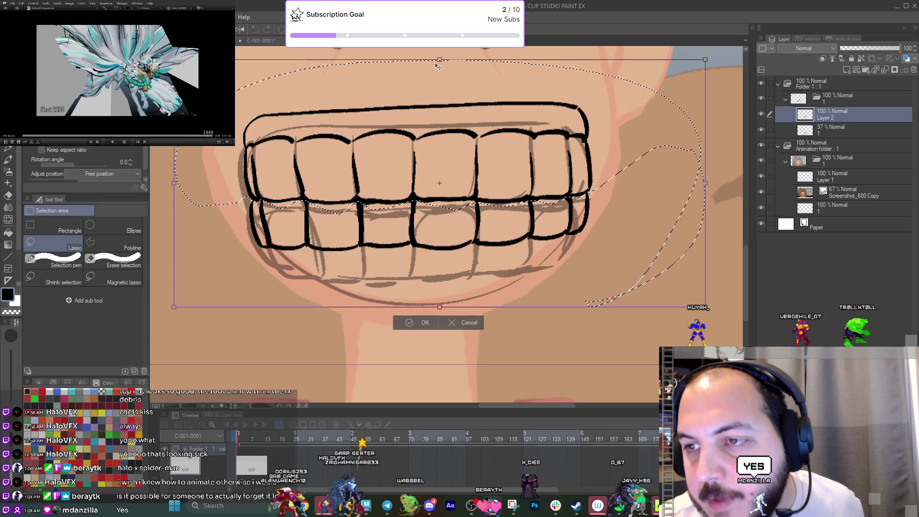
pyautogui.moveTo(439, 60); pyautogui.dragTo(439, 108)
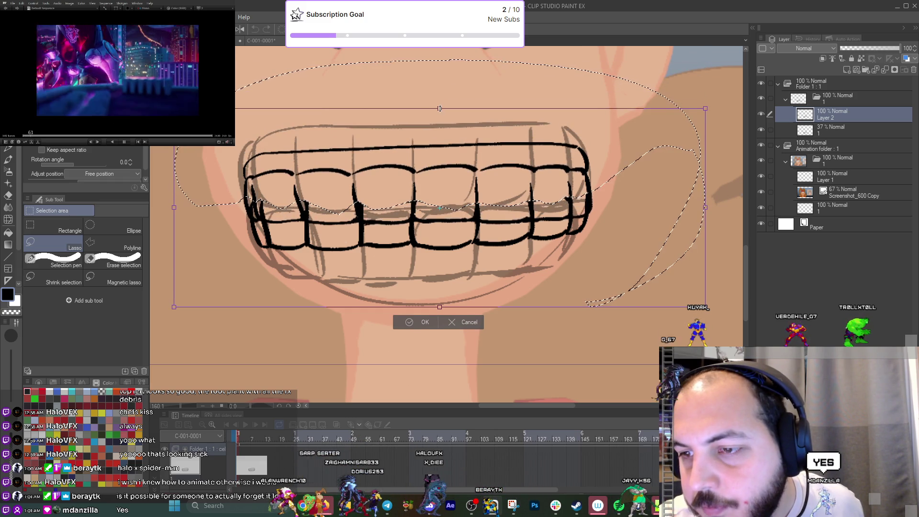
pyautogui.moveTo(448, 149); pyautogui.dragTo(446, 130)
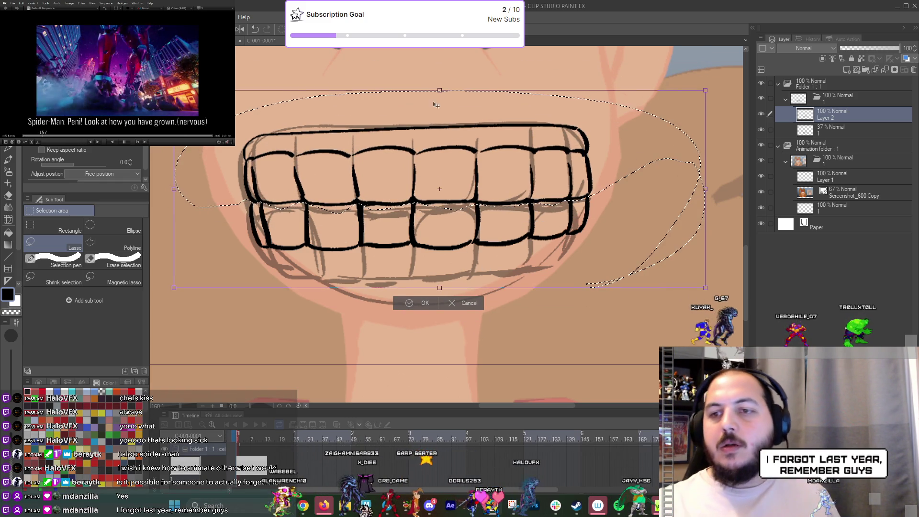
pyautogui.moveTo(440, 90); pyautogui.dragTo(440, 107)
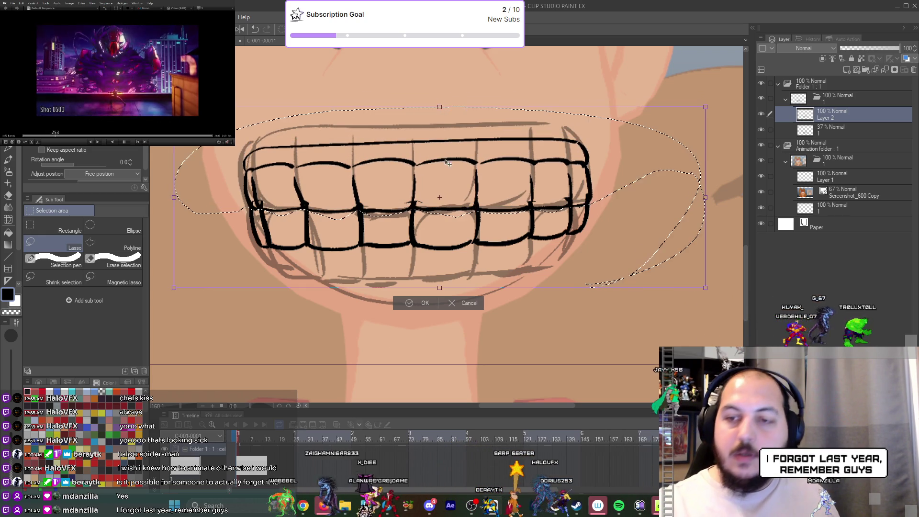
pyautogui.moveTo(450, 157); pyautogui.dragTo(449, 149)
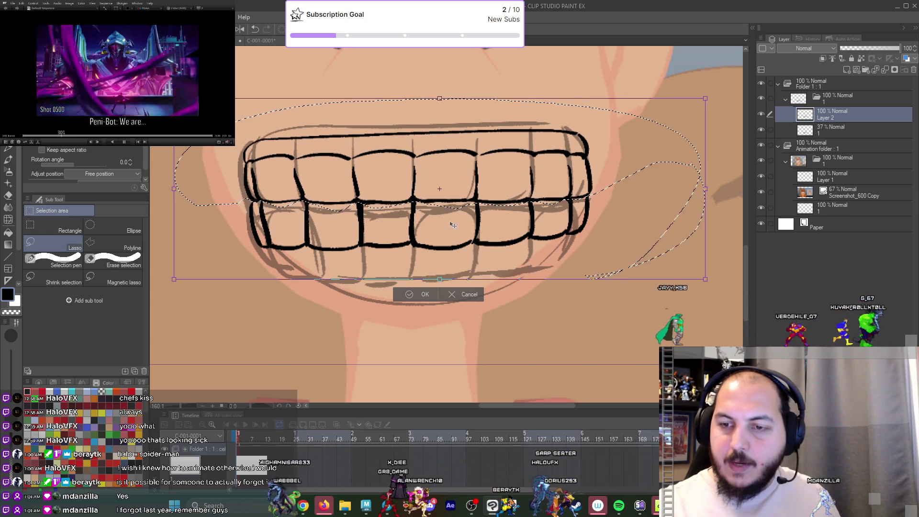
pyautogui.click(424, 295)
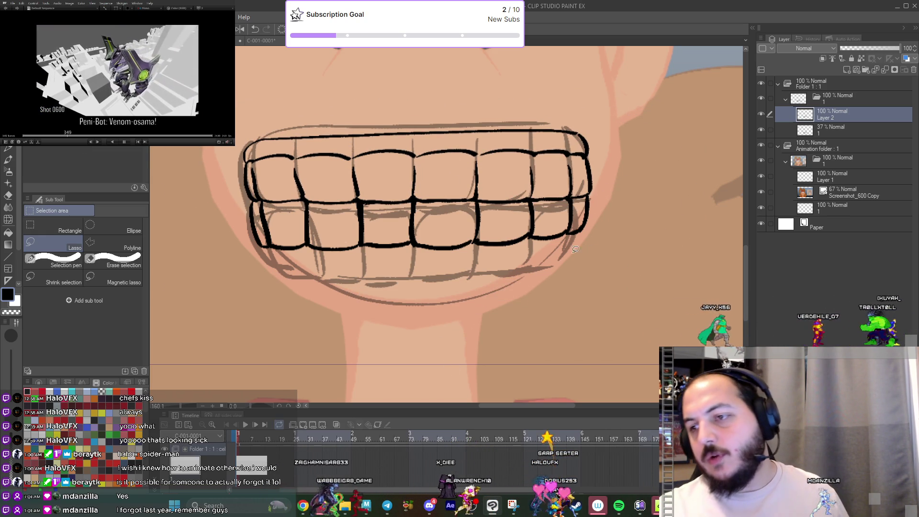
pyautogui.press('j')
pyautogui.press('p')
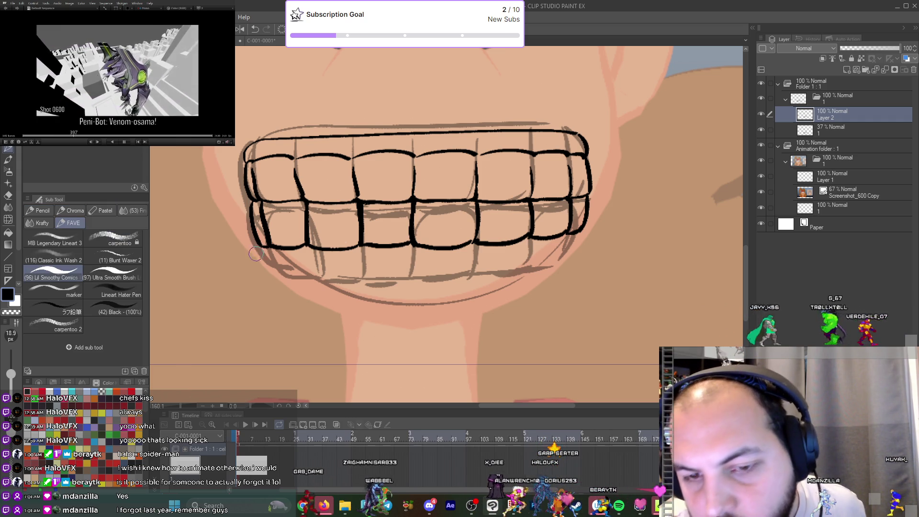
# Ink the lower teeth line, then hide the 37% rough sketch layer.
pyautogui.moveTo(286, 259); pyautogui.dragTo(340, 261)
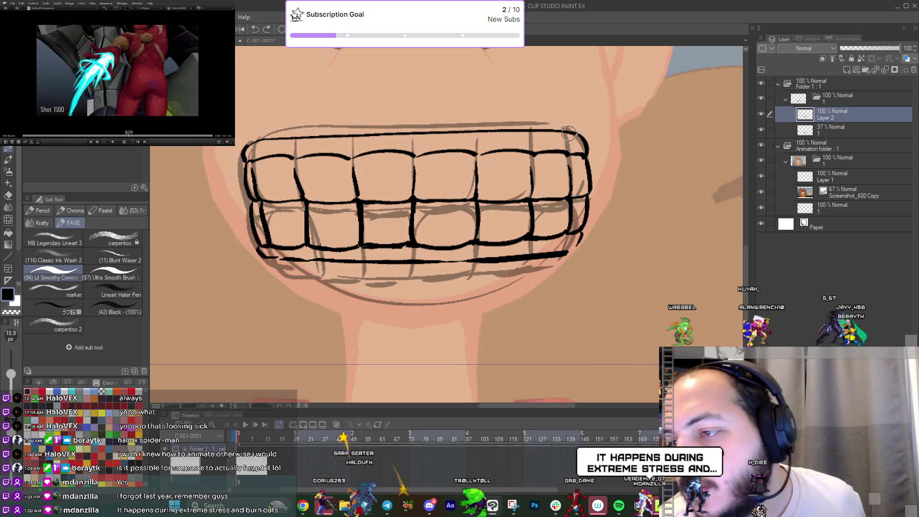
pyautogui.keyDown('ctrl'); pyautogui.moveTo(585, 153); pyautogui.dragTo(562, 193); pyautogui.keyUp('ctrl')
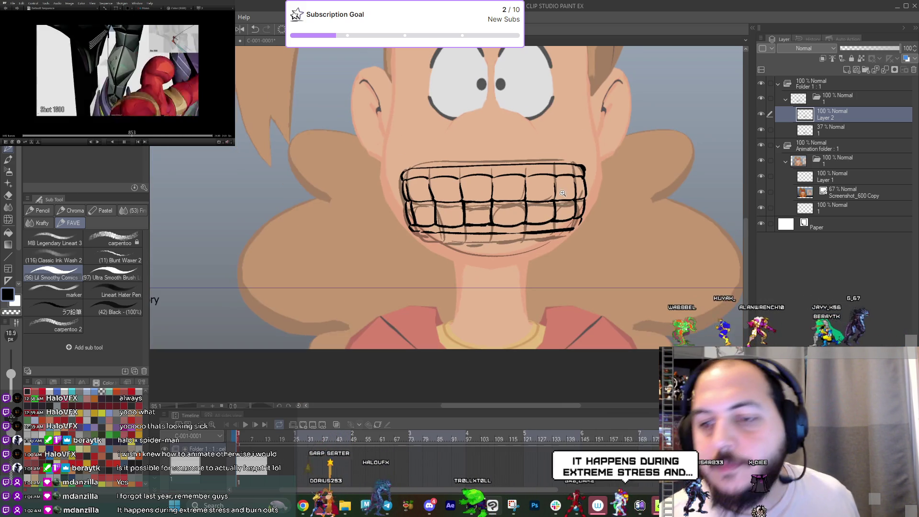
pyautogui.click(762, 130)
# Bring the reference image into view and duplicate the teeth lineart as Layer 2 Copy.
pyautogui.scroll(2, 582, 235)
pyautogui.moveTo(560, 251); pyautogui.dragTo(539, 324)
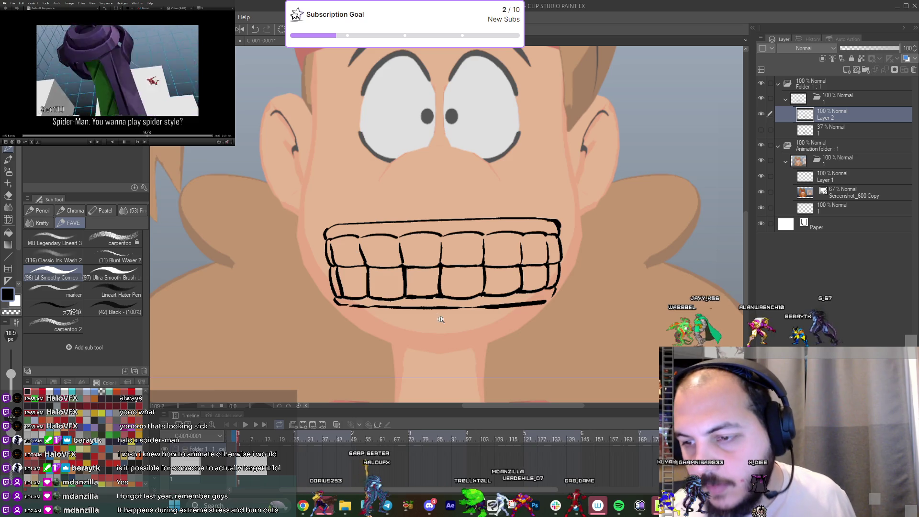
pyautogui.scroll(-2, 441, 319)
pyautogui.moveTo(565, 259); pyautogui.dragTo(480, 202)
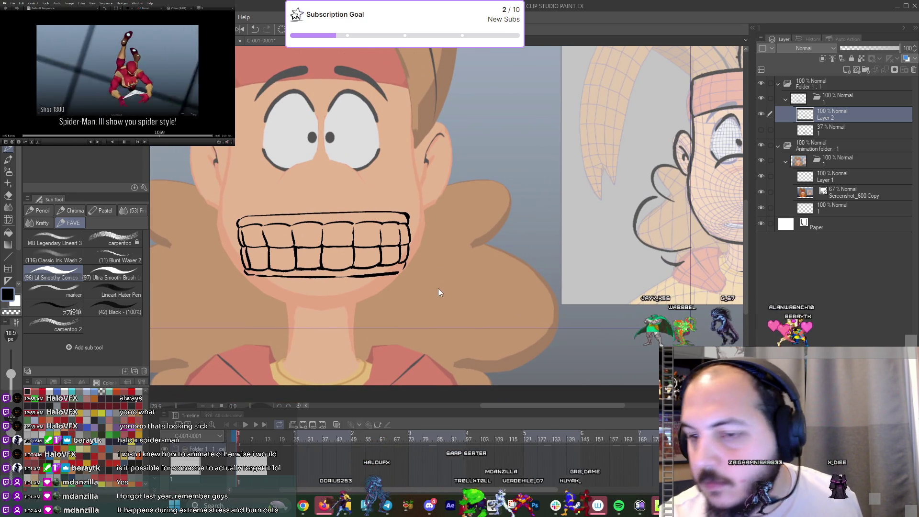
pyautogui.hotkey('ctrl', 'j')
pyautogui.hotkey('ctrl', 't')
# Place the teeth copy right of the mouth and screen-capture the profile Zack drawing.
pyautogui.moveTo(364, 257); pyautogui.dragTo(553, 257)
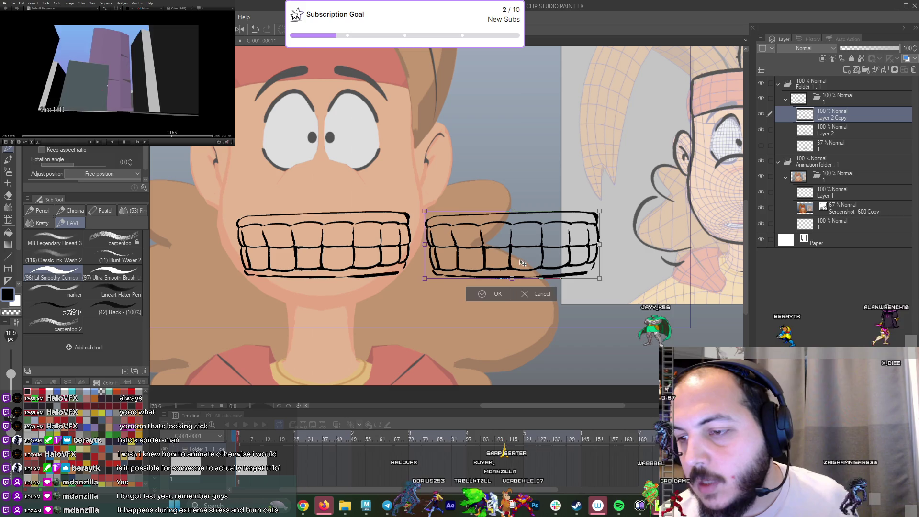
pyautogui.press('Return')
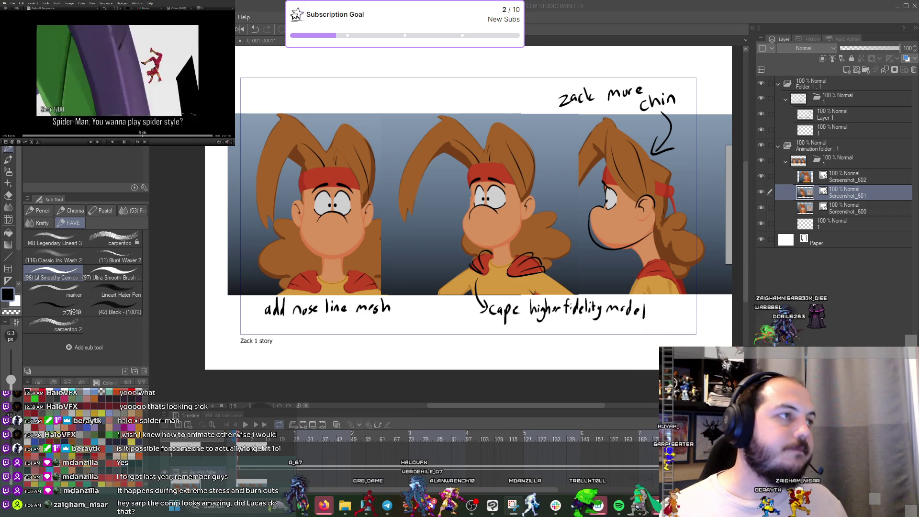
pyautogui.press('super+shift+s')
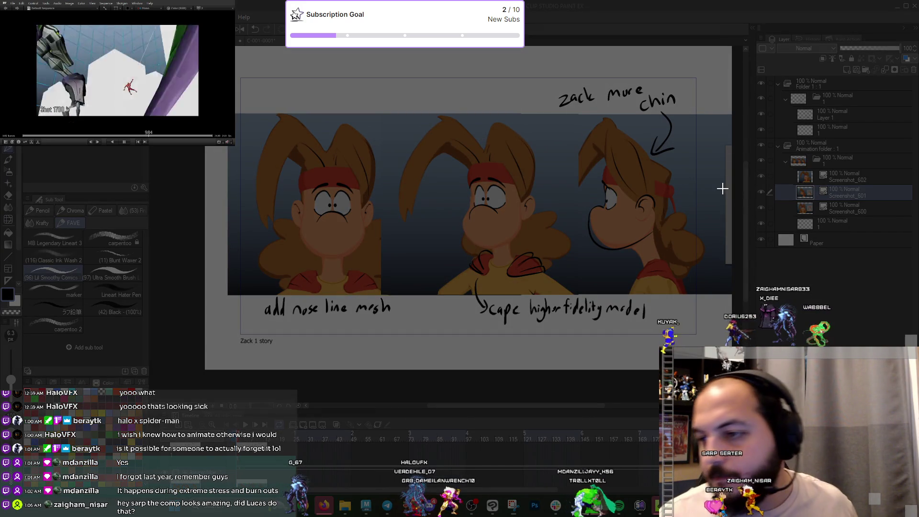
pyautogui.moveTo(580, 131)
pyautogui.mouseDown()
pyautogui.moveTo(617, 234)
pyautogui.moveTo(698, 258)
pyautogui.mouseUp()
pyautogui.hotkey('ctrl', 'Tab')
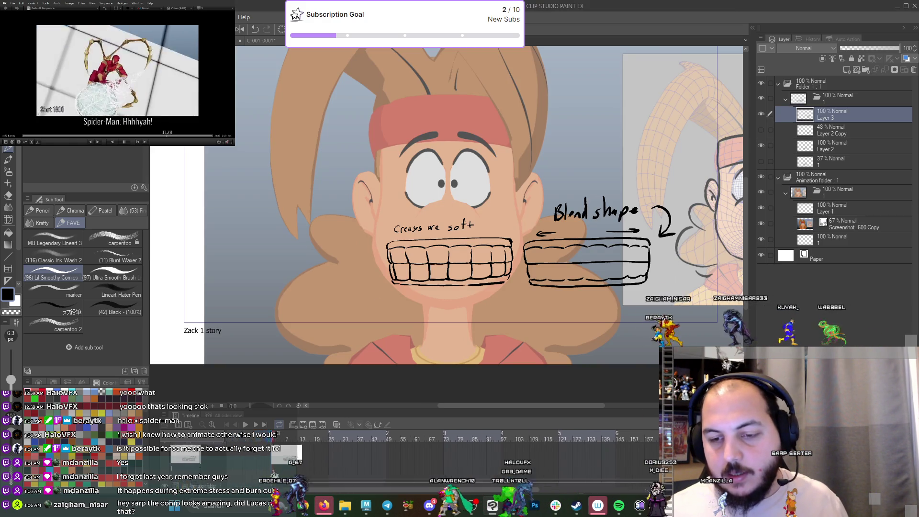
# Enlarge the timeline, select Screenshot_600 Copy, and add a new layer above it.
pyautogui.moveTo(266, 417); pyautogui.dragTo(267, 345)
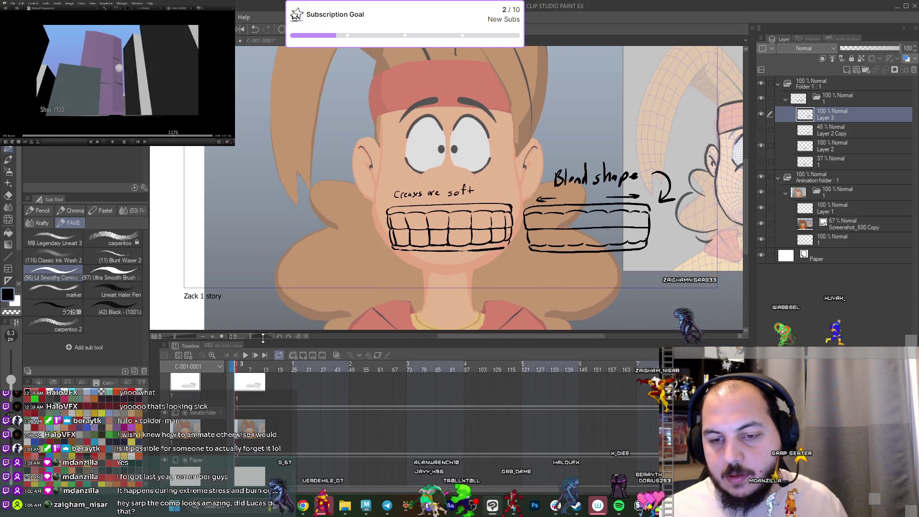
pyautogui.moveTo(362, 194); pyautogui.dragTo(362, 228)
pyautogui.keyDown('ctrl'); pyautogui.scroll(2, 335, 421); pyautogui.keyUp('ctrl')
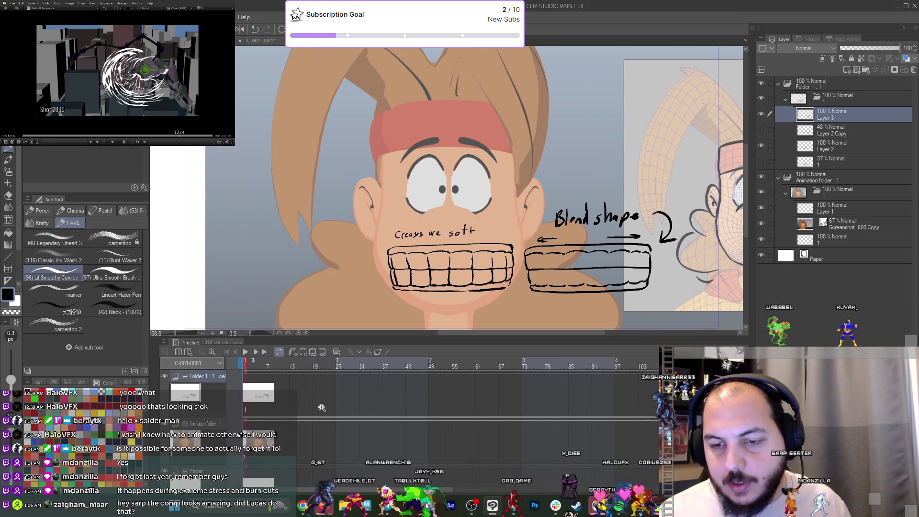
pyautogui.click(249, 443)
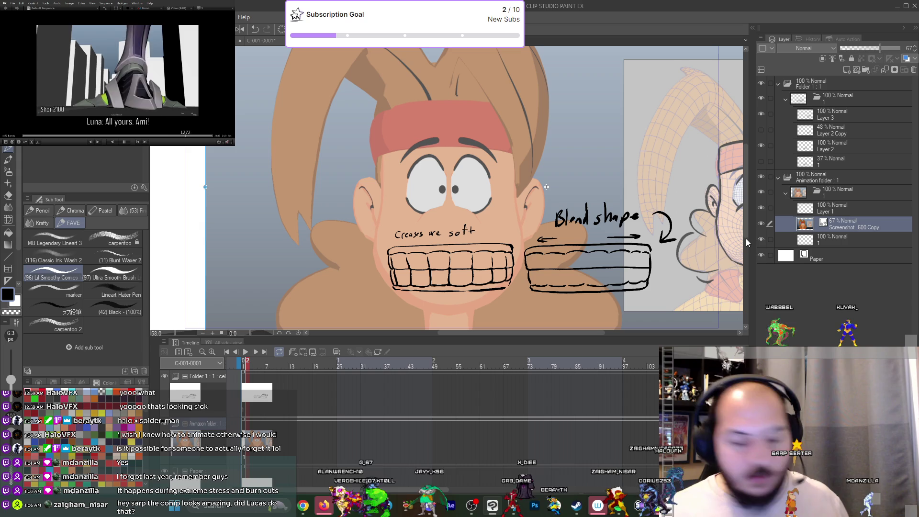
pyautogui.hotkey('ctrl', 'shift', 'n')
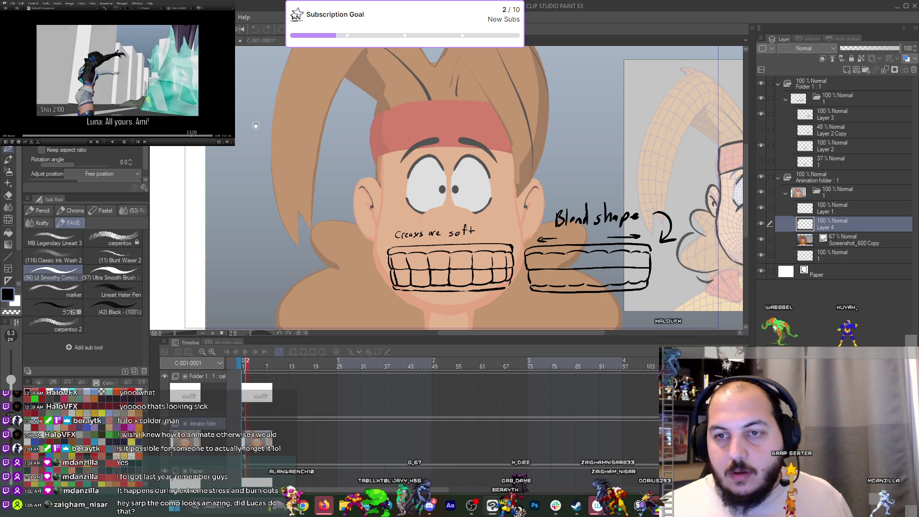
# Paste the captured profile drawing and scale and position it over the face.
pyautogui.scroll(-3, 255, 126)
pyautogui.hotkey('ctrl', 't')
pyautogui.moveTo(314, 127); pyautogui.dragTo(380, 194)
pyautogui.moveTo(354, 169)
pyautogui.mouseDown()
pyautogui.moveTo(392, 221)
pyautogui.moveTo(535, 233)
pyautogui.moveTo(555, 265)
pyautogui.mouseUp()
pyautogui.moveTo(504, 238); pyautogui.dragTo(508, 230)
pyautogui.moveTo(561, 259); pyautogui.dragTo(573, 272)
pyautogui.moveTo(520, 239); pyautogui.dragTo(527, 231)
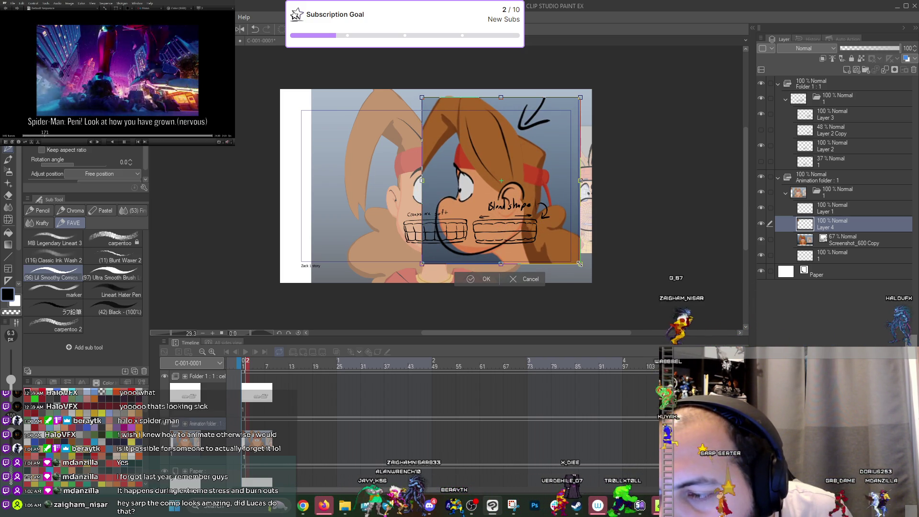
pyautogui.moveTo(580, 264); pyautogui.dragTo(575, 258)
pyautogui.moveTo(527, 231)
pyautogui.mouseDown()
pyautogui.moveTo(368, 231)
pyautogui.moveTo(526, 238)
pyautogui.moveTo(376, 237)
pyautogui.mouseUp()
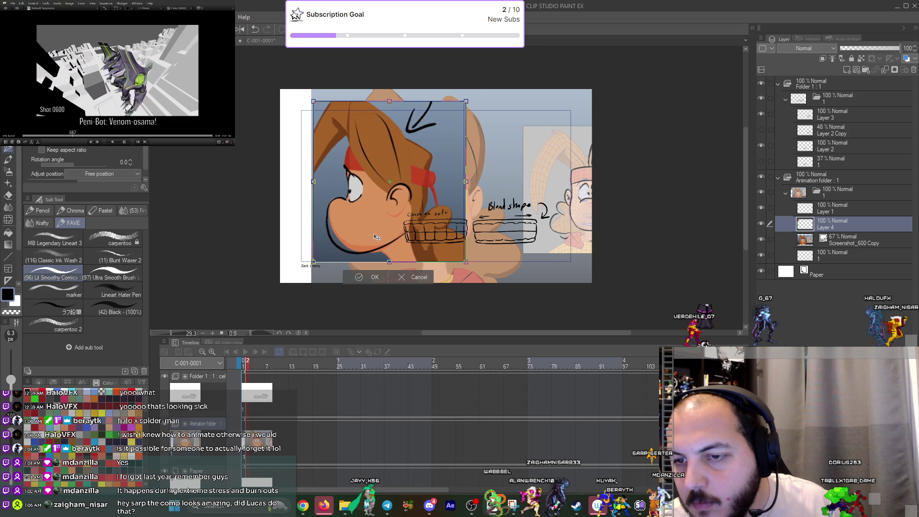
pyautogui.click(374, 276)
# Cut the profile drawing layer and paste it as a new cel at frame 2.
pyautogui.hotkey('ctrl', 'x')
pyautogui.click(453, 188)
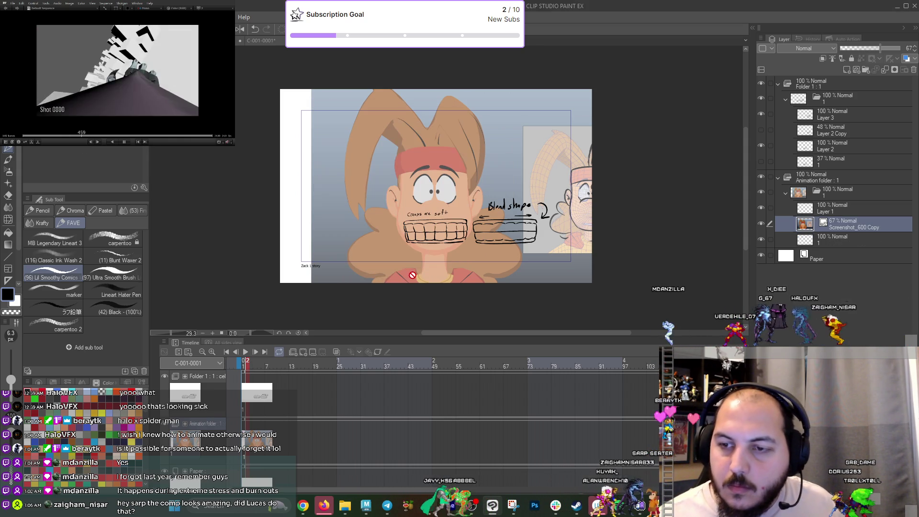
pyautogui.keyDown('ctrl'); pyautogui.scroll(5, 266, 379); pyautogui.keyUp('ctrl')
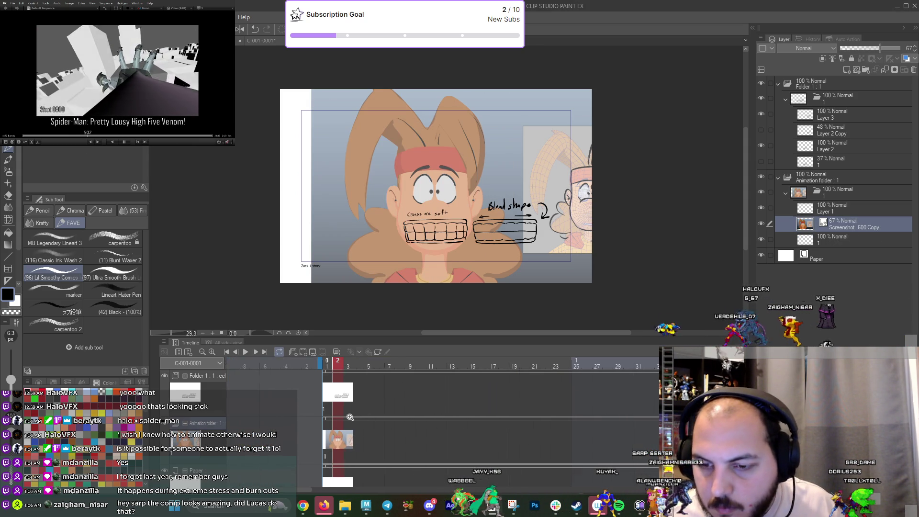
pyautogui.click(350, 444)
pyautogui.hotkey('ctrl', 'v')
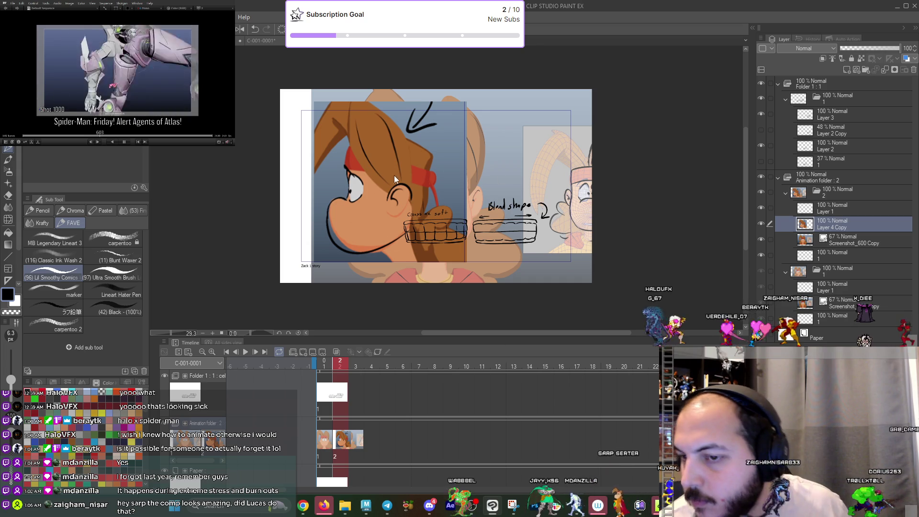
# Cut the whole Layer 2 teeth lineart layer.
pyautogui.moveTo(414, 222)
pyautogui.mouseDown()
pyautogui.moveTo(471, 231)
pyautogui.moveTo(455, 230)
pyautogui.mouseUp()
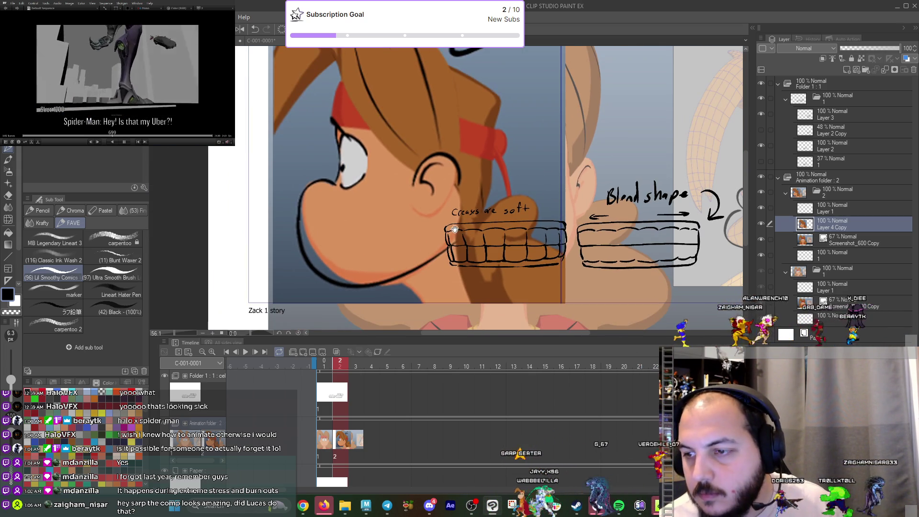
pyautogui.click(342, 396)
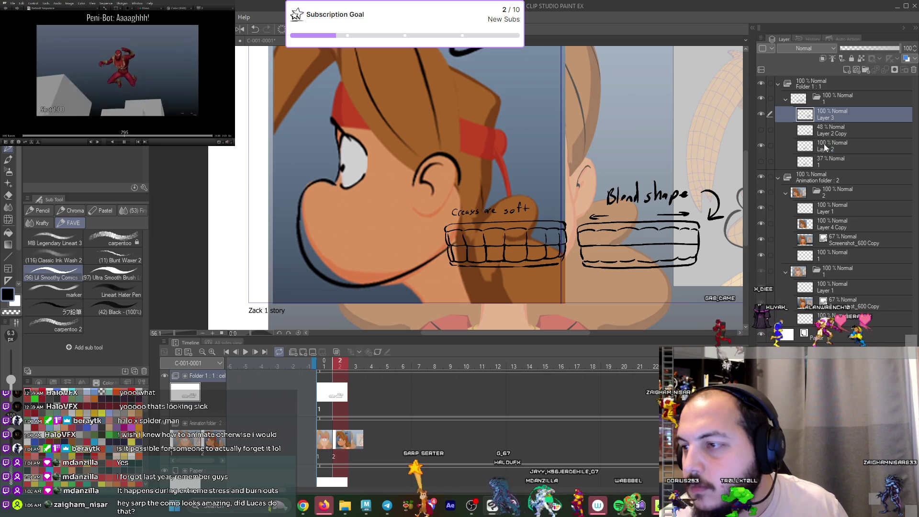
pyautogui.click(762, 146)
pyautogui.hotkey('ctrl', 'x')
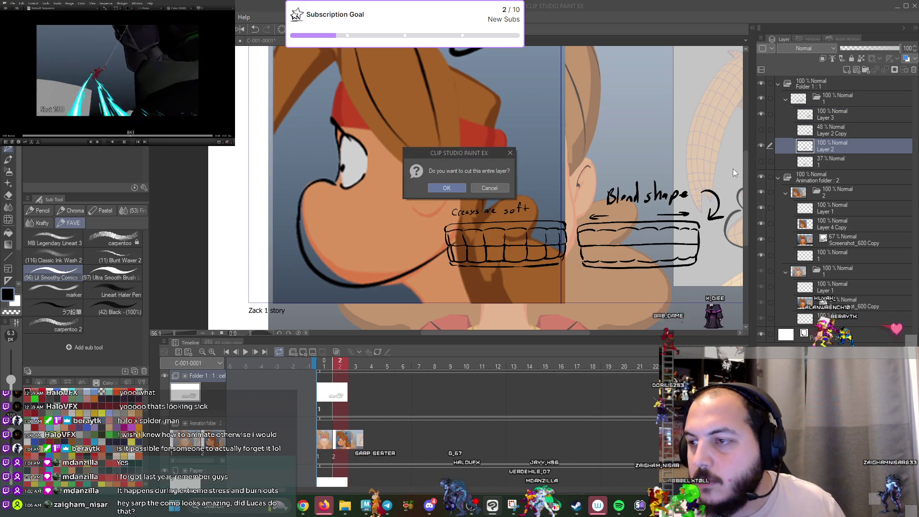
pyautogui.press('Return')
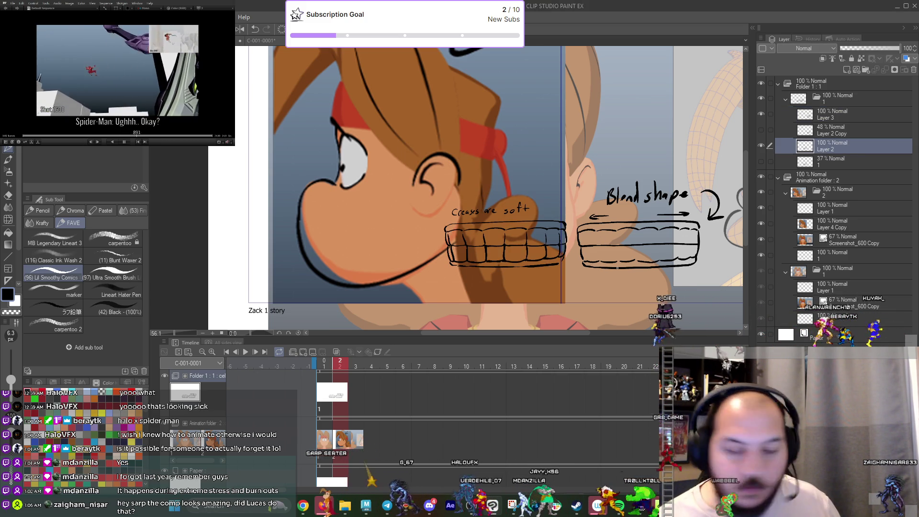
# Paste the cut teeth into a new Folder 1 cel as Layer 2 Copy 2.
pyautogui.hotkey('ctrl', 'v')
pyautogui.hotkey('ctrl', 'v')
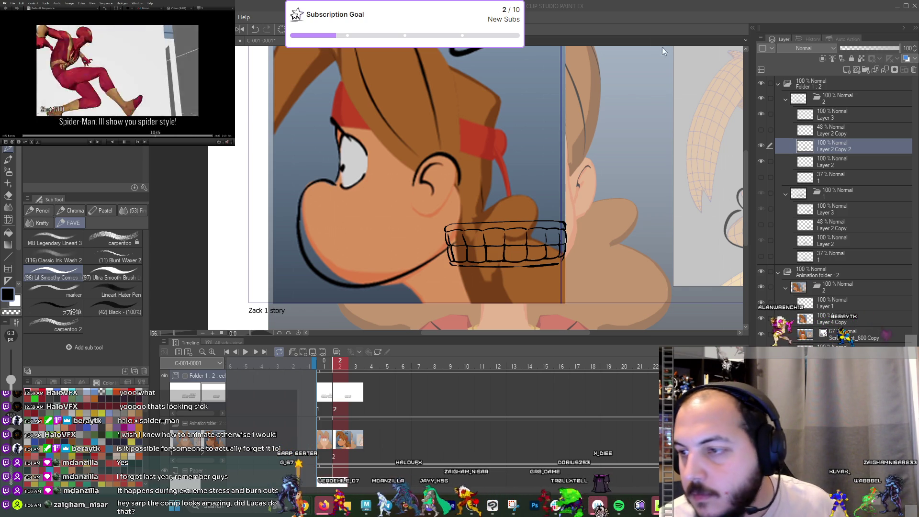
pyautogui.scroll(3, 421, 253)
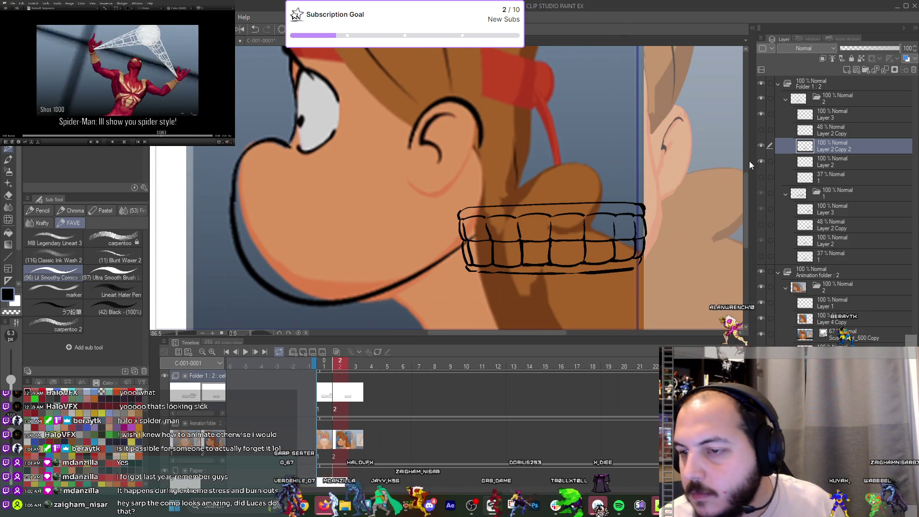
pyautogui.click(760, 146)
pyautogui.click(760, 146)
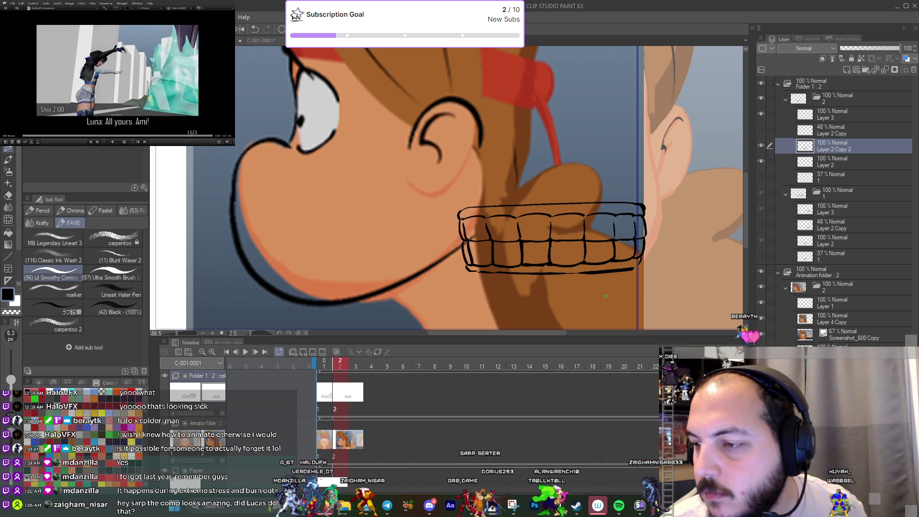
pyautogui.click(820, 117)
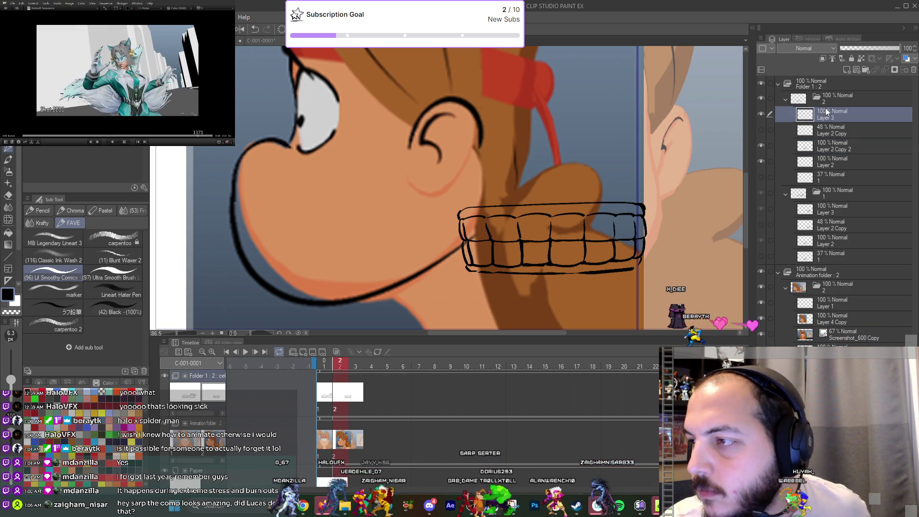
# Lower the Layer 2 Copy 2 teeth to 48% opacity.
pyautogui.moveTo(458, 232)
pyautogui.mouseDown()
pyautogui.moveTo(390, 250)
pyautogui.moveTo(489, 249)
pyautogui.mouseUp()
pyautogui.click(819, 147)
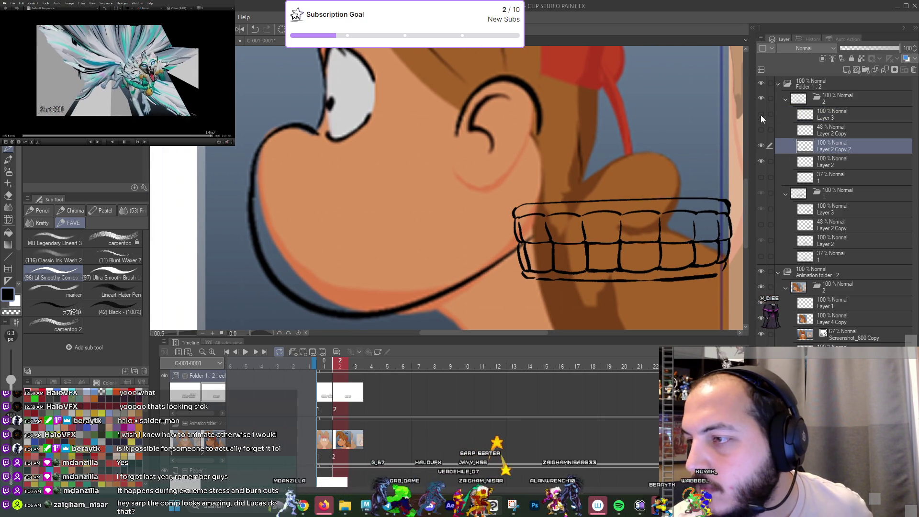
pyautogui.click(763, 148)
pyautogui.click(764, 148)
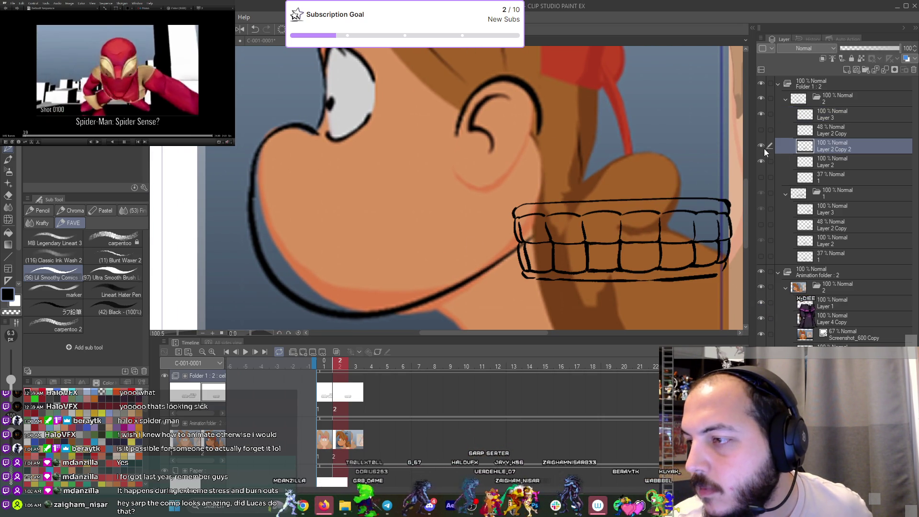
pyautogui.click(869, 49)
# Move the faint teeth onto the profile drawing's mouth.
pyautogui.hotkey('ctrl', 't')
pyautogui.moveTo(668, 287)
pyautogui.mouseDown()
pyautogui.moveTo(416, 292)
pyautogui.moveTo(668, 291)
pyautogui.mouseUp()
pyautogui.click(609, 299)
pyautogui.click(815, 320)
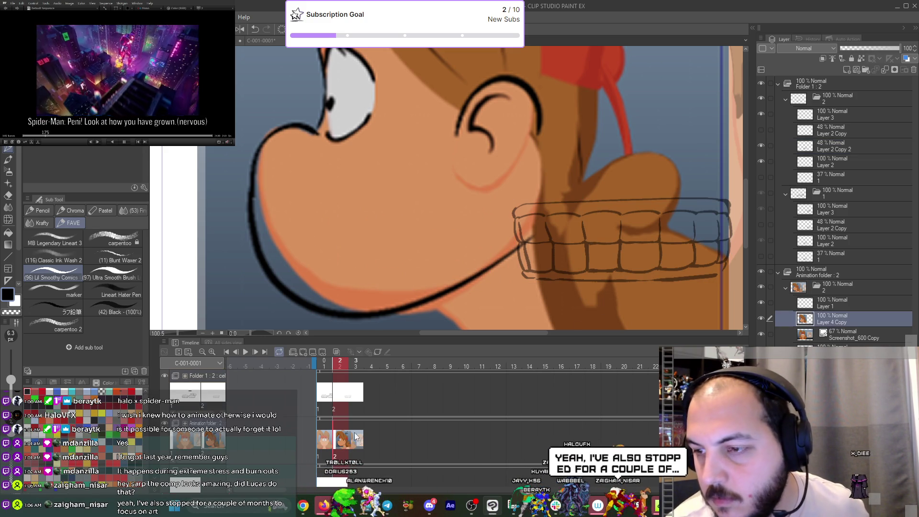
# Shift the Layer 4 Copy profile drawing right so its mouth sits under the teeth.
pyautogui.hotkey('ctrl', '-')
pyautogui.hotkey('ctrl', 't')
pyautogui.moveTo(560, 294); pyautogui.dragTo(697, 294)
pyautogui.moveTo(651, 325); pyautogui.dragTo(527, 302, button='middle')
pyautogui.scroll(2, 528, 303)
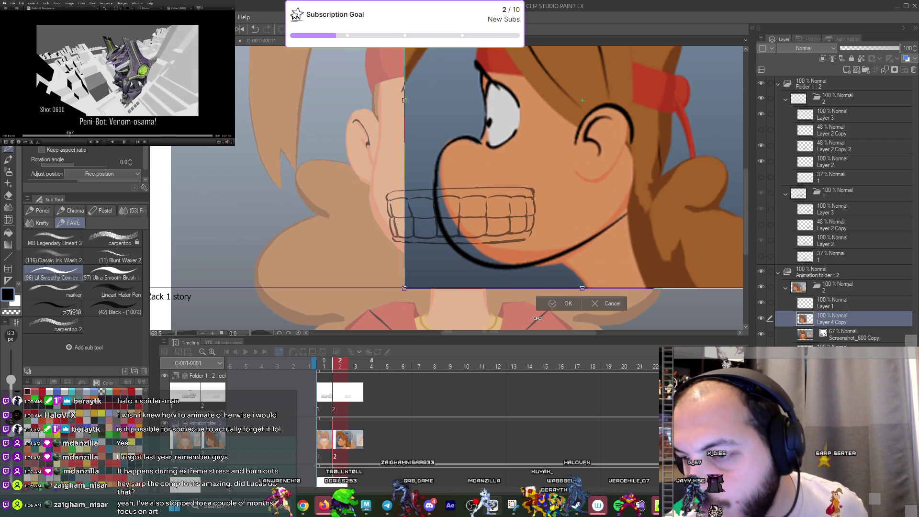
pyautogui.moveTo(539, 277); pyautogui.dragTo(545, 278)
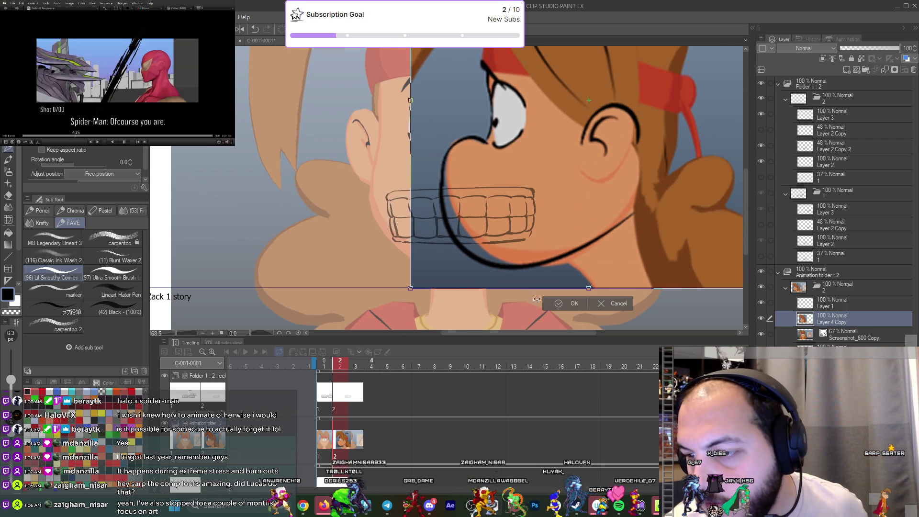
pyautogui.press('Return')
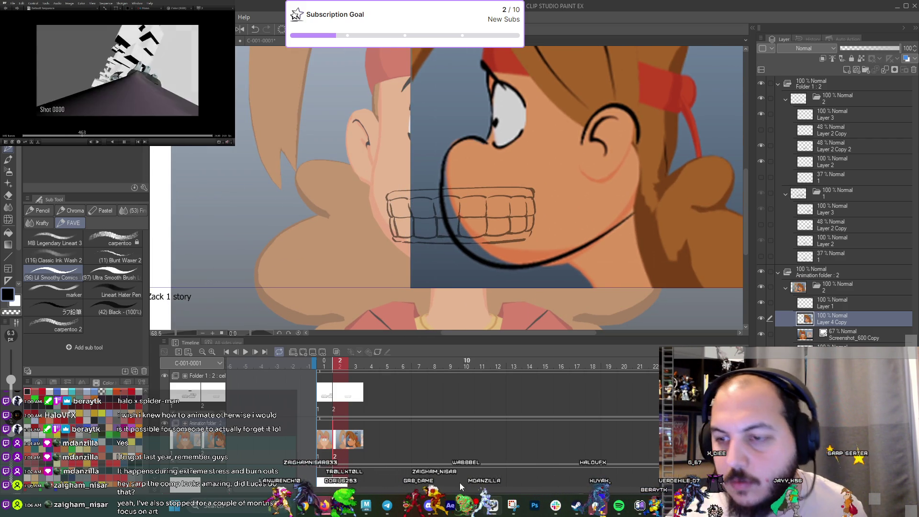
pyautogui.click(341, 399)
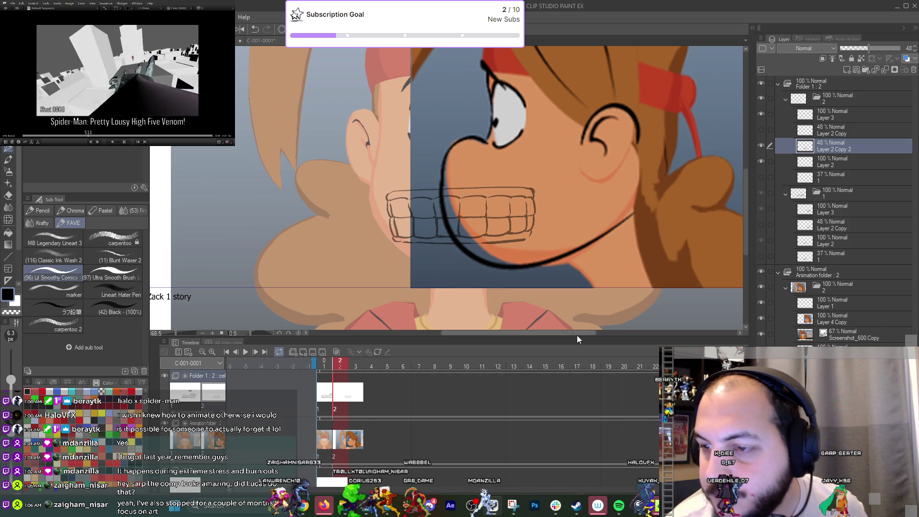
pyautogui.moveTo(517, 228); pyautogui.dragTo(591, 225)
# Set up the Pen at 18 px on Layer 3.
pyautogui.click(836, 114)
pyautogui.scroll(2, 444, 209)
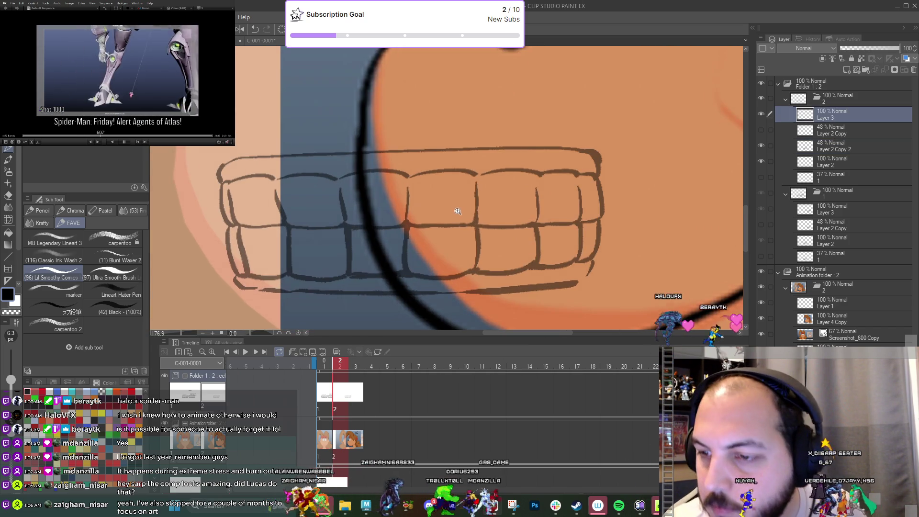
pyautogui.press('j')
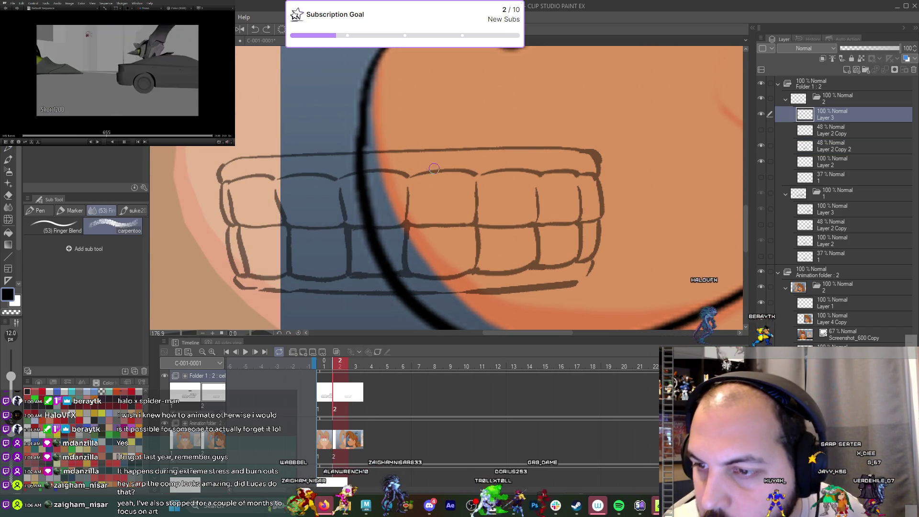
pyautogui.press('p')
pyautogui.moveTo(407, 175); pyautogui.dragTo(416, 146)
pyautogui.hotkey('ctrl', 'z')
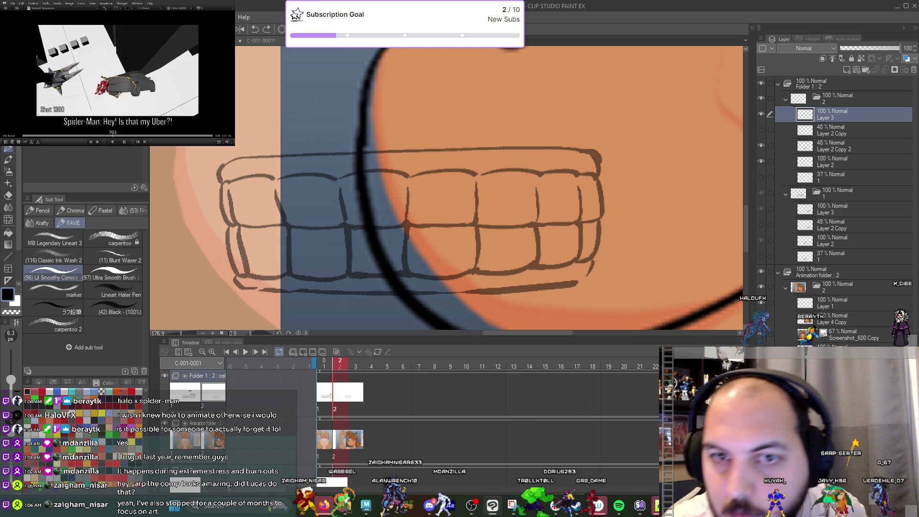
pyautogui.moveTo(326, 232)
pyautogui.keyDown('ctrl'); pyautogui.keyDown('alt'); pyautogui.mouseDown()
pyautogui.moveTo(402, 170)
pyautogui.moveTo(606, 146)
pyautogui.mouseUp(); pyautogui.keyUp('alt'); pyautogui.keyUp('ctrl')
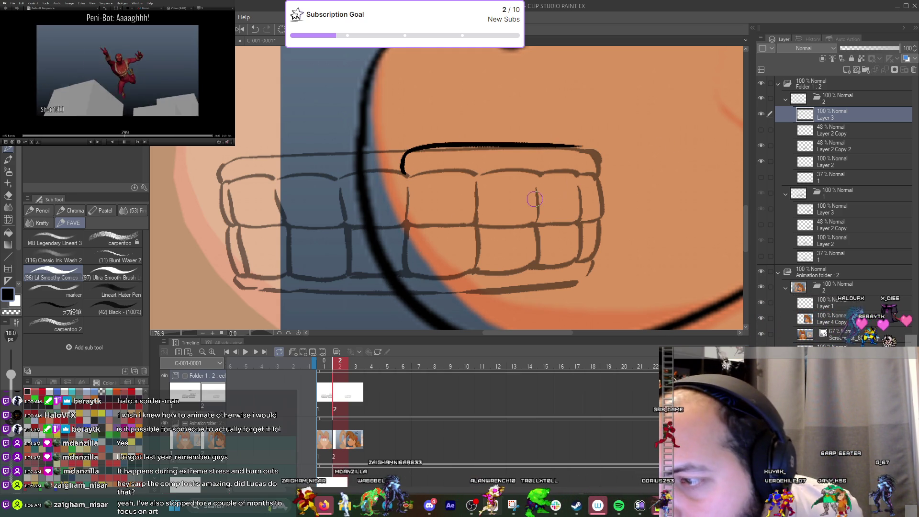
pyautogui.scroll(-2, 535, 199)
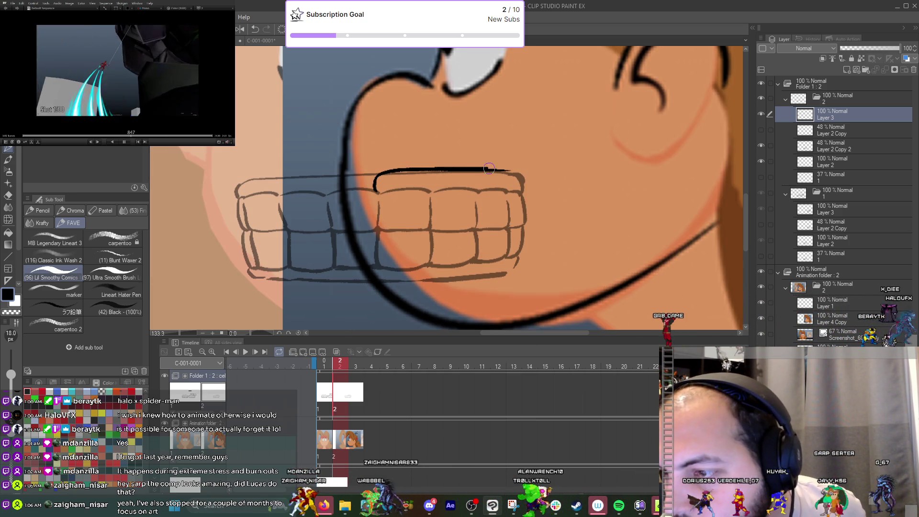
# Ink the top edge, left side, bottom line and gumline of the teeth.
pyautogui.moveTo(489, 169); pyautogui.dragTo(578, 171)
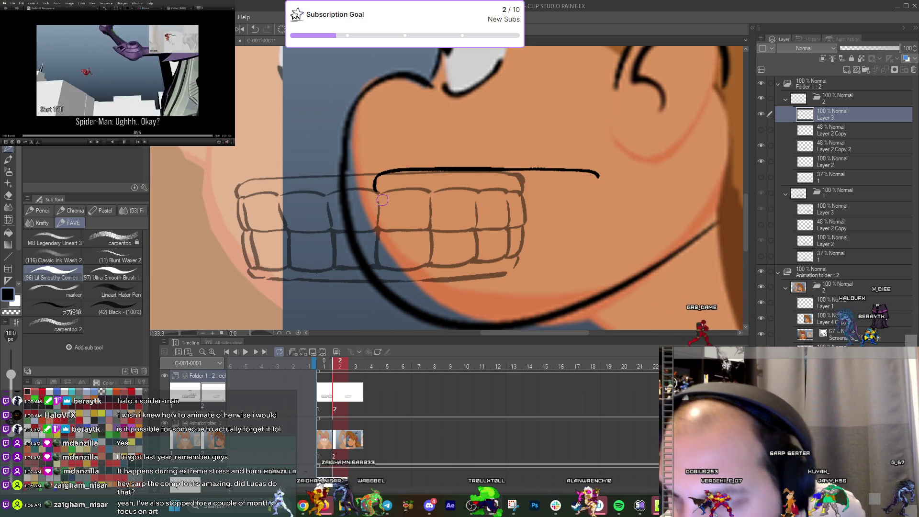
pyautogui.moveTo(378, 199); pyautogui.dragTo(381, 231)
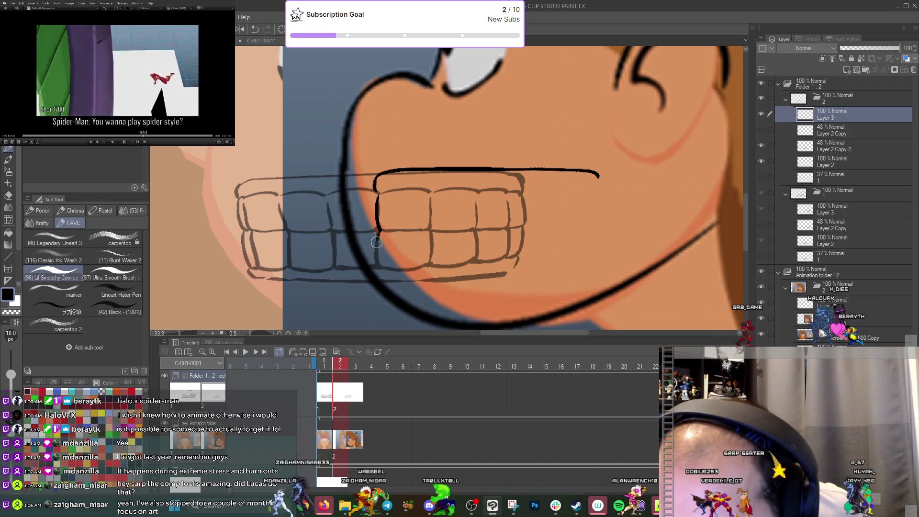
pyautogui.moveTo(383, 281); pyautogui.dragTo(595, 278)
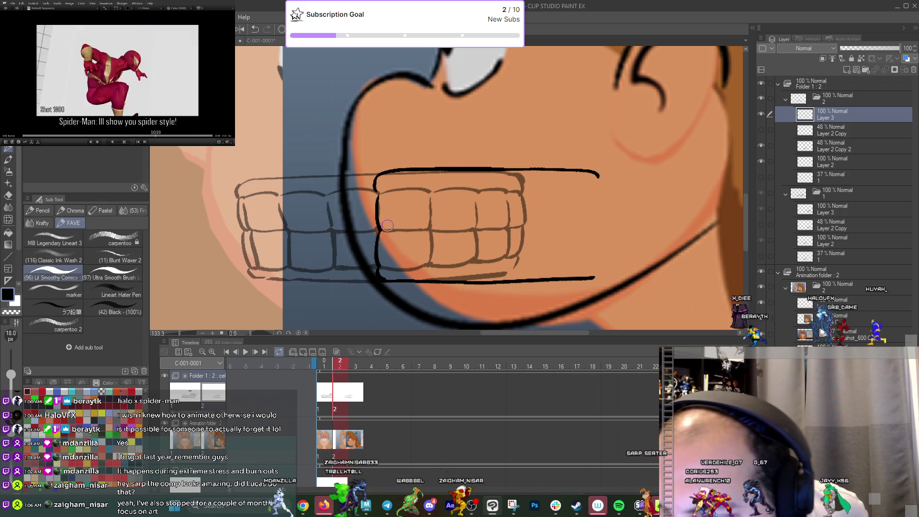
pyautogui.moveTo(380, 227); pyautogui.dragTo(431, 223)
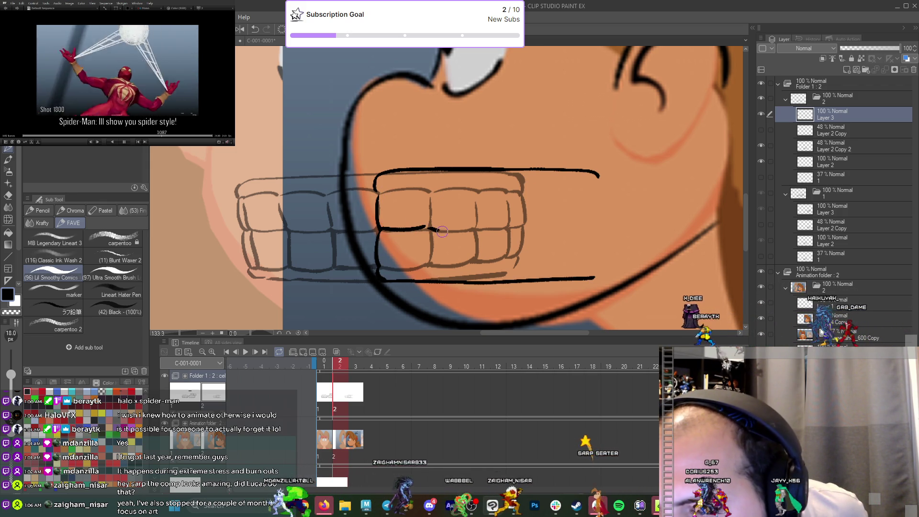
pyautogui.moveTo(381, 230); pyautogui.dragTo(430, 227)
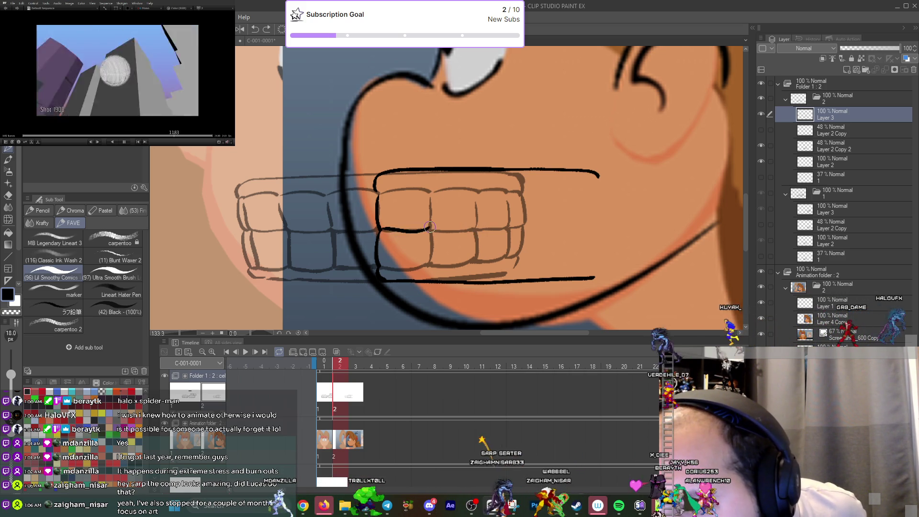
pyautogui.hotkey('ctrl', 'z')
pyautogui.hotkey('ctrl', 'z')
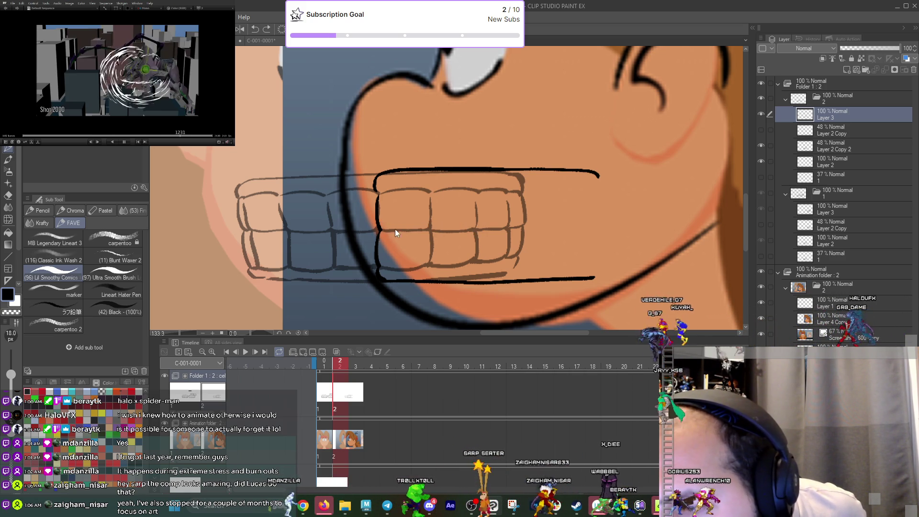
pyautogui.moveTo(381, 231); pyautogui.dragTo(549, 221)
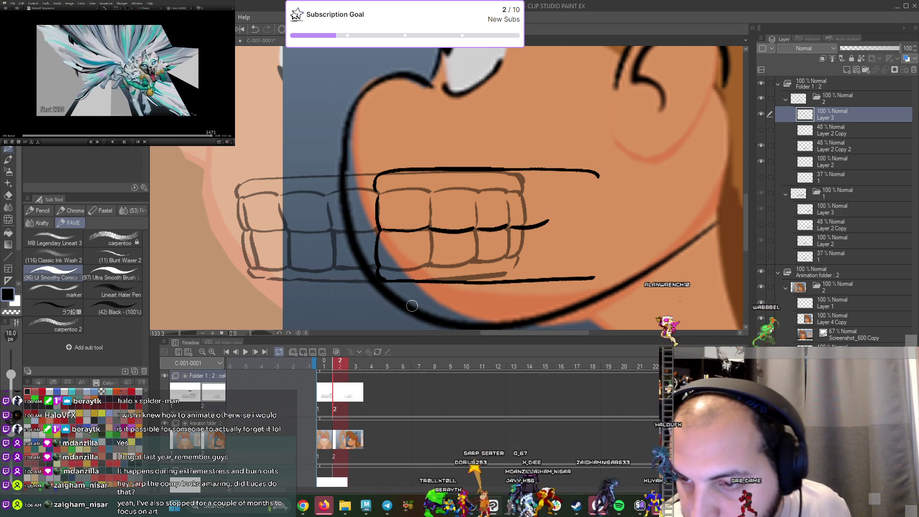
# Erase stray strokes across the middle of the teeth.
pyautogui.press('e')
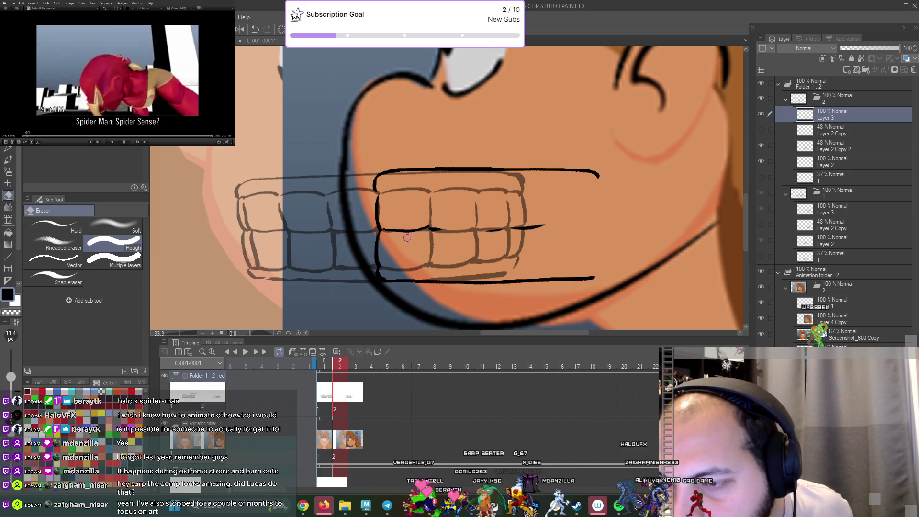
pyautogui.moveTo(420, 224); pyautogui.dragTo(546, 228)
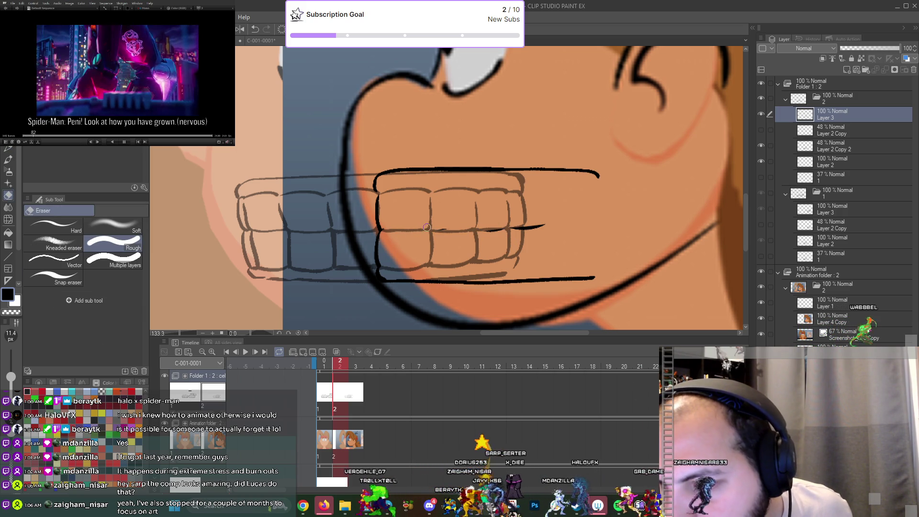
pyautogui.click(838, 146)
pyautogui.hotkey('ctrl', 't')
# Move the faint teeth sketch about 60 px left and return to the Pen on Layer 3.
pyautogui.moveTo(483, 245); pyautogui.dragTo(452, 256)
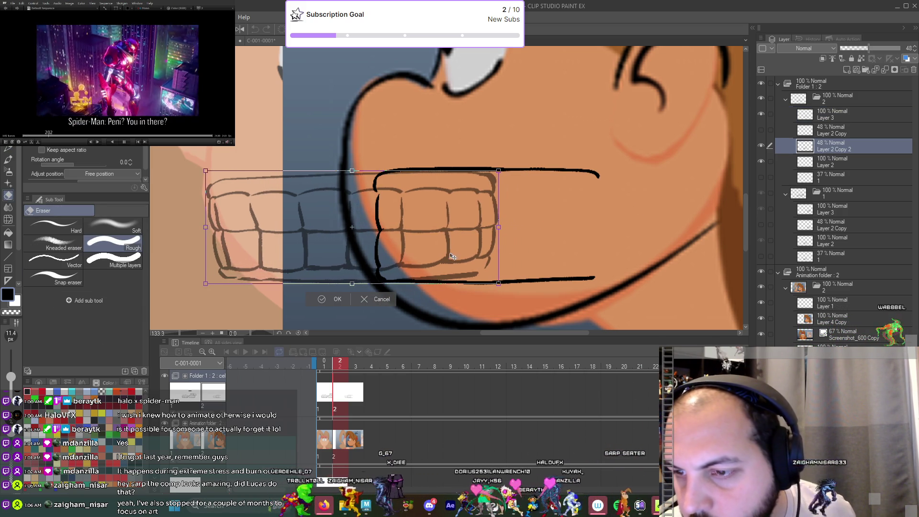
pyautogui.click(335, 299)
pyautogui.click(836, 115)
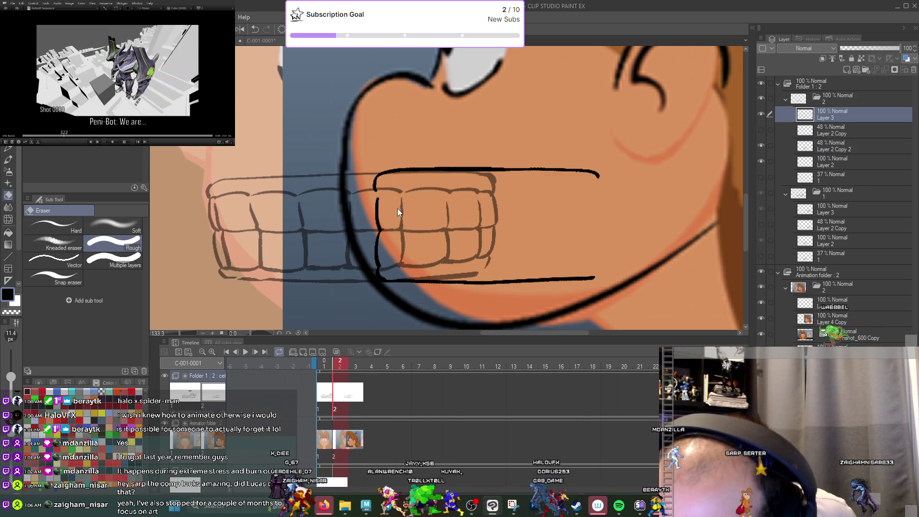
pyautogui.press('j')
pyautogui.press('p')
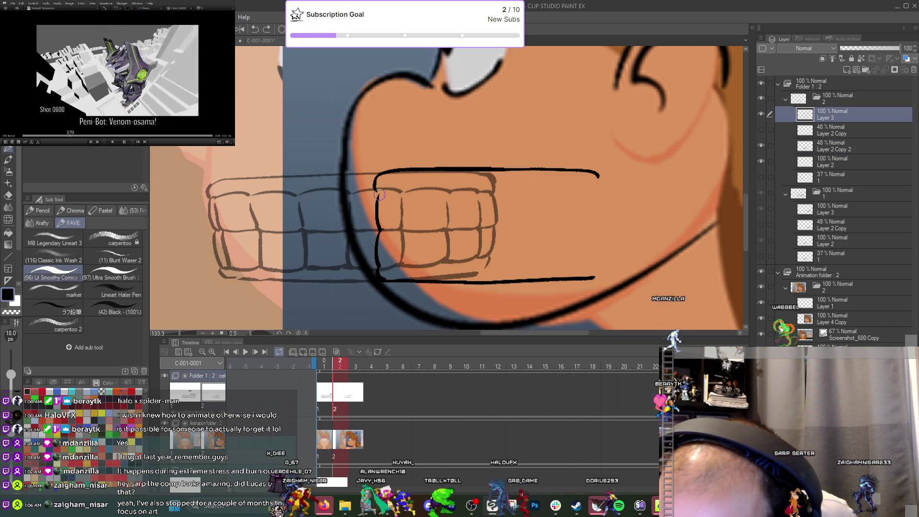
# Ink outlines of the front upper and lower teeth, undoing misfired strokes.
pyautogui.moveTo(403, 222); pyautogui.dragTo(384, 228)
pyautogui.hotkey('ctrl', 'z')
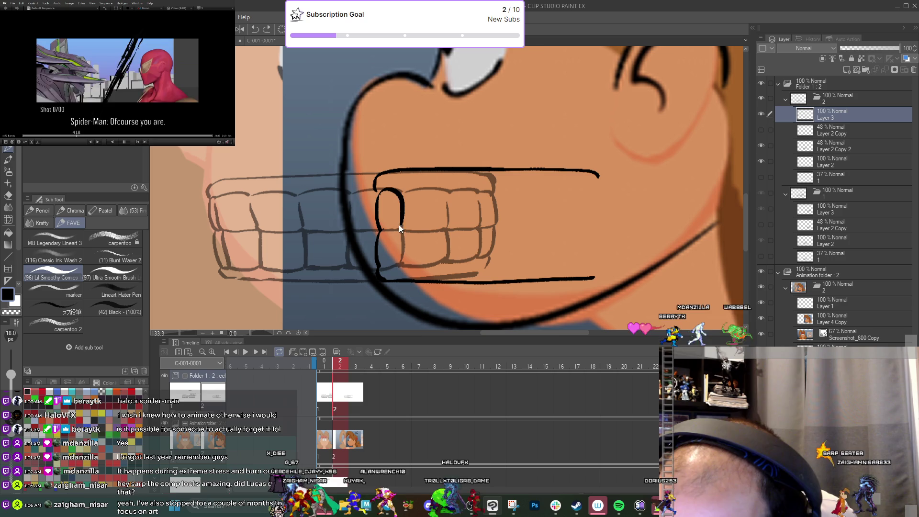
pyautogui.moveTo(389, 185)
pyautogui.mouseDown()
pyautogui.moveTo(400, 258)
pyautogui.moveTo(380, 267)
pyautogui.moveTo(419, 264)
pyautogui.moveTo(441, 234)
pyautogui.moveTo(448, 253)
pyautogui.mouseUp()
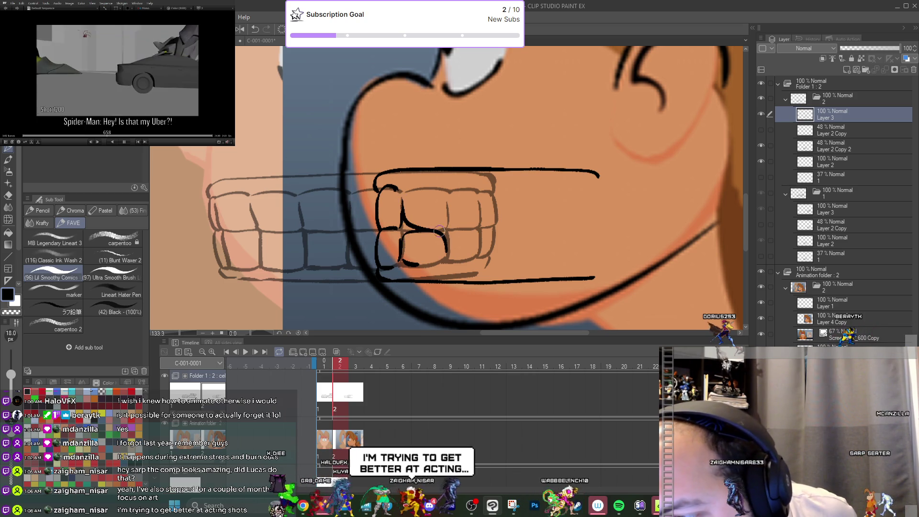
pyautogui.moveTo(401, 205)
pyautogui.mouseDown()
pyautogui.moveTo(401, 236)
pyautogui.moveTo(443, 187)
pyautogui.moveTo(446, 230)
pyautogui.moveTo(479, 233)
pyautogui.moveTo(481, 254)
pyautogui.moveTo(511, 256)
pyautogui.mouseUp()
pyautogui.hotkey('ctrl', 'z')
pyautogui.hotkey('ctrl', 'z')
pyautogui.hotkey('ctrl', 'z')
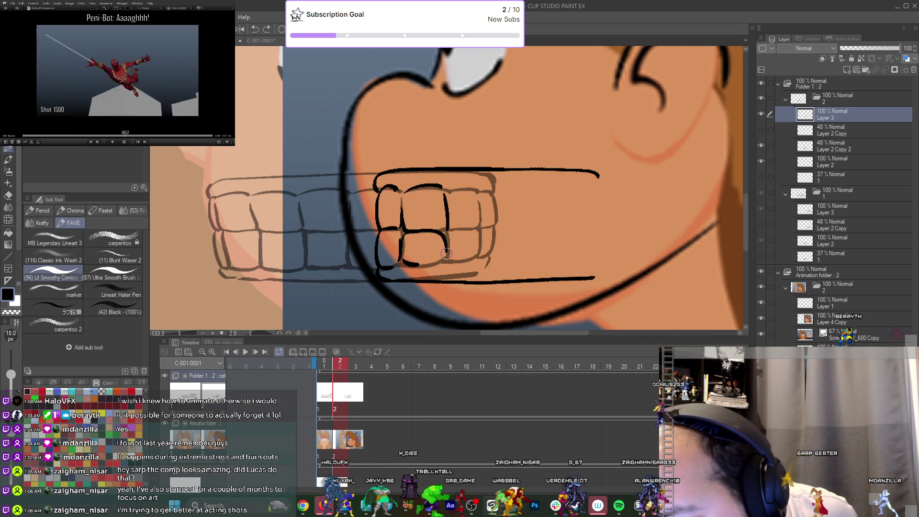
pyautogui.moveTo(448, 233); pyautogui.dragTo(468, 228)
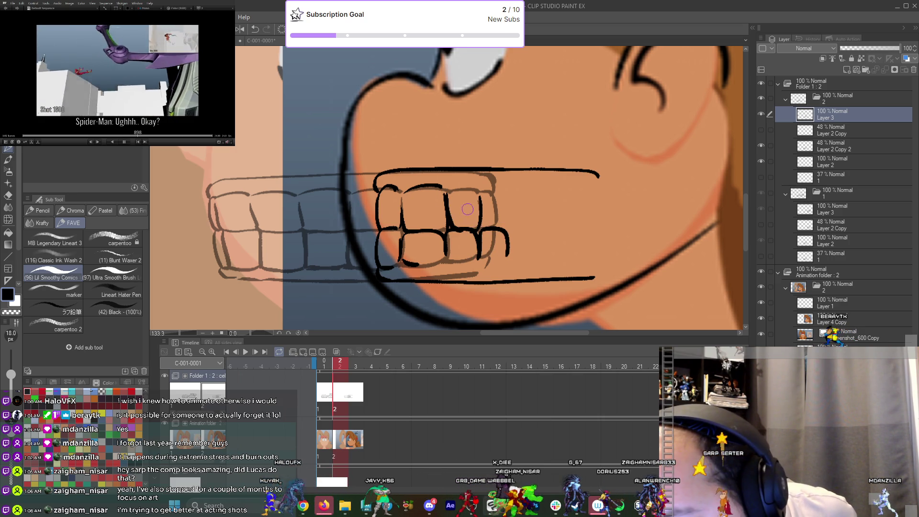
pyautogui.moveTo(503, 193); pyautogui.dragTo(506, 232)
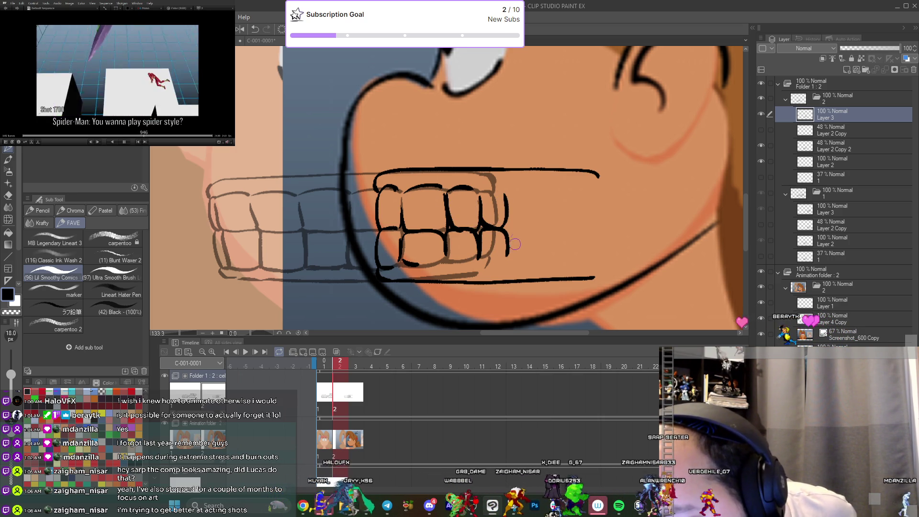
pyautogui.moveTo(480, 235); pyautogui.dragTo(503, 260)
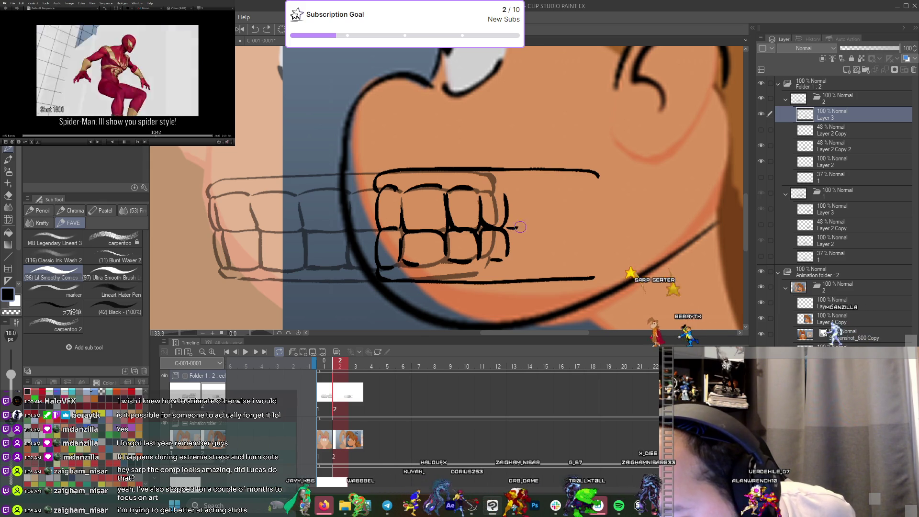
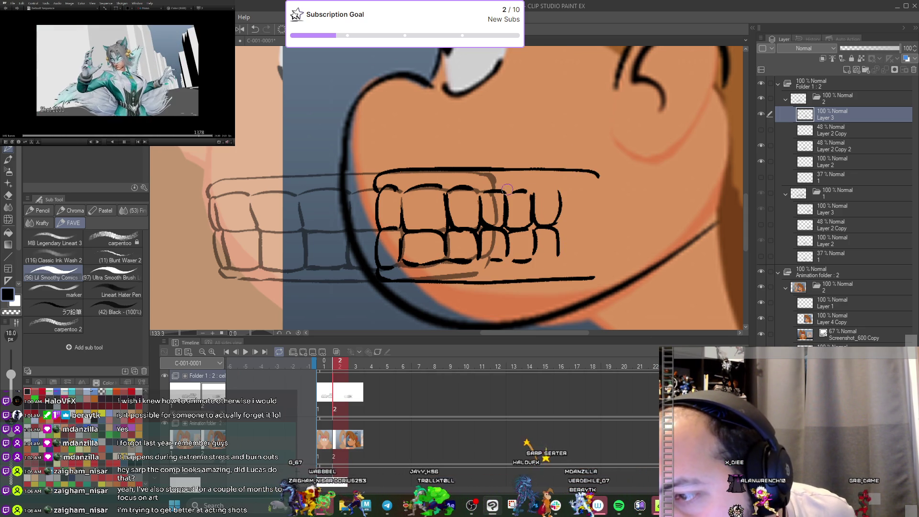
# Cycle through the eraser, blend and pen tools, then hide the faint sketch teeth layer.
pyautogui.press('e')
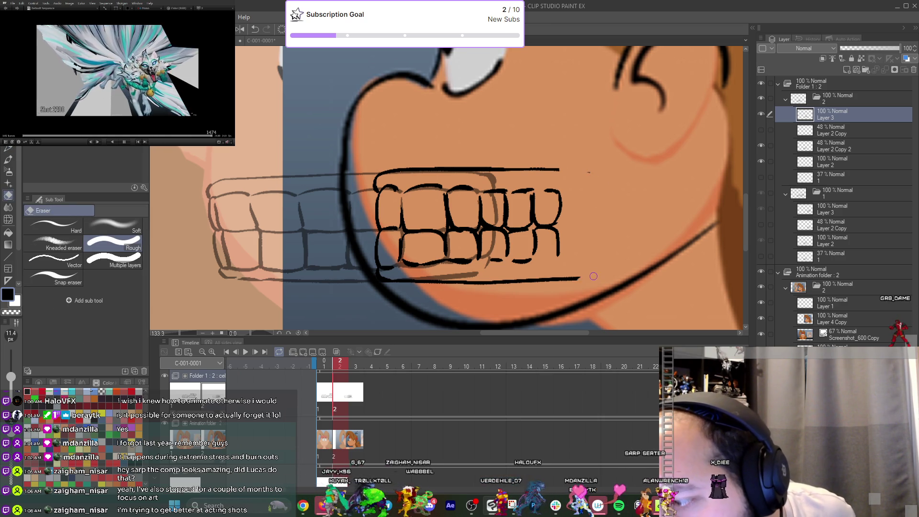
pyautogui.press('j')
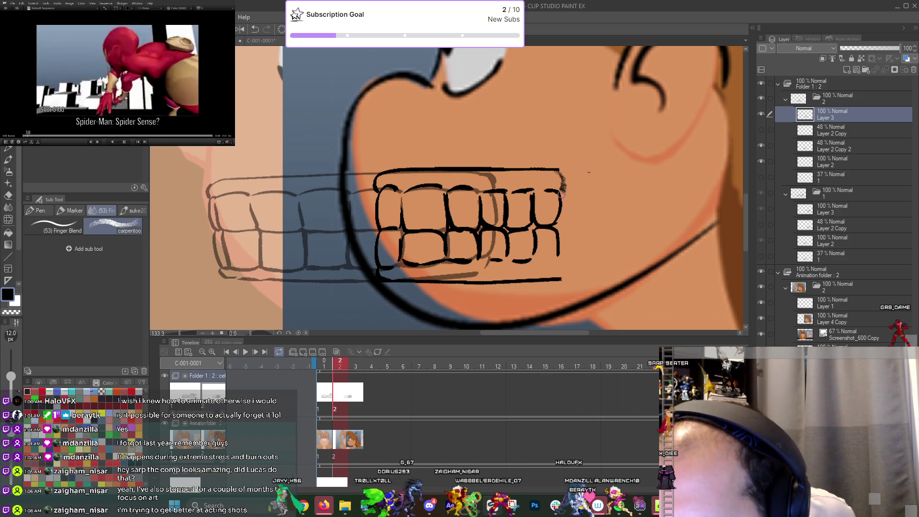
pyautogui.press('p')
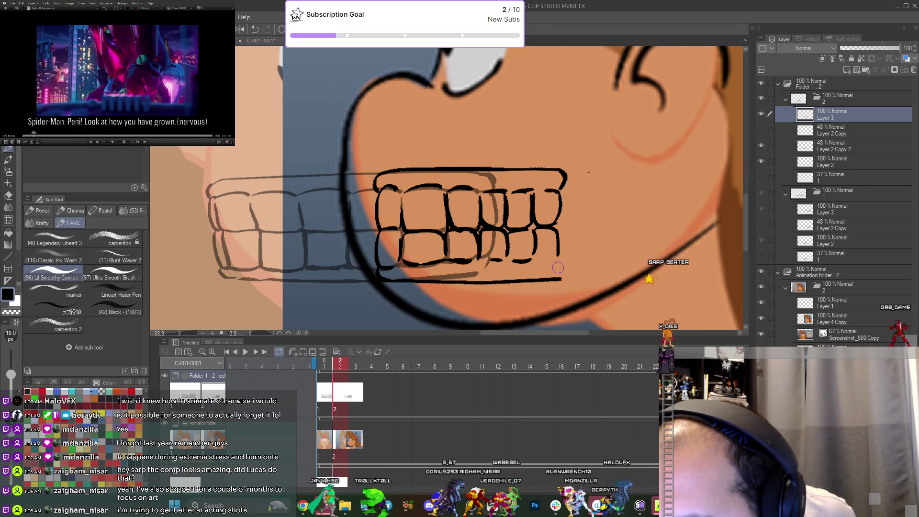
pyautogui.scroll(-3, 558, 268)
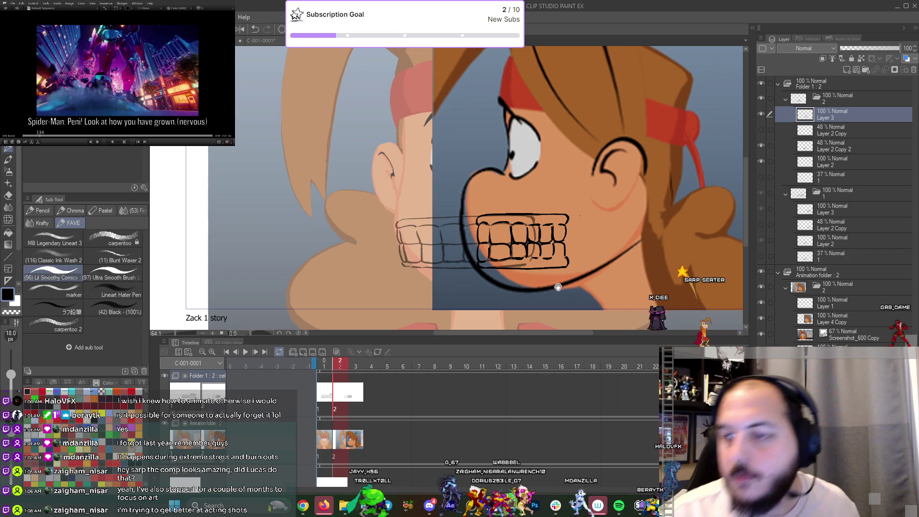
pyautogui.click(761, 145)
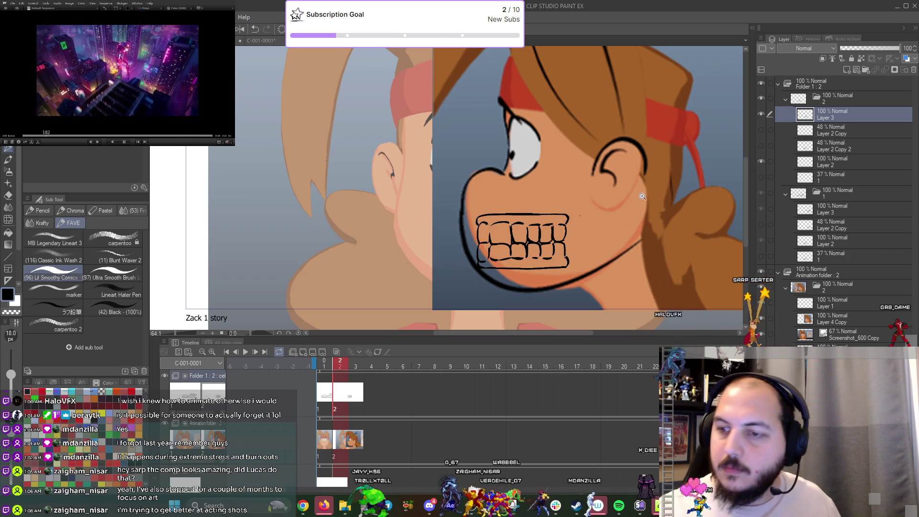
# Jump to the first animation frame on the timeline.
pyautogui.scroll(3, 594, 220)
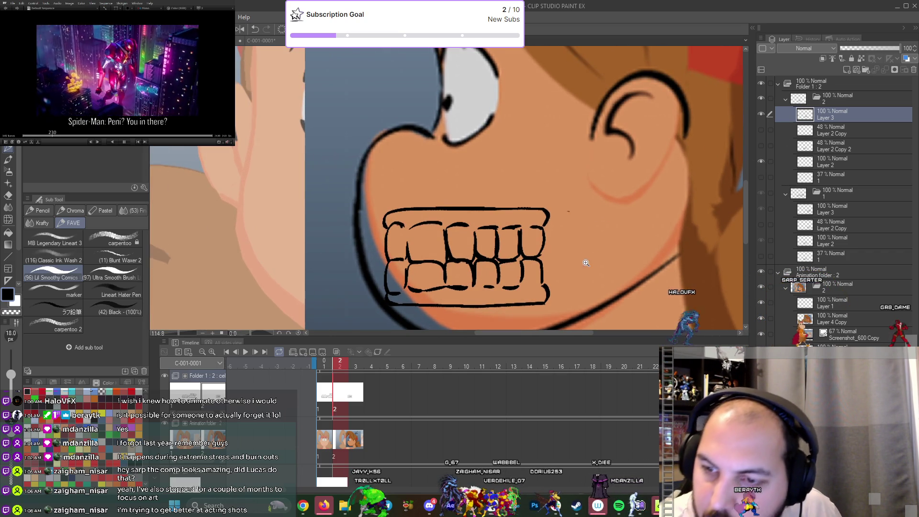
pyautogui.scroll(-2, 586, 263)
pyautogui.click(328, 365)
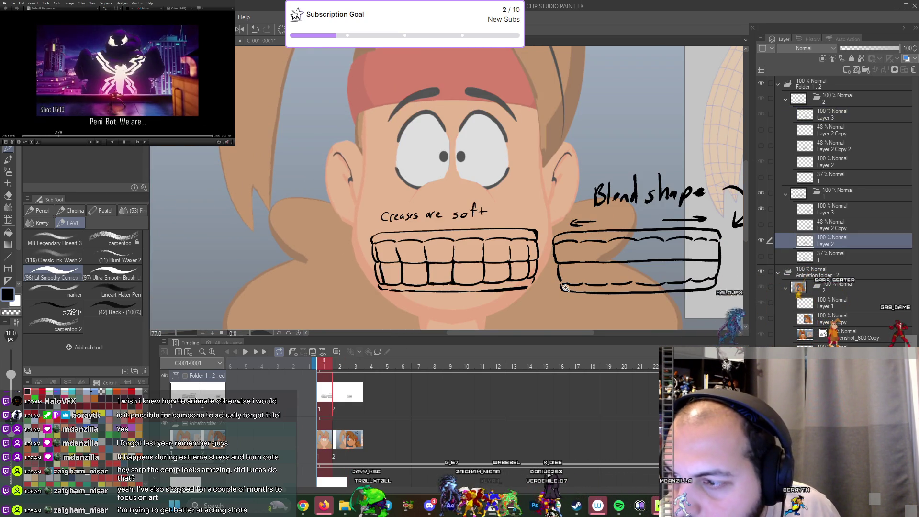
# Frame the face, check the teeth layer, and test-move the teeth before cancelling.
pyautogui.scroll(-2, 566, 288)
pyautogui.moveTo(566, 288)
pyautogui.mouseDown()
pyautogui.moveTo(577, 264)
pyautogui.moveTo(605, 264)
pyautogui.mouseUp()
pyautogui.click(762, 241)
pyautogui.click(762, 241)
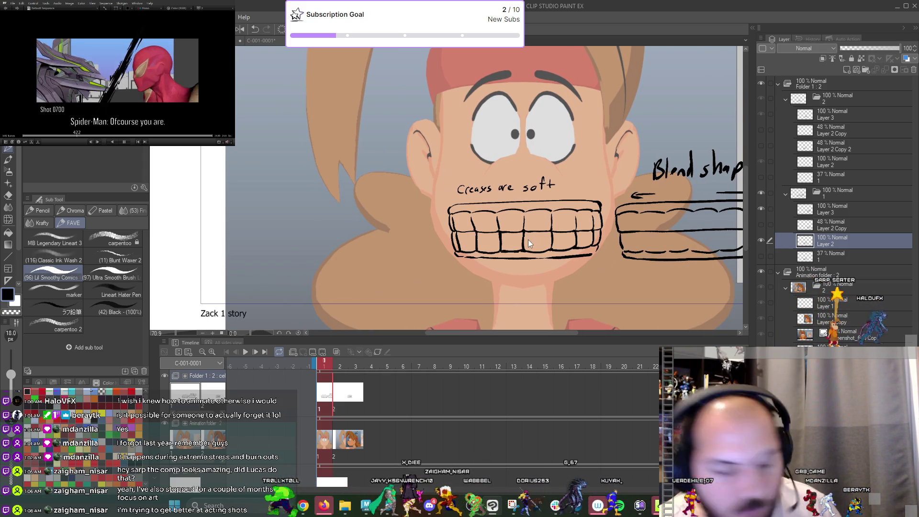
pyautogui.hotkey('ctrl', 't')
pyautogui.moveTo(557, 255); pyautogui.dragTo(401, 255)
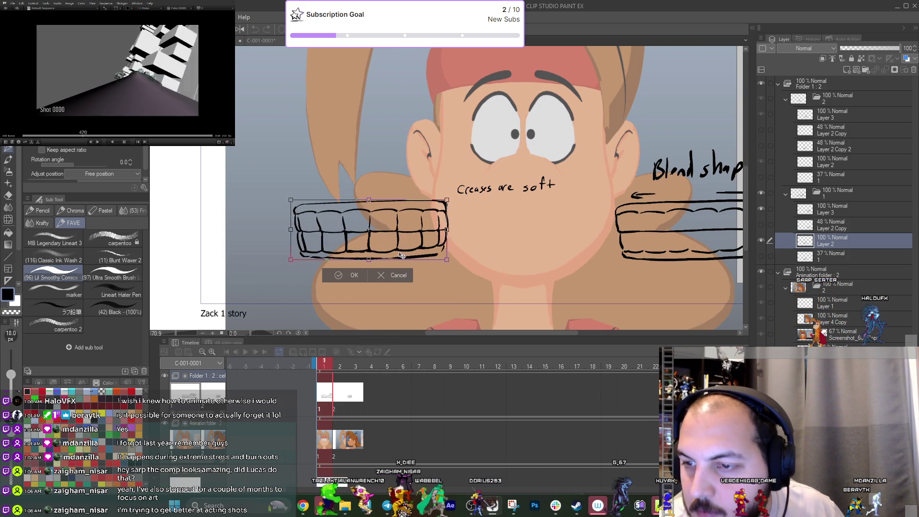
pyautogui.click(396, 276)
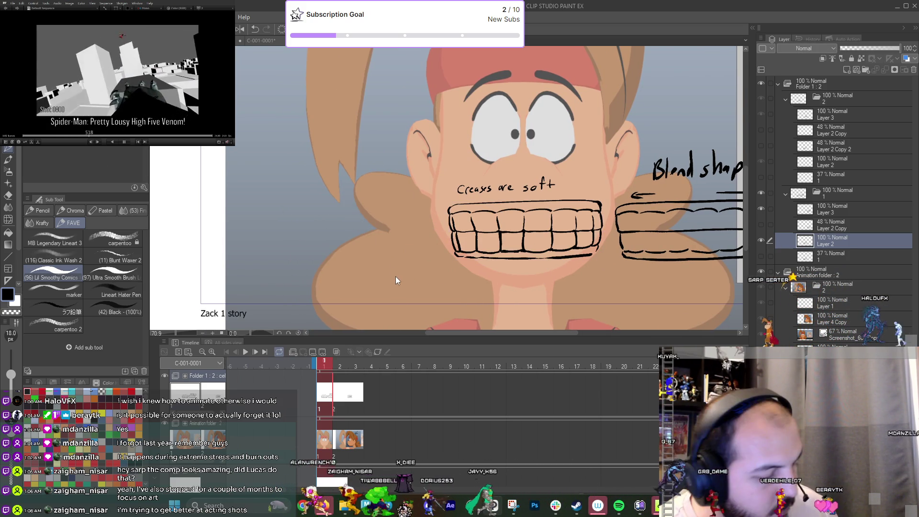
# Duplicate the teeth onto a new layer and move the copy left of the face.
pyautogui.hotkey('ctrl', 'c')
pyautogui.hotkey('ctrl', 'v')
pyautogui.hotkey('ctrl', 't')
pyautogui.moveTo(507, 254); pyautogui.dragTo(340, 254)
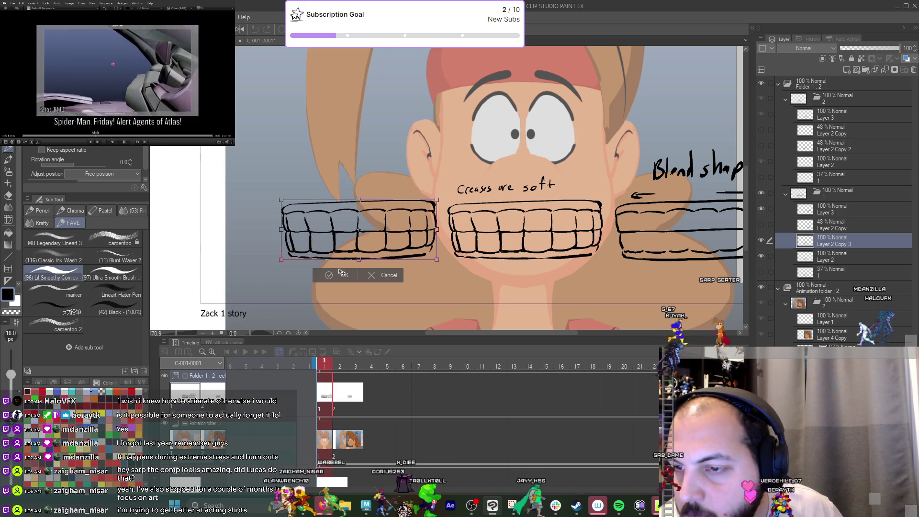
pyautogui.click(341, 274)
# Letter 'default' with an arrow above the 'Creases are soft' note.
pyautogui.scroll(2, 512, 220)
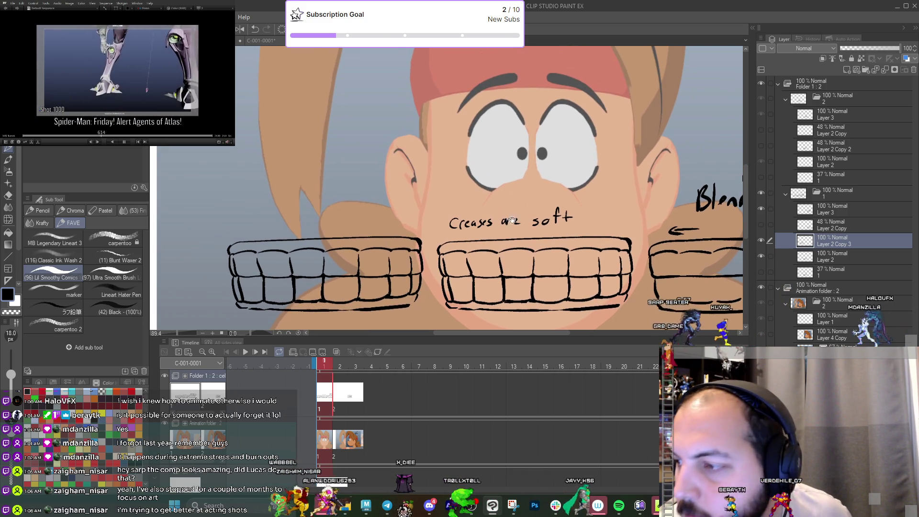
pyautogui.moveTo(472, 204); pyautogui.dragTo(465, 211)
pyautogui.moveTo(471, 190)
pyautogui.mouseDown()
pyautogui.moveTo(472, 212)
pyautogui.moveTo(483, 211)
pyautogui.mouseUp()
pyautogui.moveTo(490, 191); pyautogui.dragTo(491, 205)
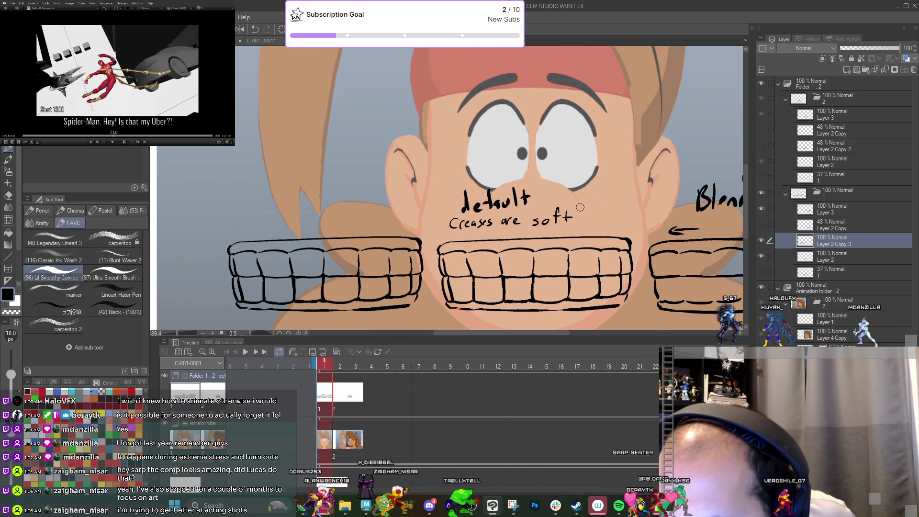
pyautogui.scroll(2, 463, 265)
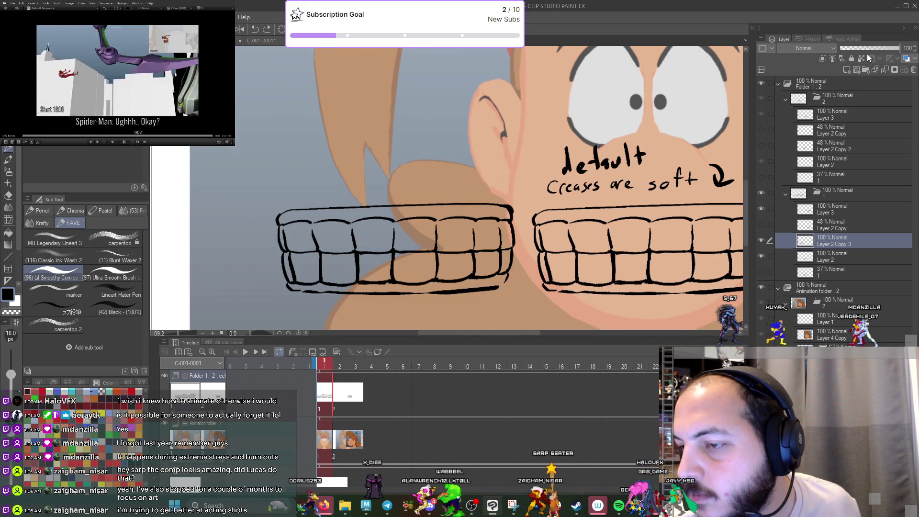
# Fade the teeth copy to 37% opacity and add a fresh layer for inking.
pyautogui.moveTo(873, 48); pyautogui.dragTo(864, 50)
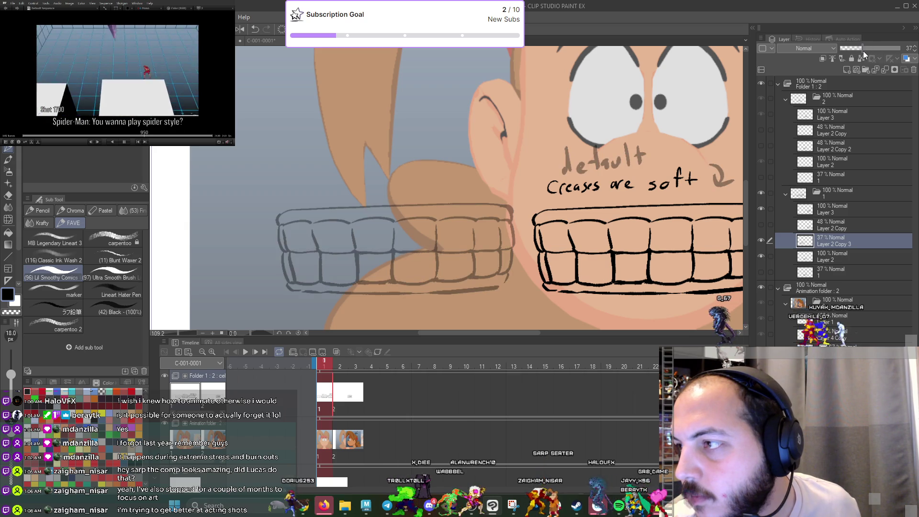
pyautogui.click(847, 70)
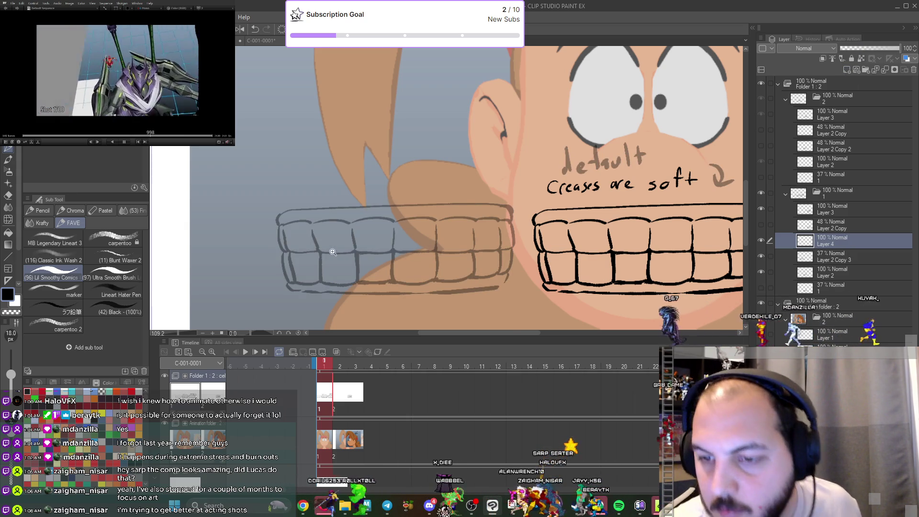
pyautogui.scroll(2, 336, 246)
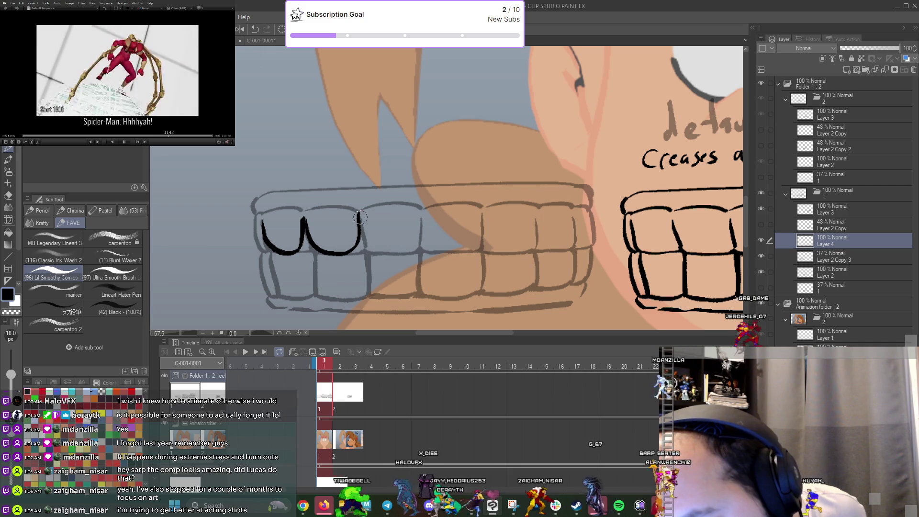
# Ink the upper and lower tooth curves and the long gum line over the faded teeth.
pyautogui.moveTo(420, 209)
pyautogui.mouseDown()
pyautogui.moveTo(480, 206)
pyautogui.moveTo(524, 243)
pyautogui.mouseUp()
pyautogui.moveTo(532, 207); pyautogui.dragTo(572, 205)
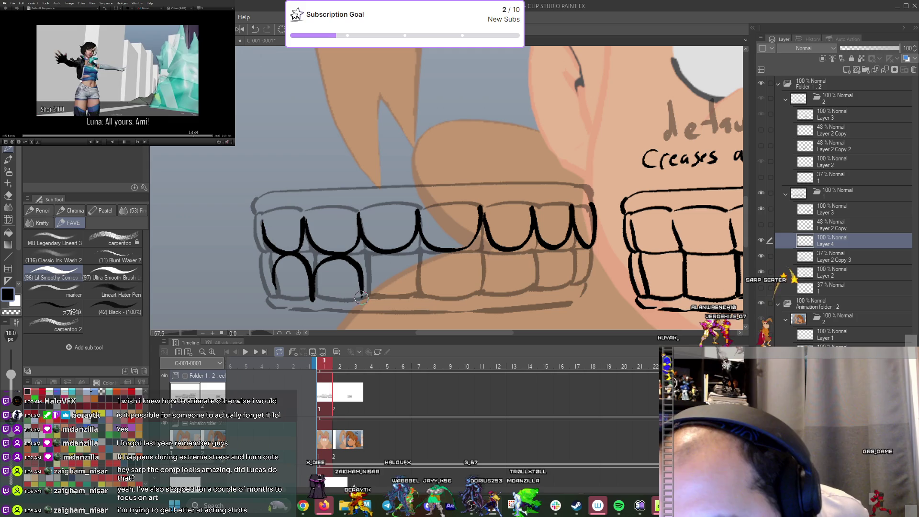
pyautogui.moveTo(314, 298)
pyautogui.mouseDown()
pyautogui.moveTo(366, 297)
pyautogui.moveTo(418, 280)
pyautogui.mouseUp()
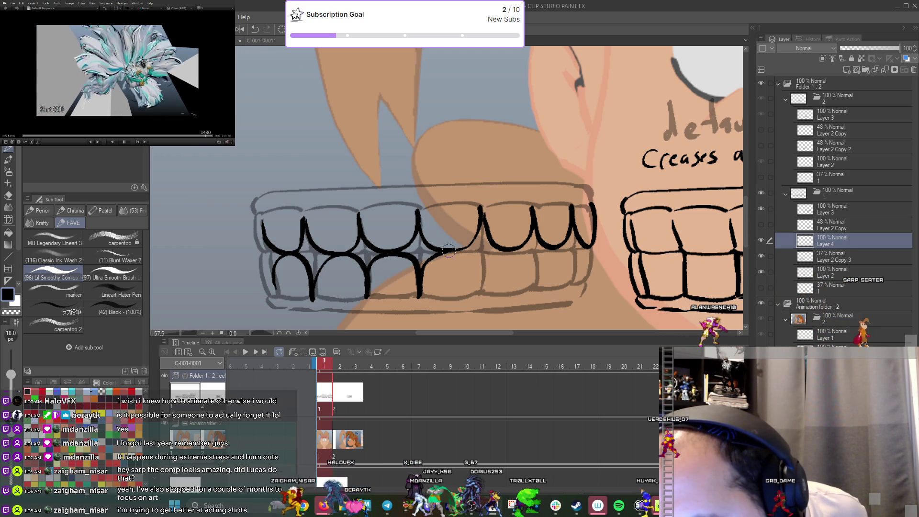
pyautogui.moveTo(486, 273); pyautogui.dragTo(536, 290)
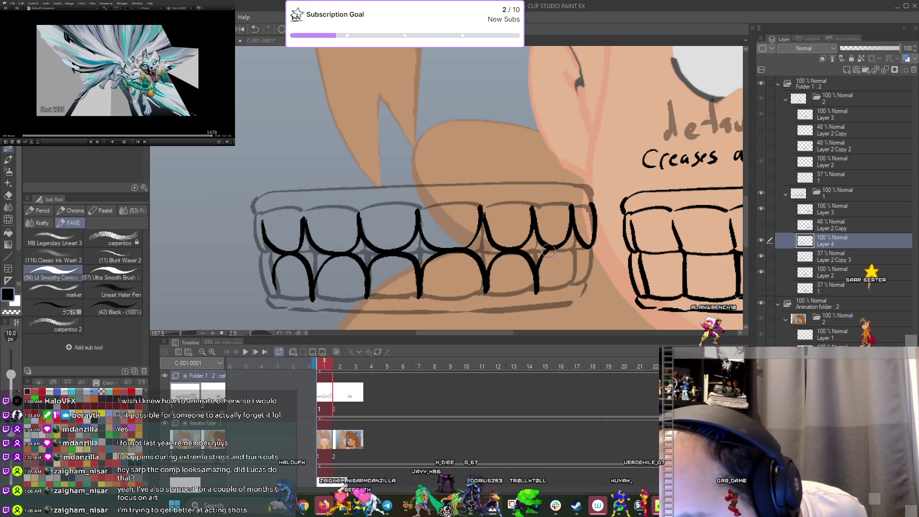
pyautogui.moveTo(548, 250); pyautogui.dragTo(590, 256)
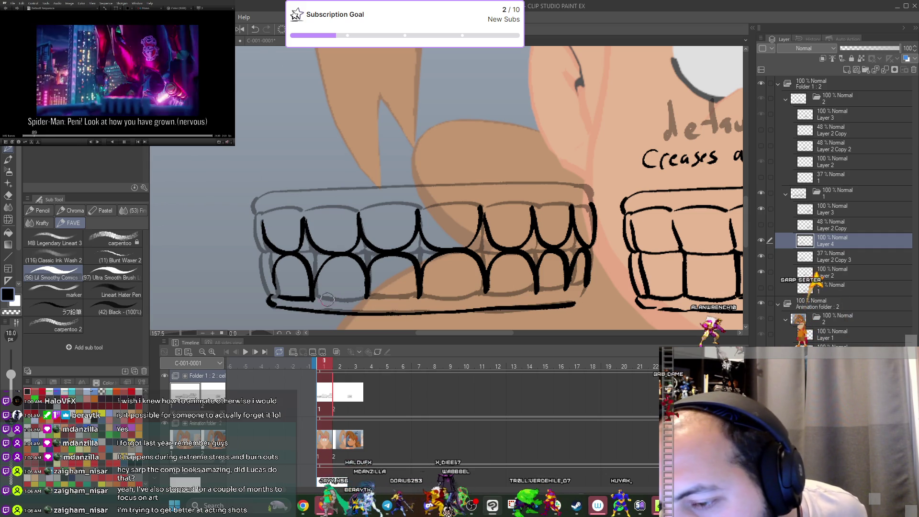
pyautogui.moveTo(432, 301); pyautogui.dragTo(485, 293)
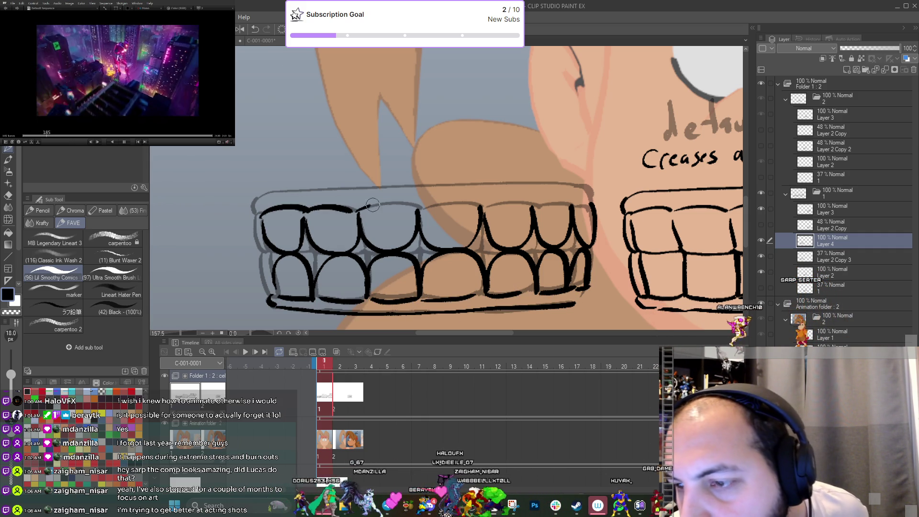
pyautogui.moveTo(477, 207); pyautogui.dragTo(529, 203)
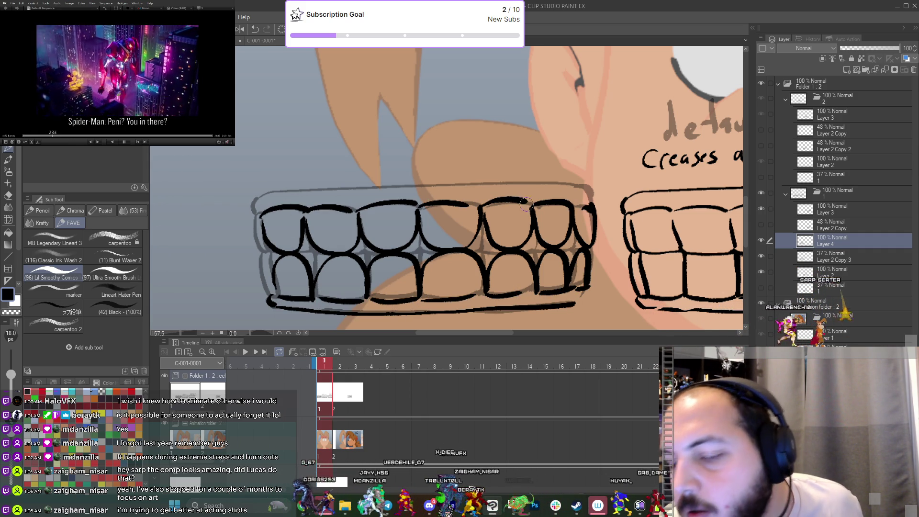
pyautogui.moveTo(332, 189)
pyautogui.mouseDown()
pyautogui.moveTo(482, 185)
pyautogui.moveTo(594, 190)
pyautogui.moveTo(597, 201)
pyautogui.mouseUp()
pyautogui.scroll(-5, 510, 245)
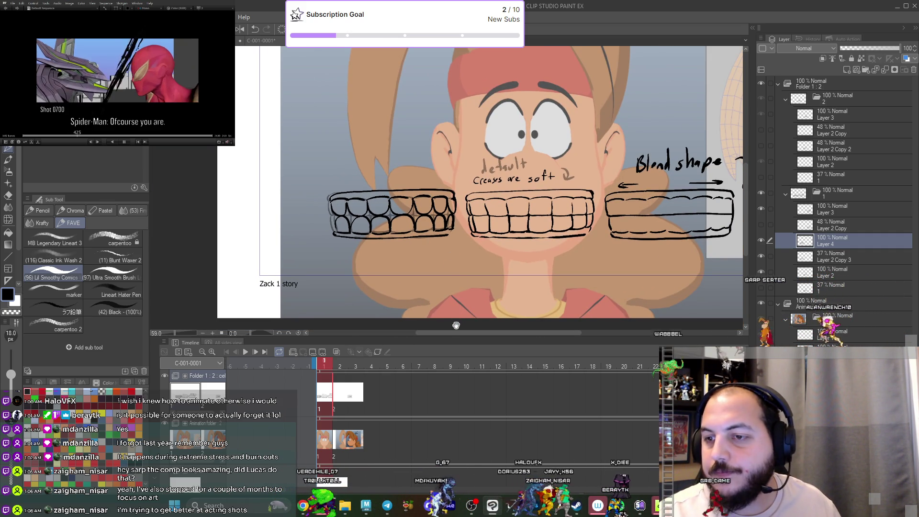
# Raise the sketch layer's opacity to 98 and pick red as the drawing colour.
pyautogui.scroll(3, 503, 223)
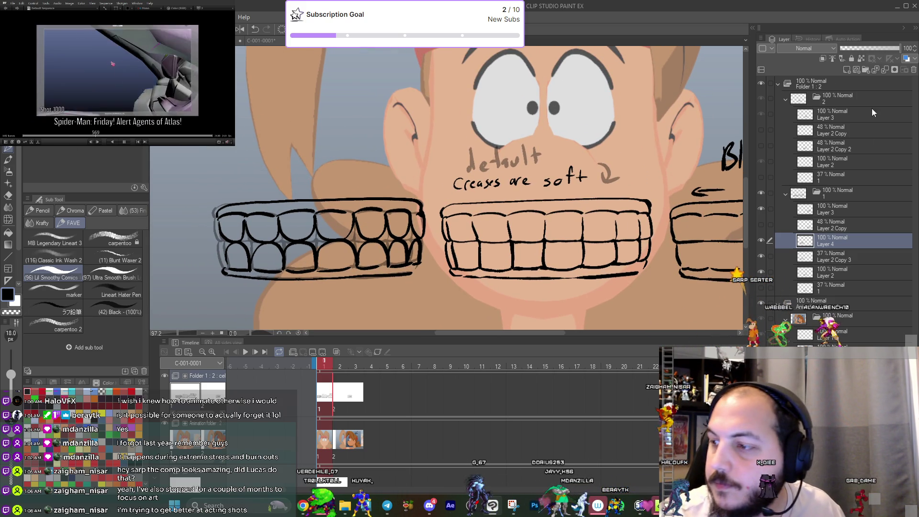
pyautogui.click(830, 257)
pyautogui.click(900, 50)
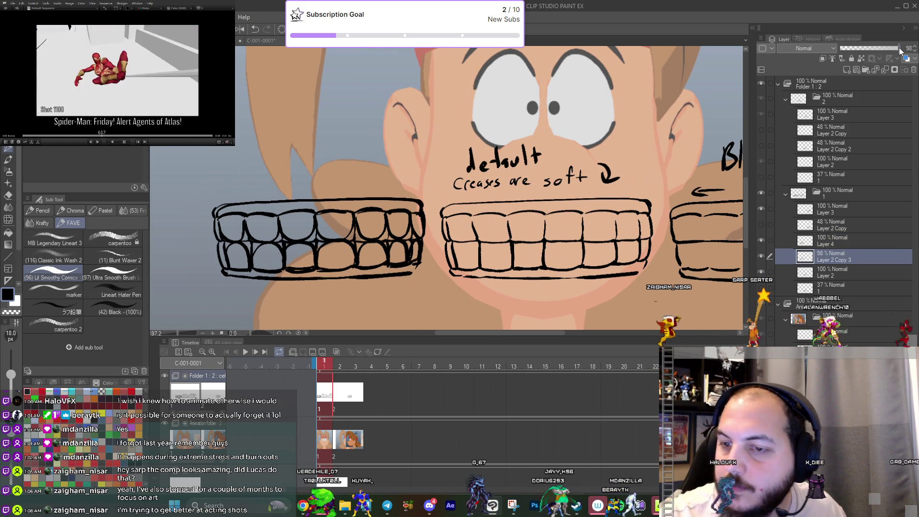
pyautogui.press('e')
pyautogui.press('m')
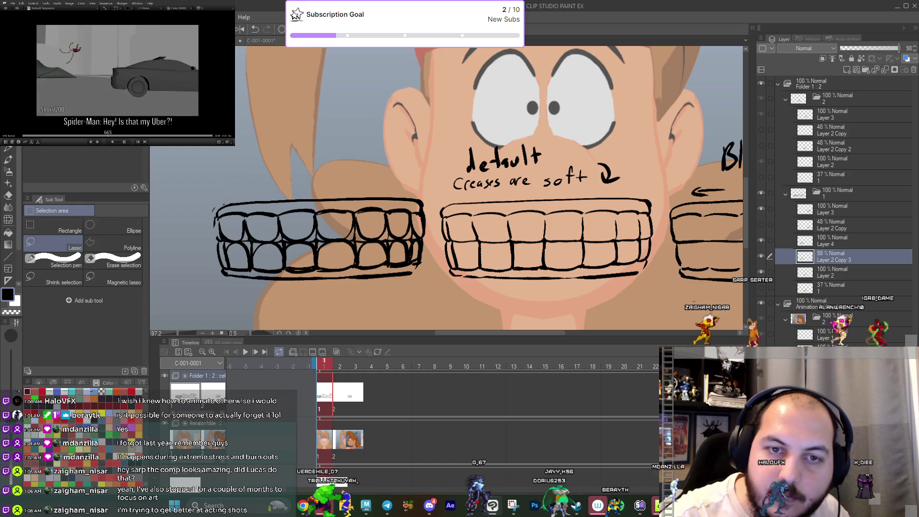
pyautogui.moveTo(441, 212); pyautogui.dragTo(311, 161)
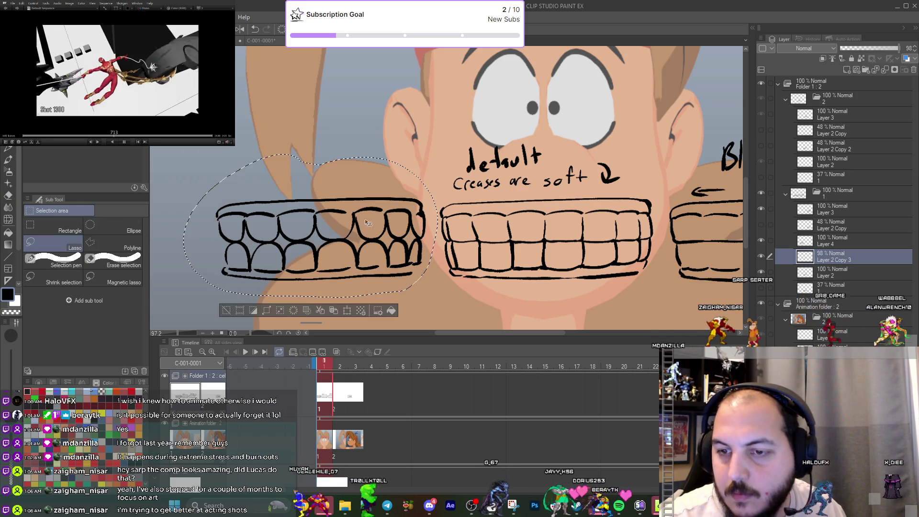
pyautogui.click(226, 312)
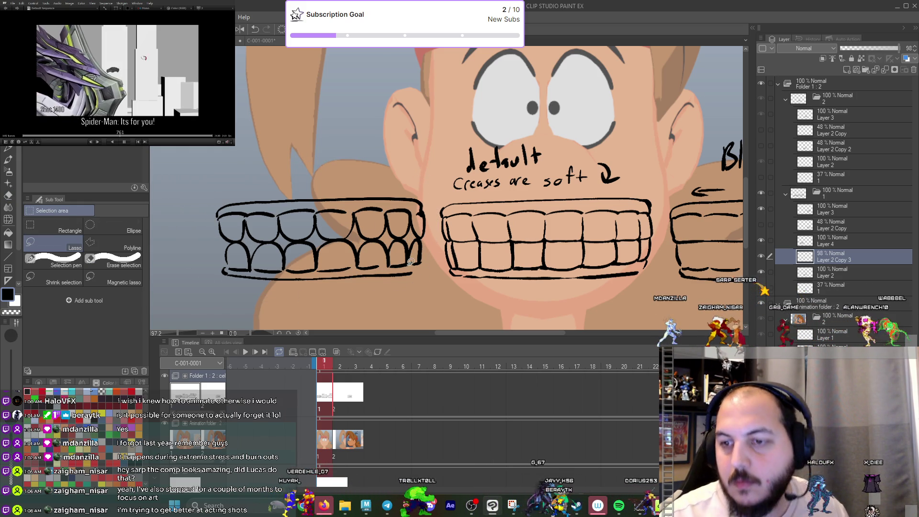
pyautogui.press('p')
pyautogui.click(43, 392)
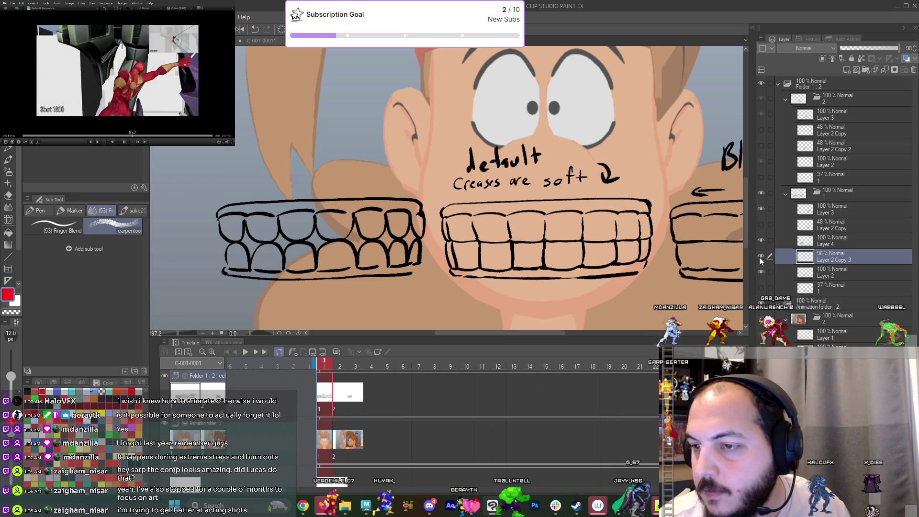
# Duplicate the inked teeth layer, then scale the copy smaller and place it below the originals.
pyautogui.click(761, 240)
pyautogui.click(761, 240)
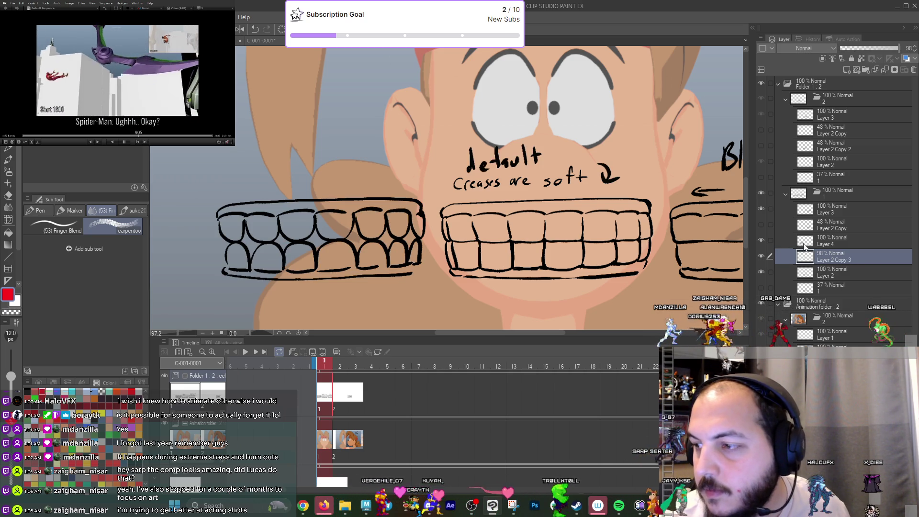
pyautogui.click(805, 243)
pyautogui.hotkey('ctrl', 'c')
pyautogui.hotkey('ctrl', 'v')
pyautogui.scroll(-3, 450, 288)
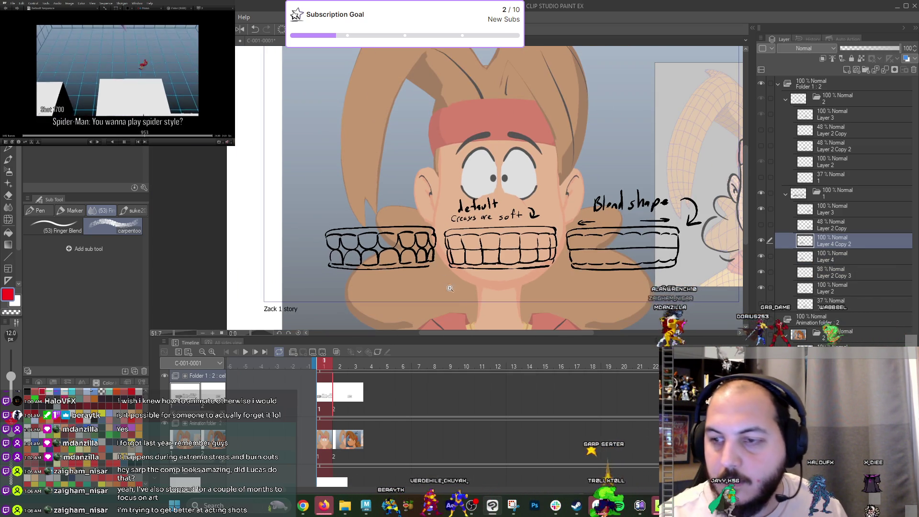
pyautogui.hotkey('ctrl', 't')
pyautogui.moveTo(418, 252)
pyautogui.mouseDown()
pyautogui.moveTo(418, 293)
pyautogui.moveTo(428, 181)
pyautogui.moveTo(420, 203)
pyautogui.moveTo(426, 286)
pyautogui.moveTo(528, 266)
pyautogui.mouseUp()
pyautogui.press('Return')
pyautogui.scroll(3, 481, 283)
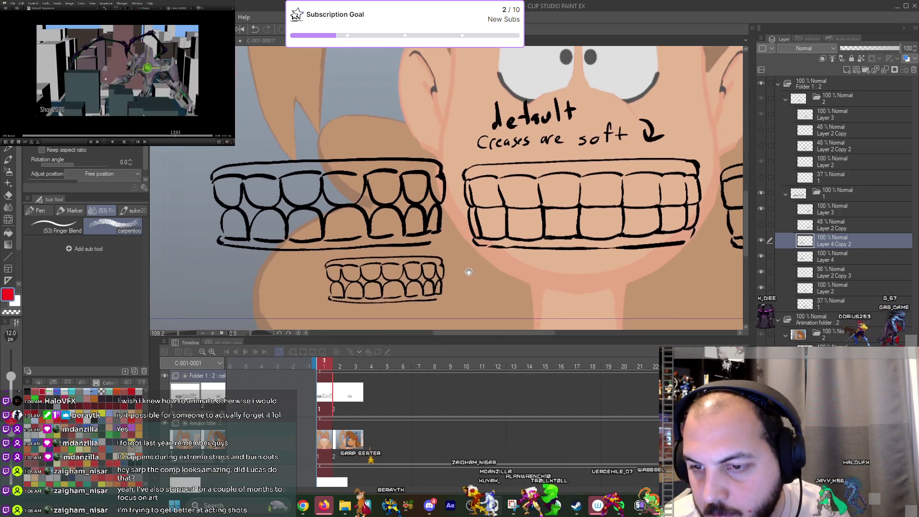
pyautogui.hotkey('ctrl', 't')
pyautogui.press('Return')
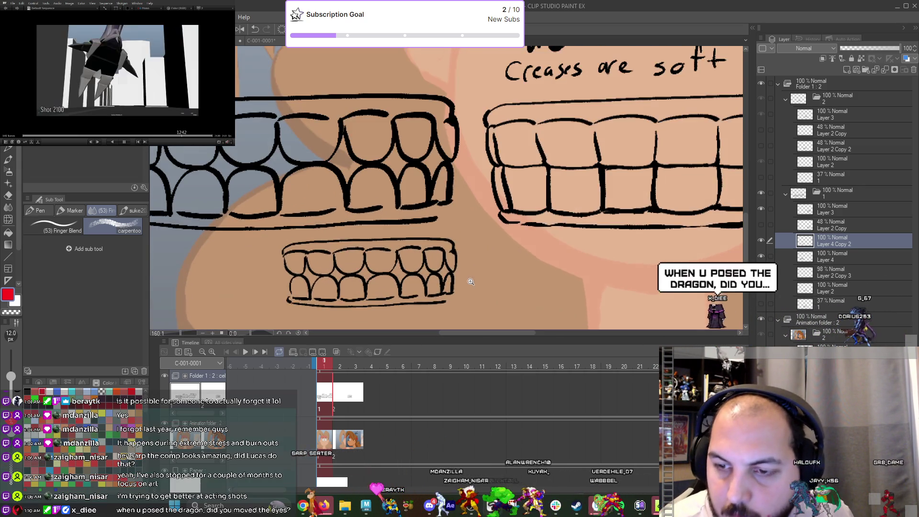
# Switch to a smaller pencil brush and try a red mark above the small teeth, then undo it.
pyautogui.scroll(5, 407, 284)
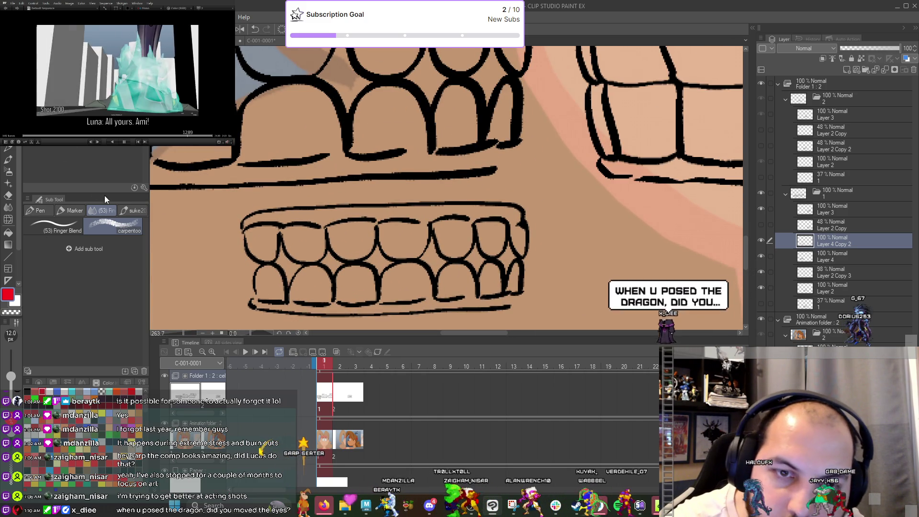
pyautogui.press('p')
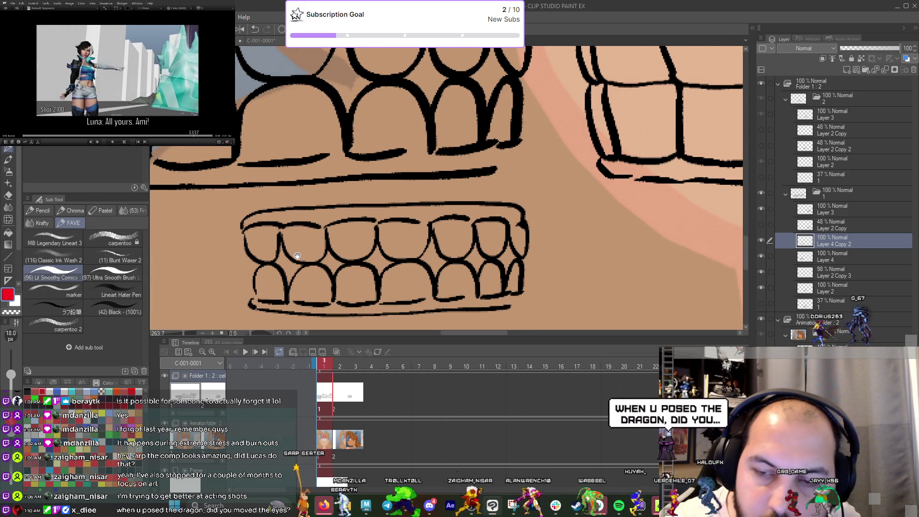
pyautogui.scroll(3, 305, 251)
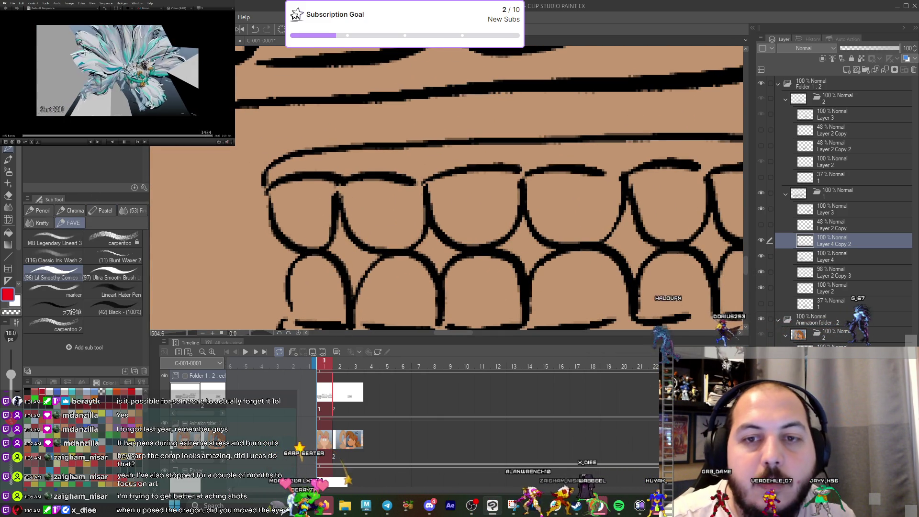
pyautogui.press('[')
pyautogui.press('[')
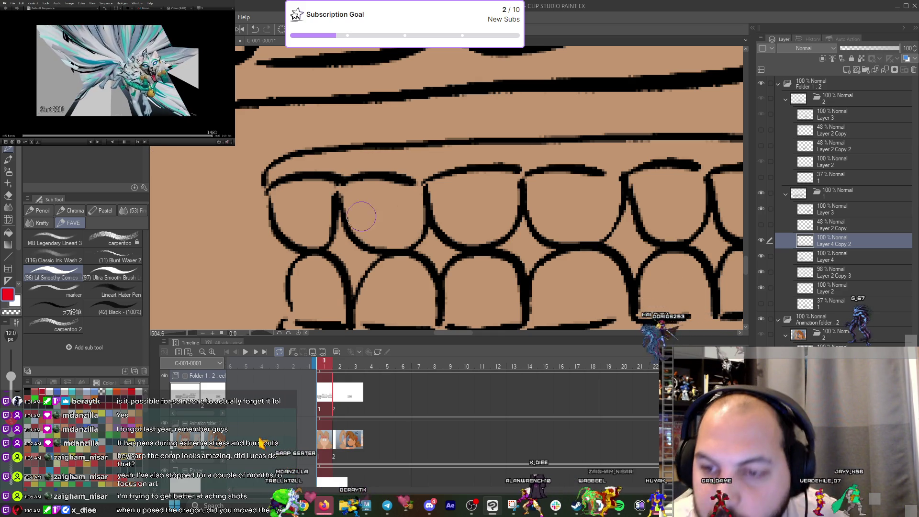
pyautogui.moveTo(338, 196)
pyautogui.mouseDown()
pyautogui.moveTo(339, 249)
pyautogui.moveTo(321, 197)
pyautogui.moveTo(341, 115)
pyautogui.moveTo(352, 125)
pyautogui.mouseUp()
pyautogui.hotkey('ctrl', 'z')
pyautogui.hotkey('ctrl', 'z')
# Draw red upward arrows above the small teeth's upper gaps.
pyautogui.moveTo(425, 193)
pyautogui.mouseDown()
pyautogui.moveTo(431, 115)
pyautogui.moveTo(448, 124)
pyautogui.mouseUp()
pyautogui.moveTo(523, 201)
pyautogui.mouseDown()
pyautogui.moveTo(527, 94)
pyautogui.moveTo(541, 106)
pyautogui.mouseUp()
pyautogui.moveTo(628, 206)
pyautogui.mouseDown()
pyautogui.moveTo(631, 113)
pyautogui.moveTo(639, 132)
pyautogui.mouseUp()
pyautogui.scroll(-3, 646, 214)
pyautogui.moveTo(645, 214); pyautogui.dragTo(544, 243)
pyautogui.moveTo(577, 206); pyautogui.dragTo(581, 169)
pyautogui.moveTo(574, 183); pyautogui.dragTo(589, 184)
# Draw red downward arrows below the small teeth's lower row.
pyautogui.moveTo(549, 250); pyautogui.dragTo(551, 288)
pyautogui.moveTo(544, 278); pyautogui.dragTo(557, 277)
pyautogui.moveTo(581, 246); pyautogui.dragTo(582, 287)
pyautogui.moveTo(576, 278); pyautogui.dragTo(587, 278)
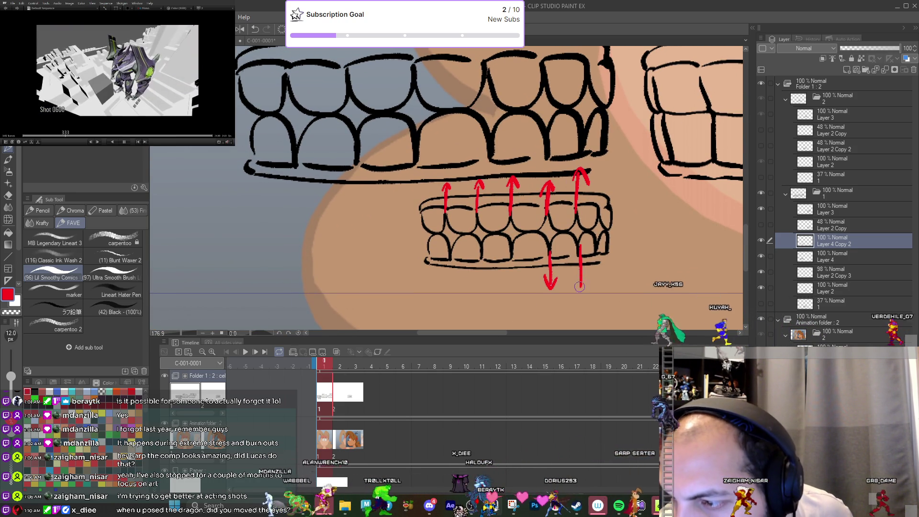
pyautogui.moveTo(510, 254); pyautogui.dragTo(513, 289)
pyautogui.moveTo(508, 281); pyautogui.dragTo(513, 289)
pyautogui.moveTo(484, 251)
pyautogui.mouseDown()
pyautogui.moveTo(487, 290)
pyautogui.moveTo(492, 281)
pyautogui.mouseUp()
pyautogui.moveTo(450, 254)
pyautogui.mouseDown()
pyautogui.moveTo(453, 289)
pyautogui.moveTo(459, 282)
pyautogui.mouseUp()
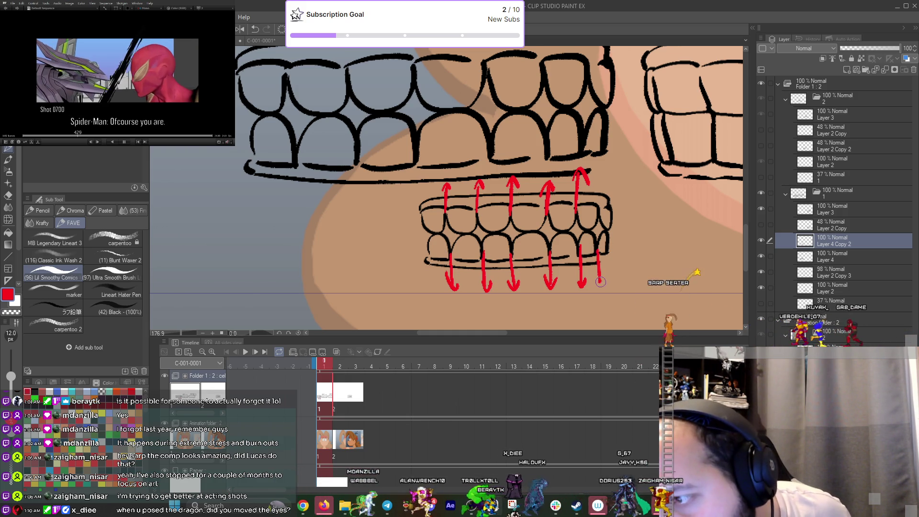
# Set the drawing colour back to black and frame the empty area above the left teeth.
pyautogui.scroll(-3, 589, 268)
pyautogui.moveTo(608, 222); pyautogui.dragTo(593, 284)
pyautogui.scroll(-3, 575, 249)
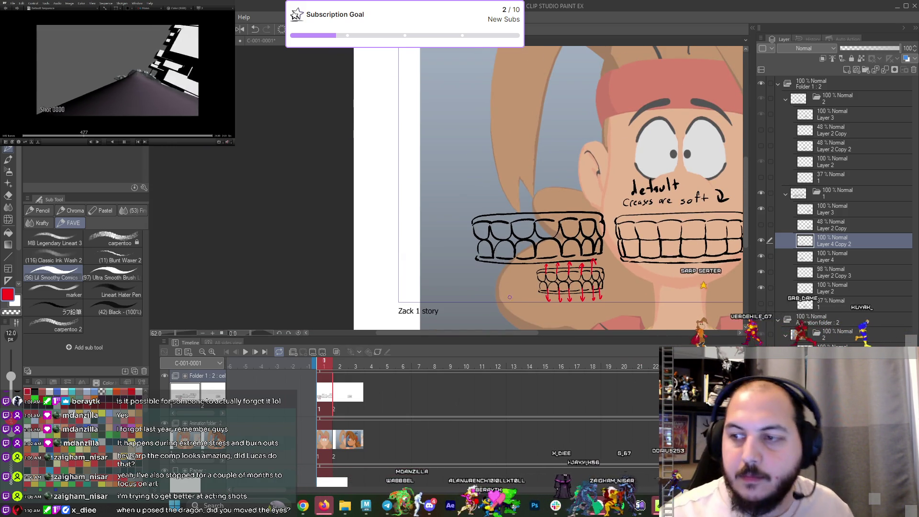
pyautogui.scroll(4, 493, 239)
pyautogui.click(34, 392)
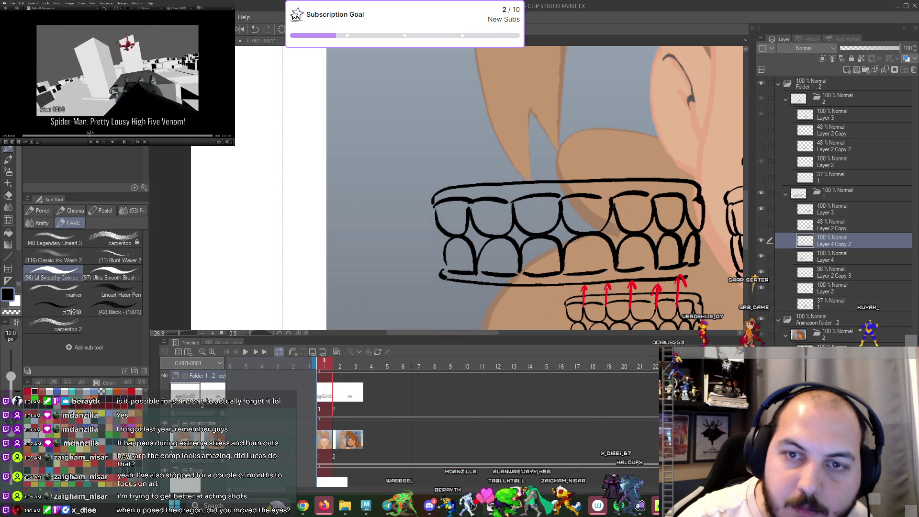
pyautogui.scroll(2, 500, 239)
pyautogui.moveTo(499, 239); pyautogui.dragTo(430, 280)
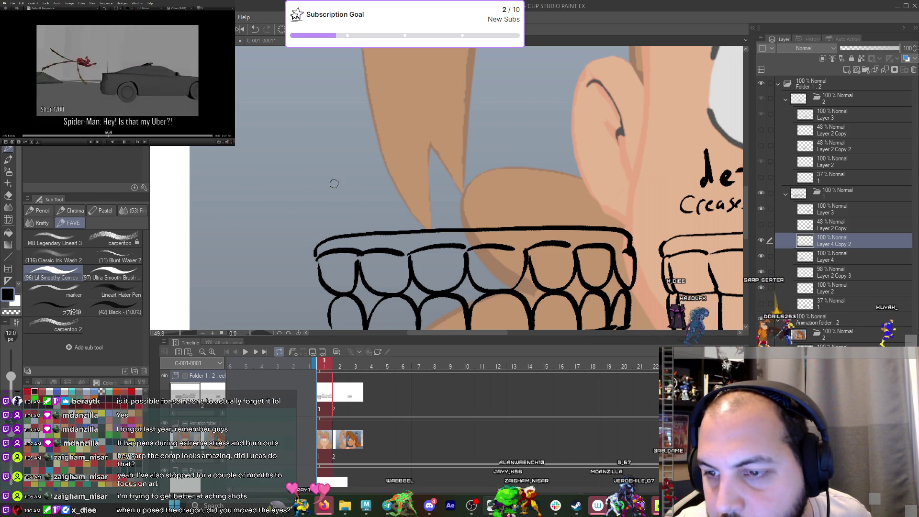
# Write the label 'corners pulled up' above the left teeth.
pyautogui.moveTo(356, 181); pyautogui.dragTo(353, 197)
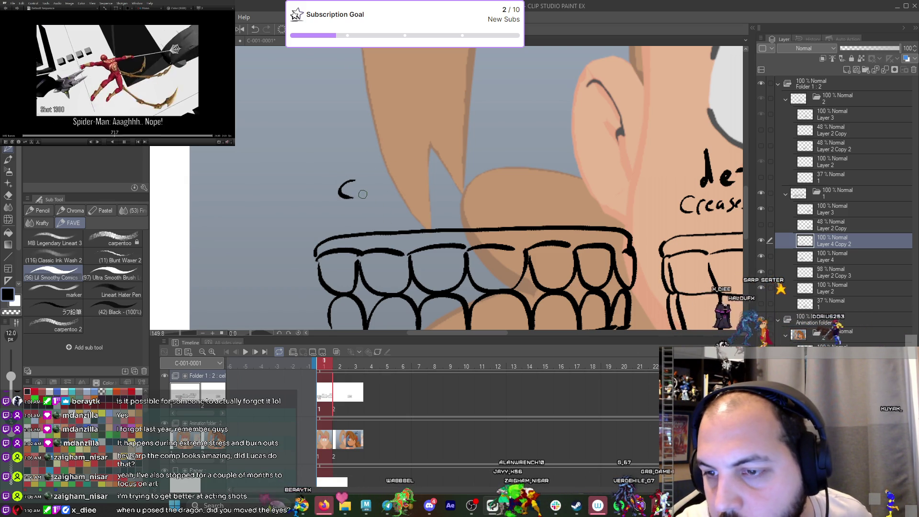
pyautogui.moveTo(415, 181)
pyautogui.mouseDown()
pyautogui.moveTo(447, 206)
pyautogui.moveTo(467, 184)
pyautogui.moveTo(475, 192)
pyautogui.mouseUp()
pyautogui.moveTo(484, 160)
pyautogui.mouseDown()
pyautogui.moveTo(488, 192)
pyautogui.moveTo(497, 192)
pyautogui.mouseUp()
pyautogui.moveTo(501, 184)
pyautogui.mouseDown()
pyautogui.moveTo(509, 175)
pyautogui.moveTo(543, 204)
pyautogui.mouseUp()
pyautogui.moveTo(543, 184); pyautogui.dragTo(546, 192)
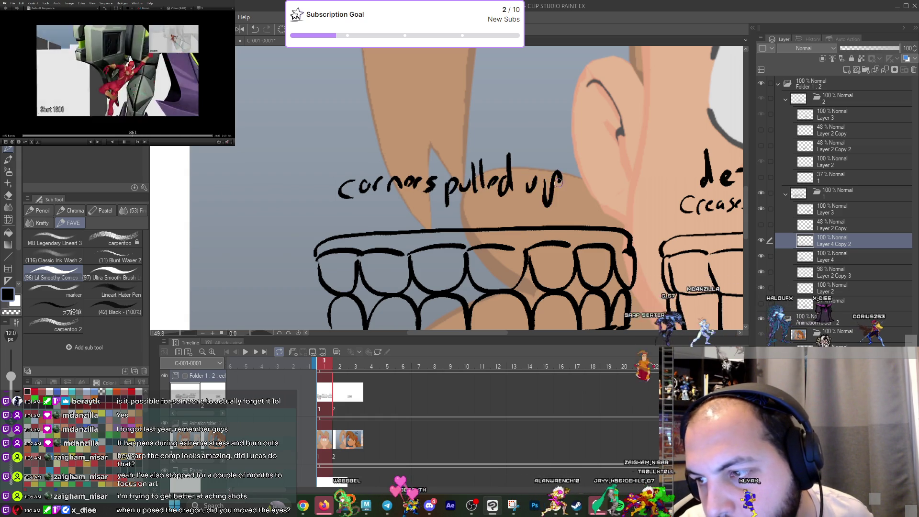
pyautogui.scroll(-5, 346, 223)
pyautogui.scroll(3, 347, 224)
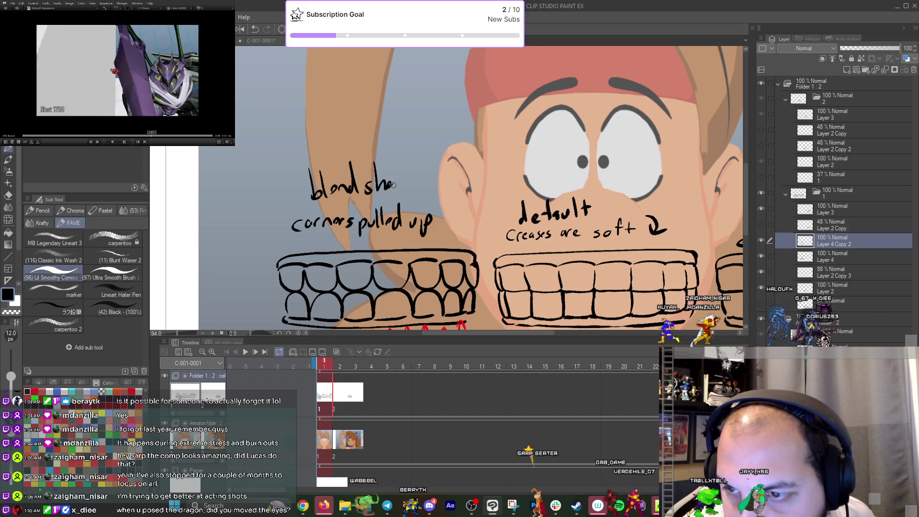
# Undo a stray word and write 'flat' under the 'Blend shape' label, then zoom back out.
pyautogui.moveTo(568, 225); pyautogui.dragTo(216, 205)
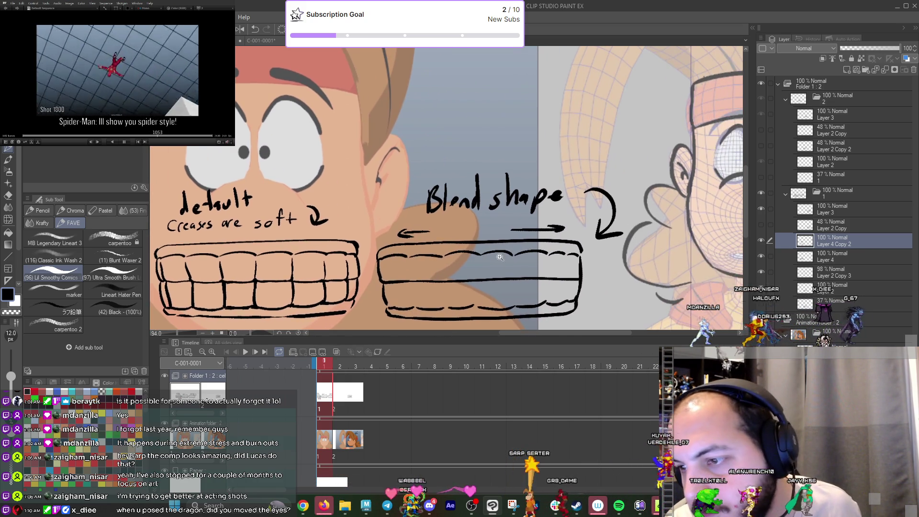
pyautogui.scroll(2, 537, 261)
pyautogui.moveTo(492, 226)
pyautogui.mouseDown()
pyautogui.moveTo(506, 232)
pyautogui.moveTo(497, 240)
pyautogui.moveTo(479, 213)
pyautogui.mouseUp()
pyautogui.moveTo(493, 206)
pyautogui.mouseDown()
pyautogui.moveTo(492, 219)
pyautogui.moveTo(450, 232)
pyautogui.moveTo(457, 220)
pyautogui.mouseUp()
pyautogui.hotkey('ctrl', 'z')
pyautogui.hotkey('ctrl', 'z')
pyautogui.hotkey('ctrl', 'z')
pyautogui.moveTo(464, 211)
pyautogui.mouseDown()
pyautogui.moveTo(464, 231)
pyautogui.moveTo(477, 231)
pyautogui.mouseUp()
pyautogui.moveTo(487, 213); pyautogui.dragTo(487, 230)
pyautogui.moveTo(481, 220); pyautogui.dragTo(493, 219)
pyautogui.scroll(-3, 500, 218)
pyautogui.scroll(-2, 500, 217)
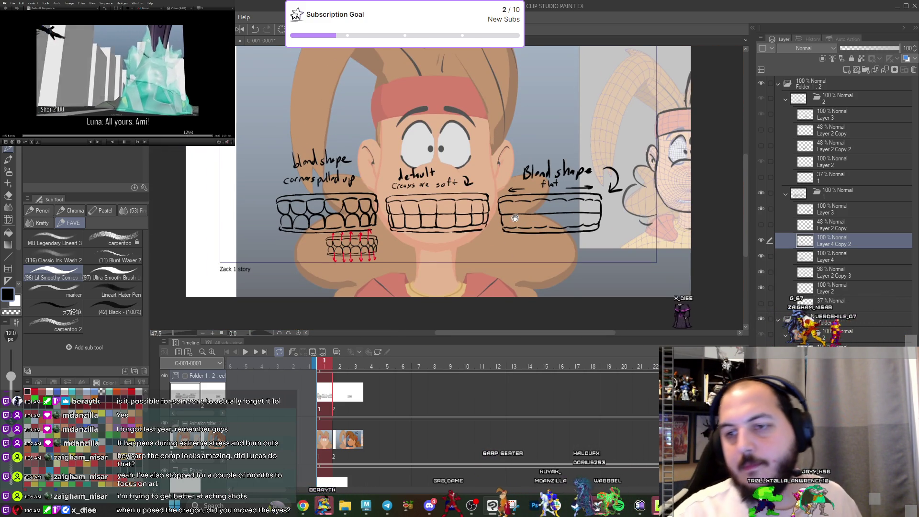
pyautogui.scroll(5, 458, 226)
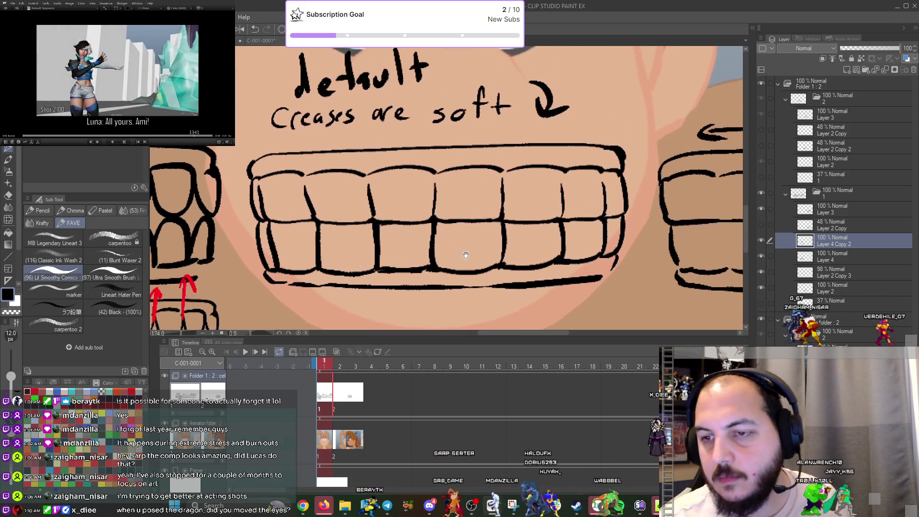
pyautogui.scroll(-4, 455, 257)
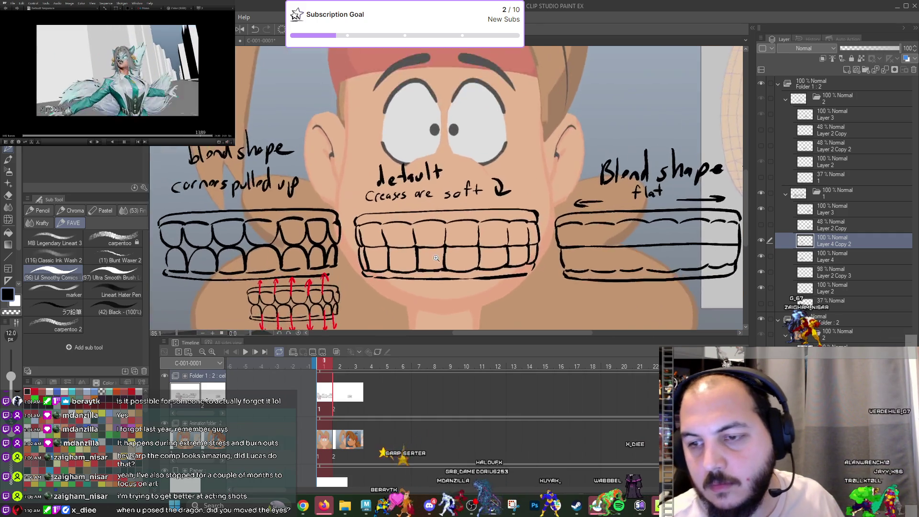
pyautogui.scroll(2, 445, 258)
pyautogui.scroll(2, 365, 242)
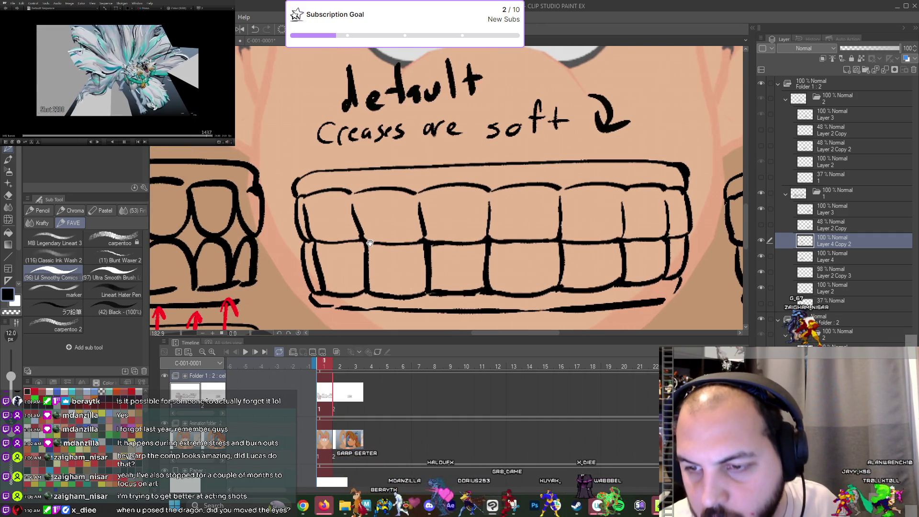
# Make Layer 2 the working layer and erase the tooth dividers in the default teeth.
pyautogui.press('e')
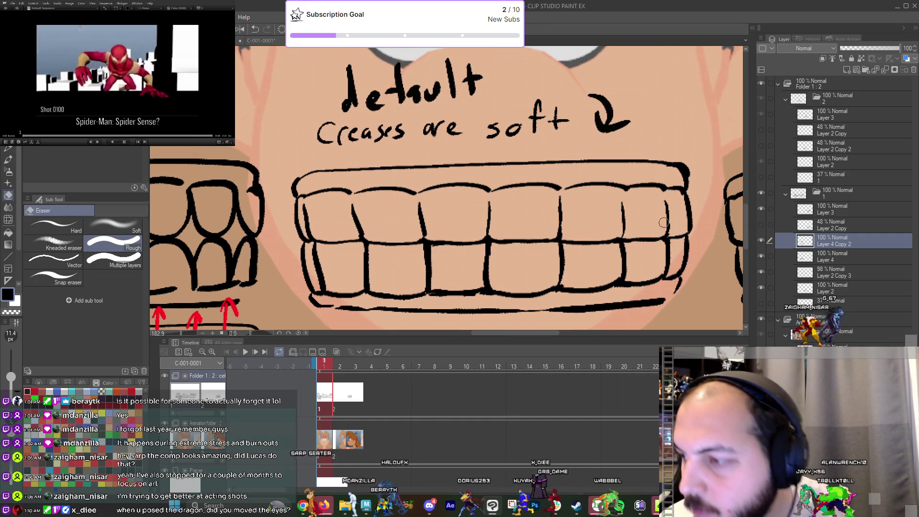
pyautogui.click(811, 272)
pyautogui.click(761, 272)
pyautogui.click(762, 272)
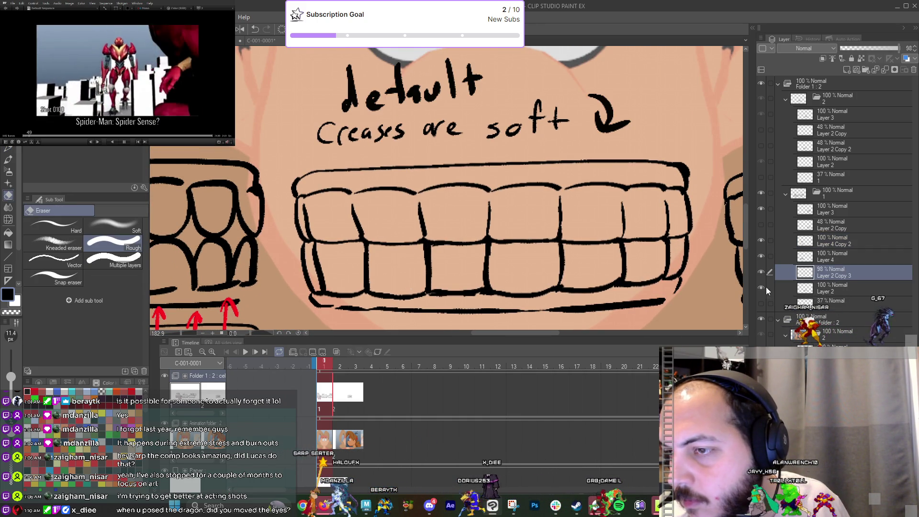
pyautogui.click(762, 287)
pyautogui.click(761, 288)
pyautogui.click(814, 288)
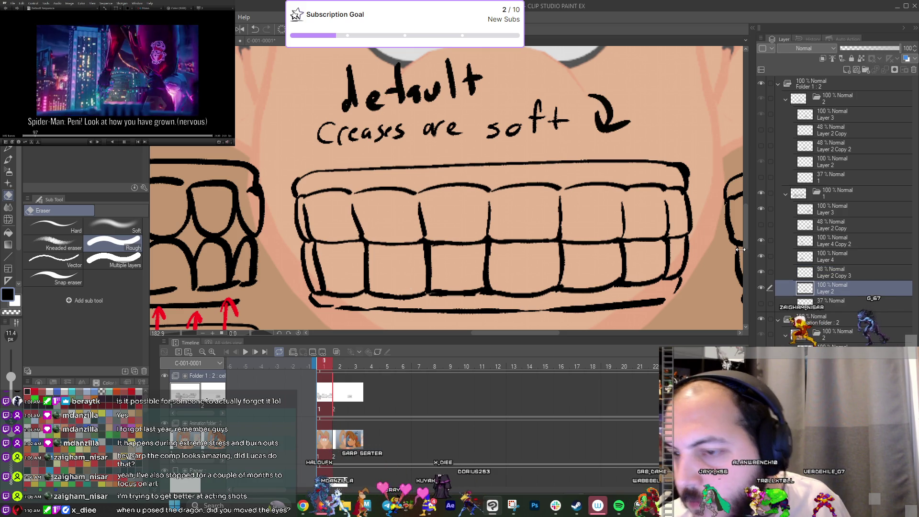
pyautogui.moveTo(352, 205); pyautogui.dragTo(359, 226)
pyautogui.moveTo(420, 203); pyautogui.dragTo(423, 226)
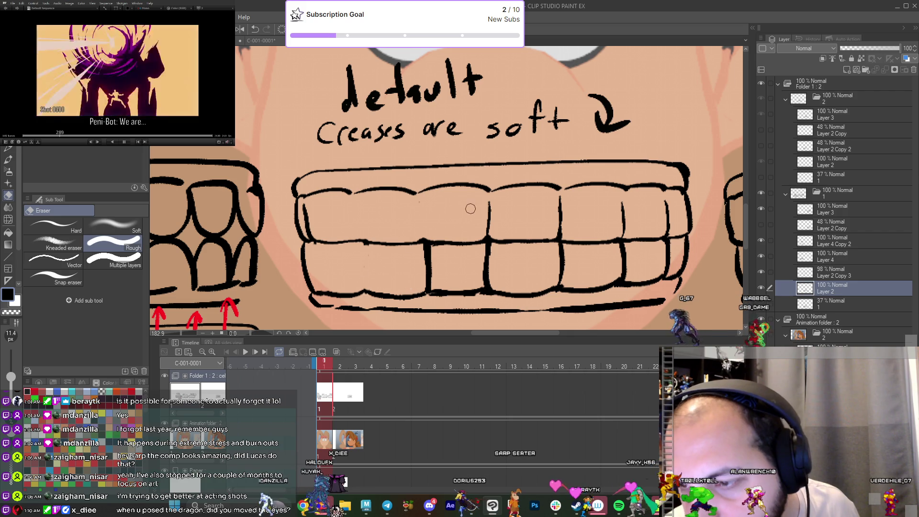
# Smudge, erase and blend away the remaining hard creases in the default teeth.
pyautogui.press('p')
pyautogui.moveTo(320, 257); pyautogui.dragTo(317, 266)
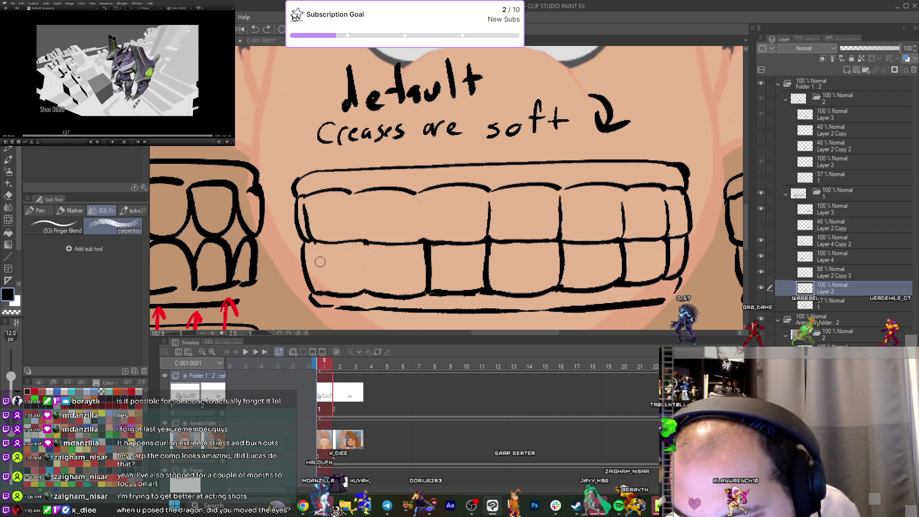
pyautogui.press('p')
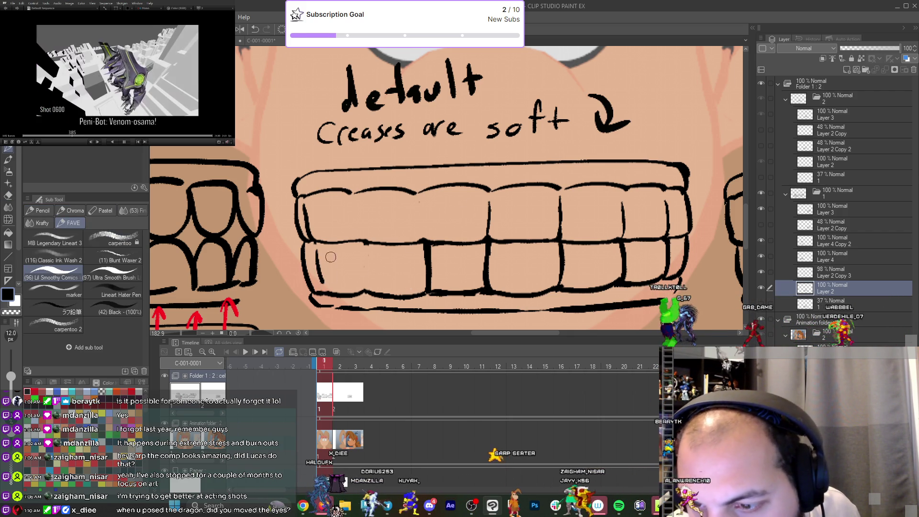
pyautogui.press('e')
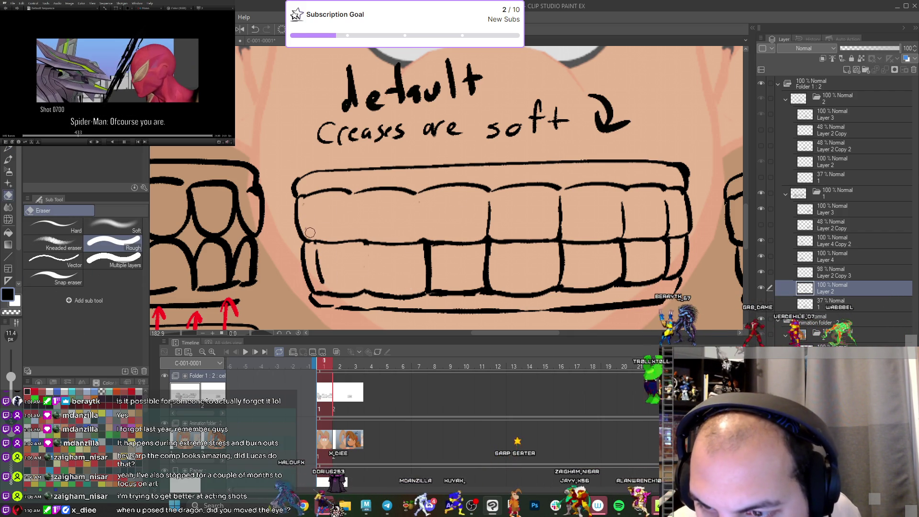
pyautogui.press('j')
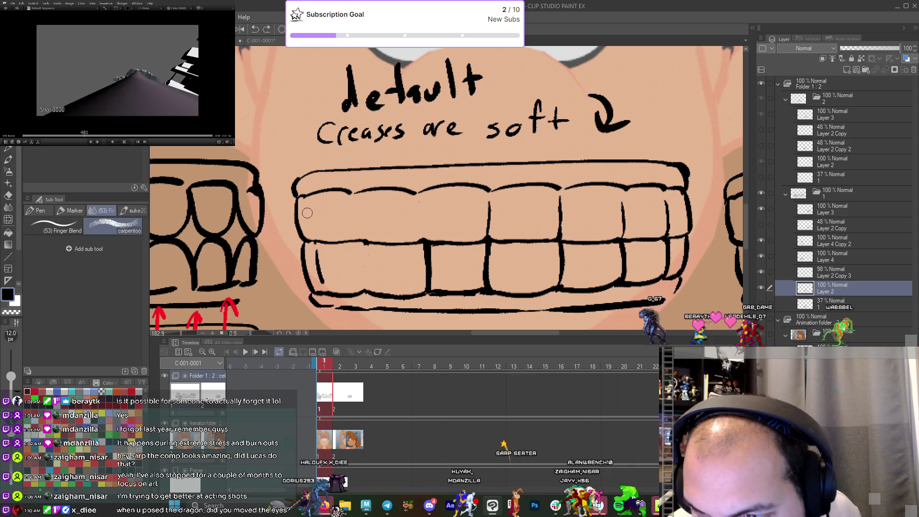
pyautogui.press('p')
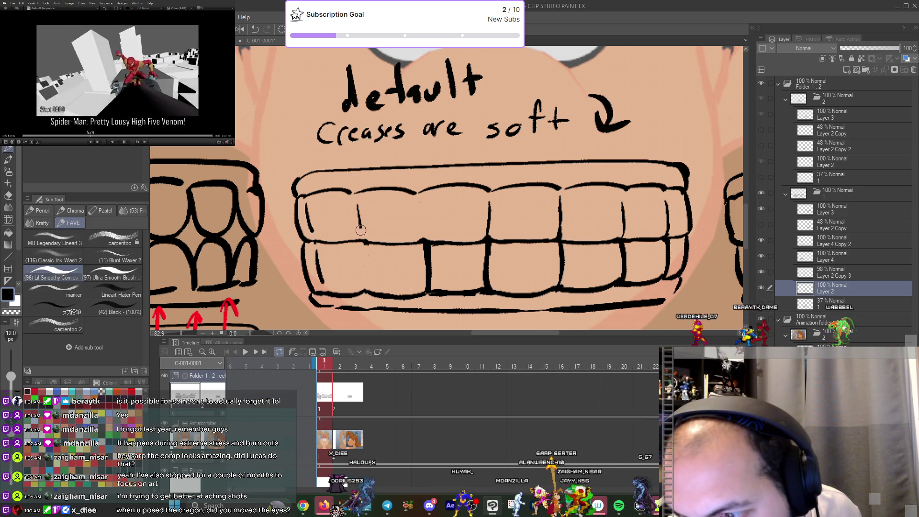
pyautogui.press('e')
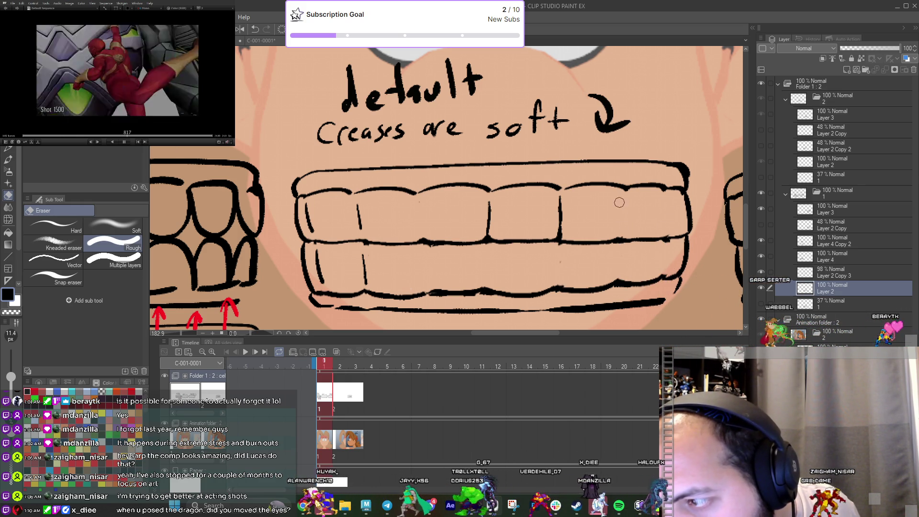
pyautogui.moveTo(560, 198); pyautogui.dragTo(559, 224)
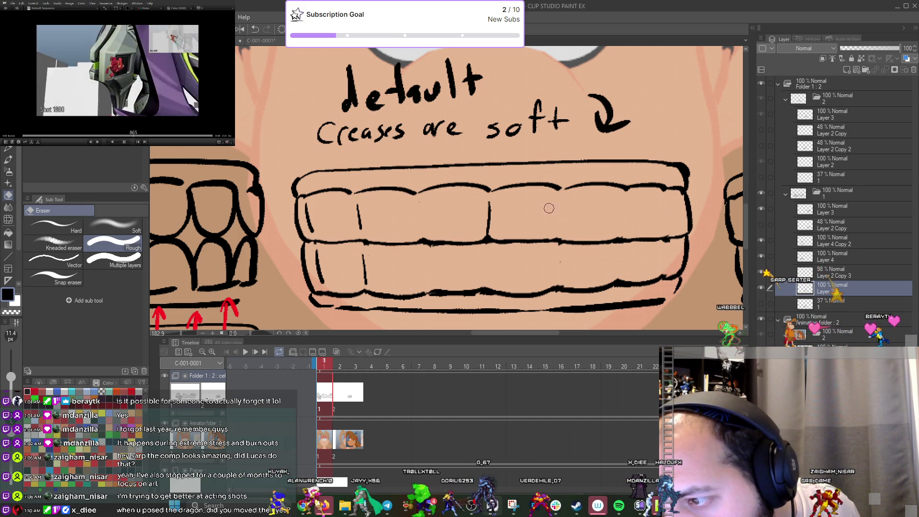
pyautogui.press('j')
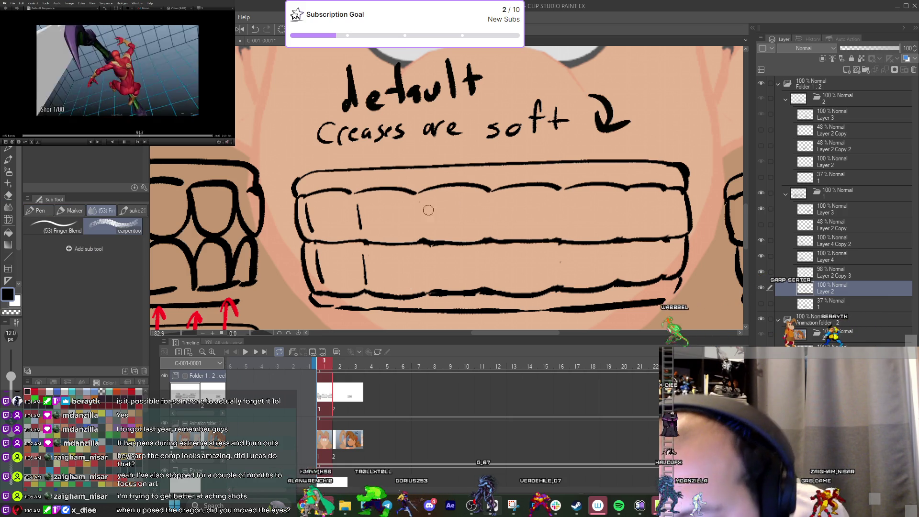
pyautogui.moveTo(418, 197); pyautogui.dragTo(427, 281)
pyautogui.press('p')
# Redraw short soft creases between the upper and lower default teeth.
pyautogui.moveTo(488, 248); pyautogui.dragTo(486, 280)
pyautogui.moveTo(490, 201); pyautogui.dragTo(491, 225)
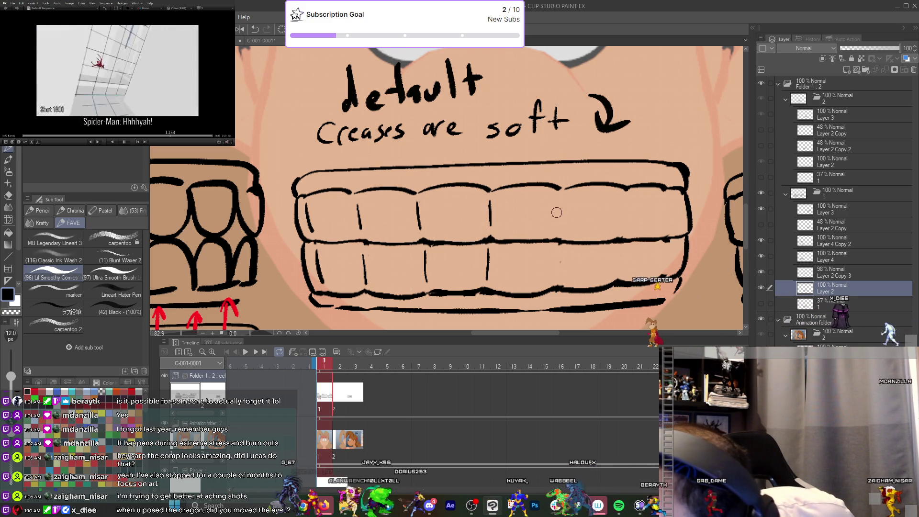
pyautogui.moveTo(560, 201); pyautogui.dragTo(561, 226)
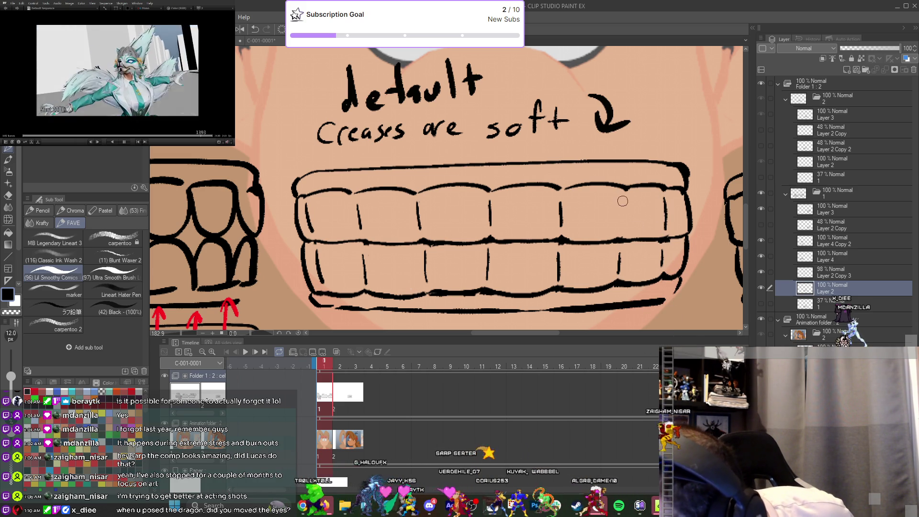
pyautogui.scroll(-5, 626, 237)
pyautogui.scroll(1, 544, 275)
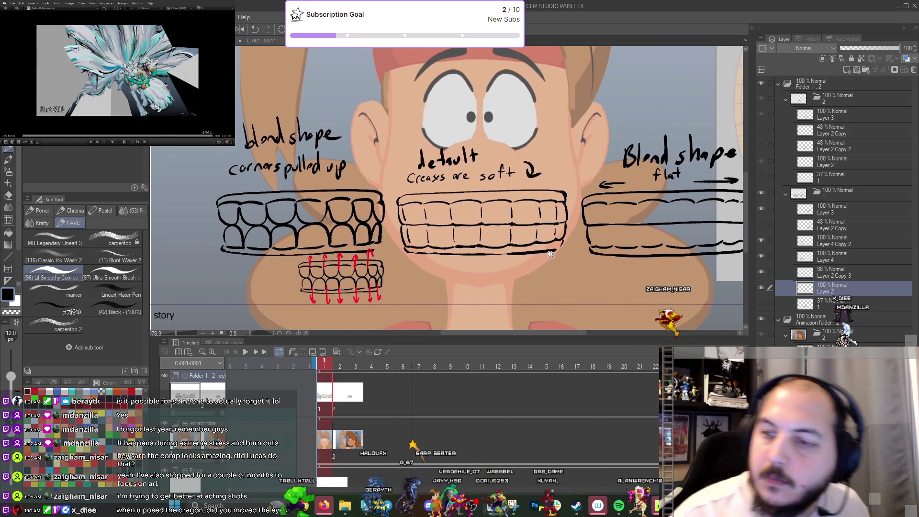